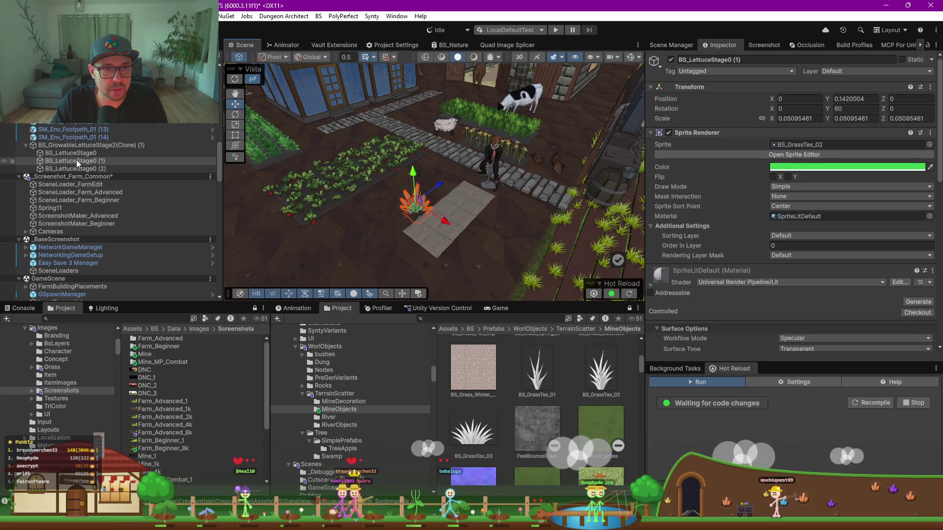
Rename the BS_GrowableLettuceStage2(Clone) (1) parent object to Grass_Instance
click(96, 146)
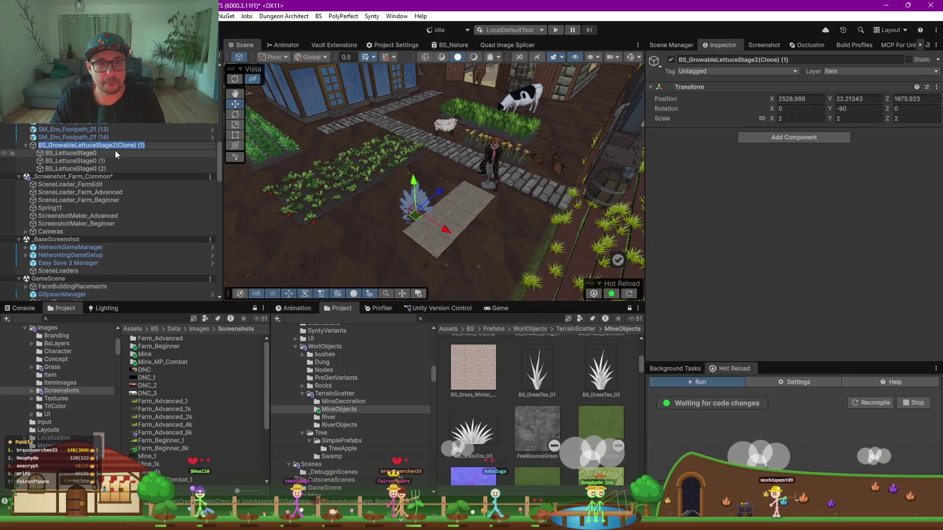
text(Grass_)
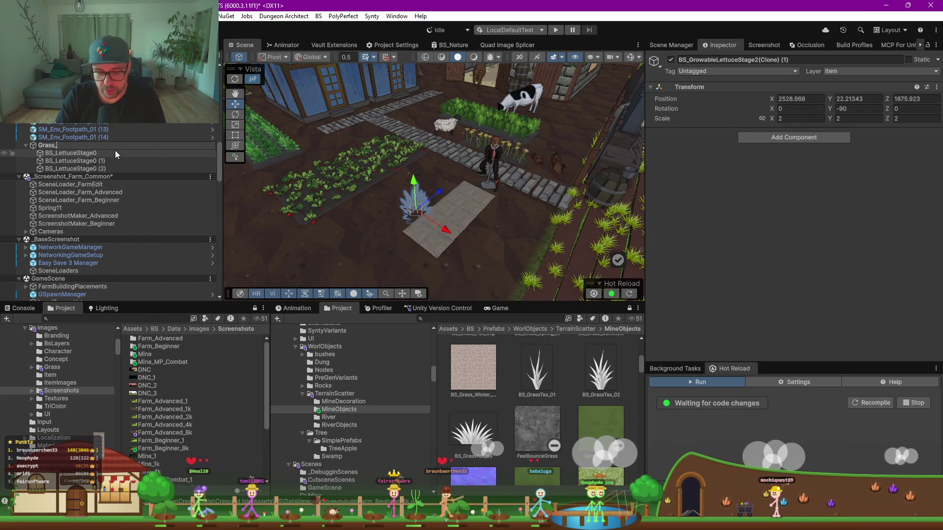
text(Instance)
key(Return)
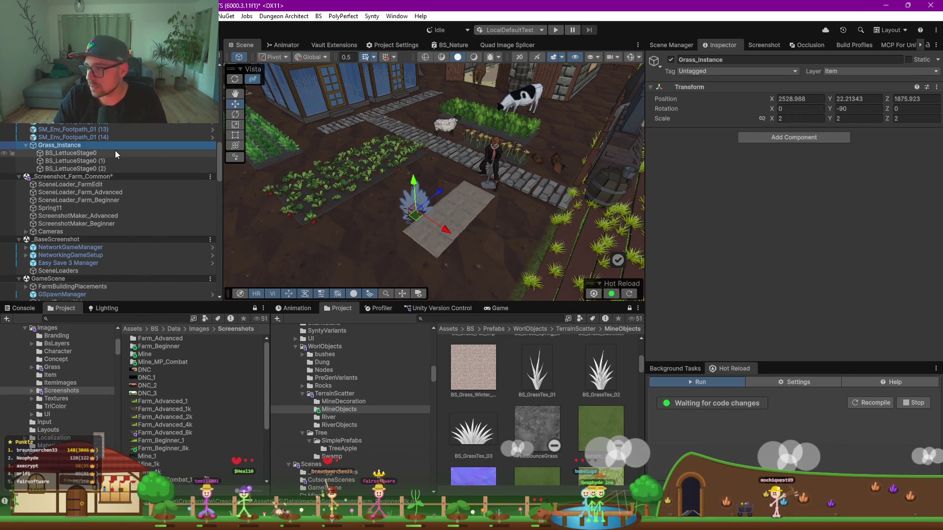
Frame Grass_Instance in the Scene view and raise it slightly beside the stone path
mouse_move(467, 197)
mouse_down()
mouse_move(563, 203)
mouse_move(356, 257)
mouse_move(362, 238)
mouse_move(466, 234)
mouse_move(456, 225)
mouse_move(392, 269)
mouse_move(358, 187)
mouse_move(374, 157)
mouse_up()
key(f)
key(f)
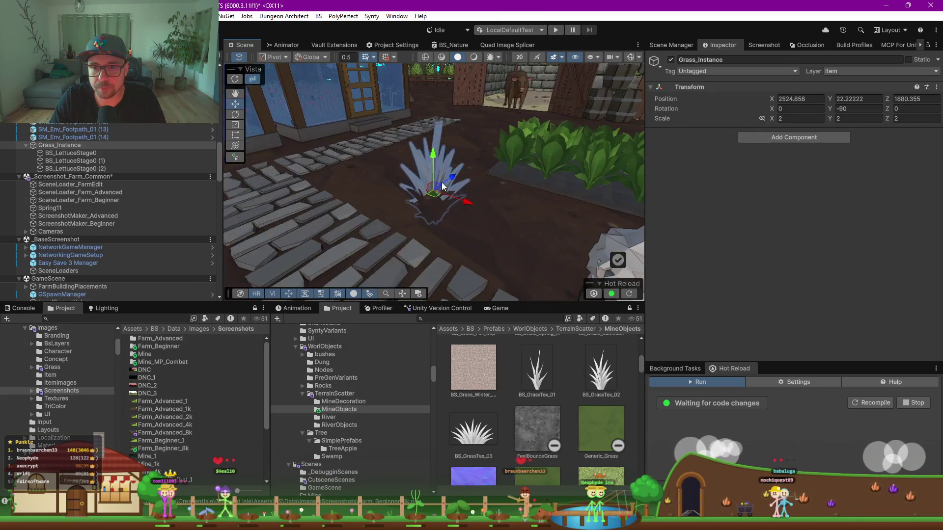
drag(433, 157, 434, 140)
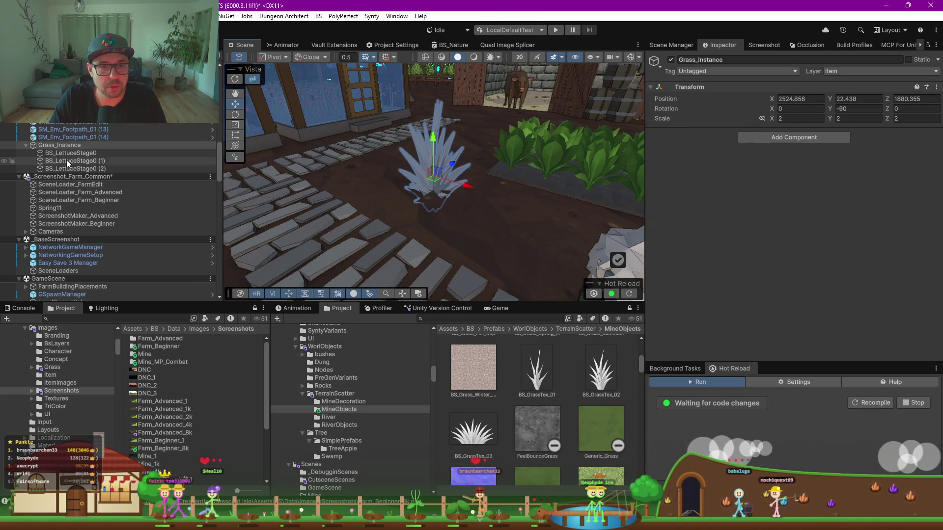
Navigate the Project window to the Assets/BS/Data/Materials folder
click(348, 387)
scroll(344, 381, up, 10)
click(299, 351)
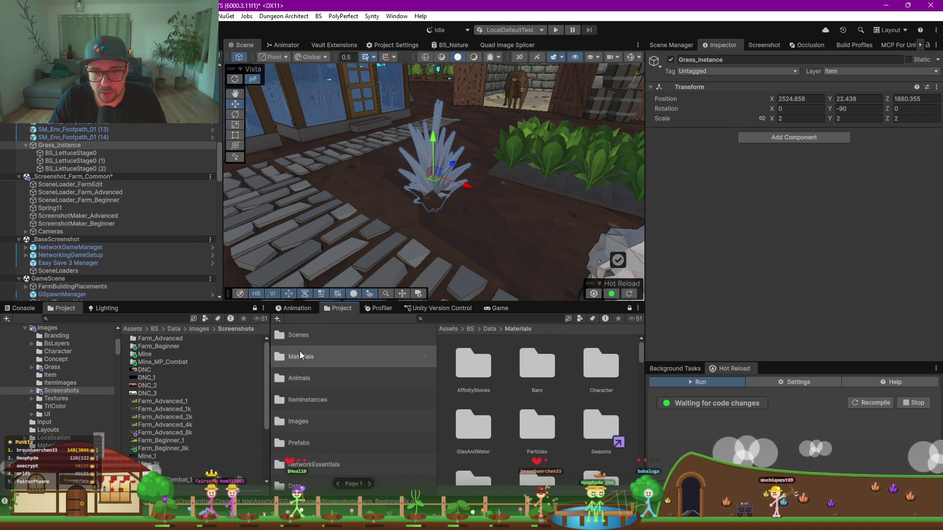
scroll(489, 423, down, 3)
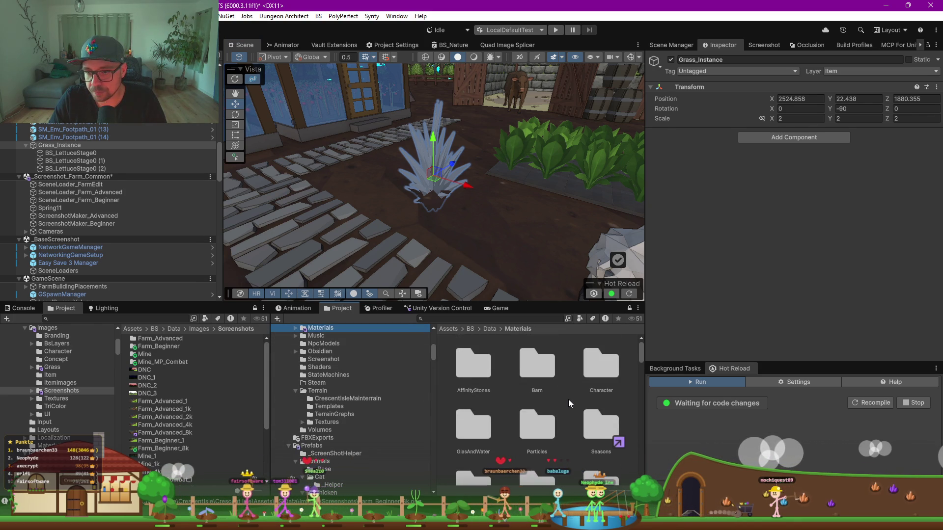
scroll(569, 403, down, 2)
scroll(568, 403, down, 5)
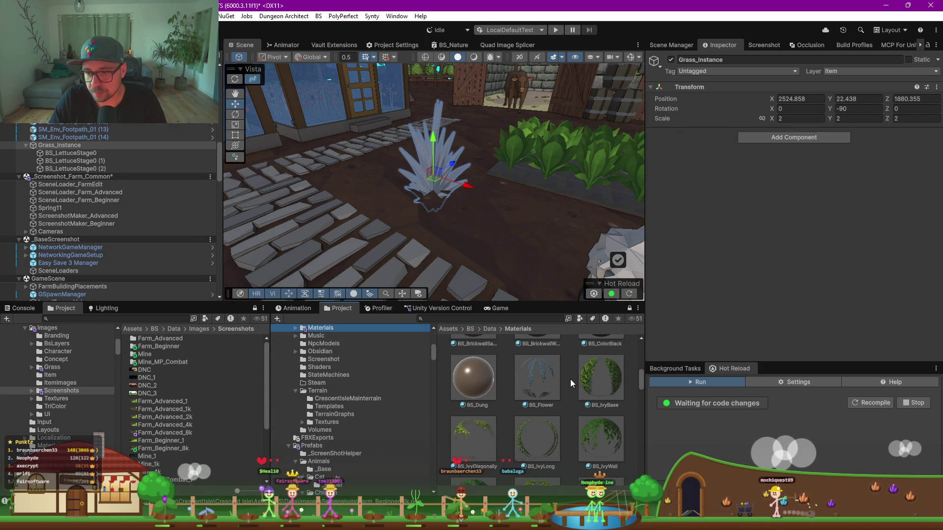
Create a new Lit material in that folder named GrassMat
right_click(567, 376)
mouse_move(633, 130)
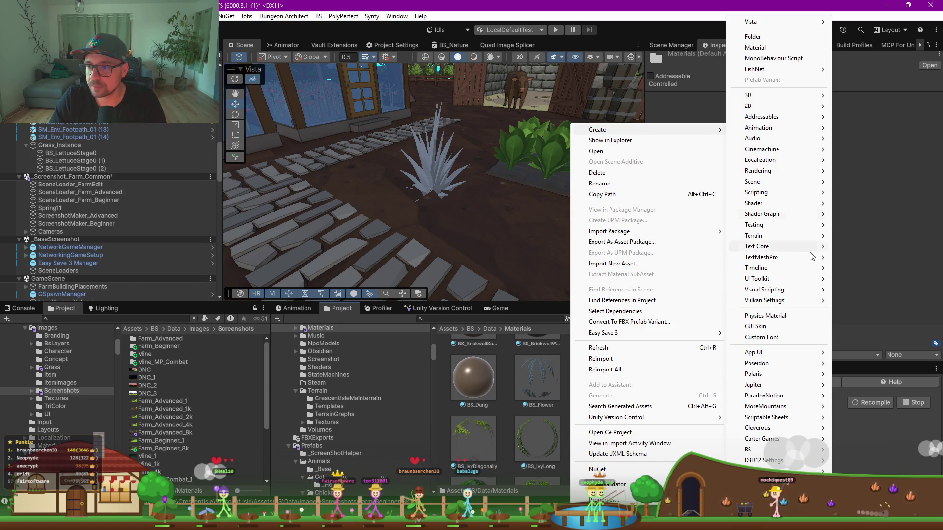
mouse_move(770, 206)
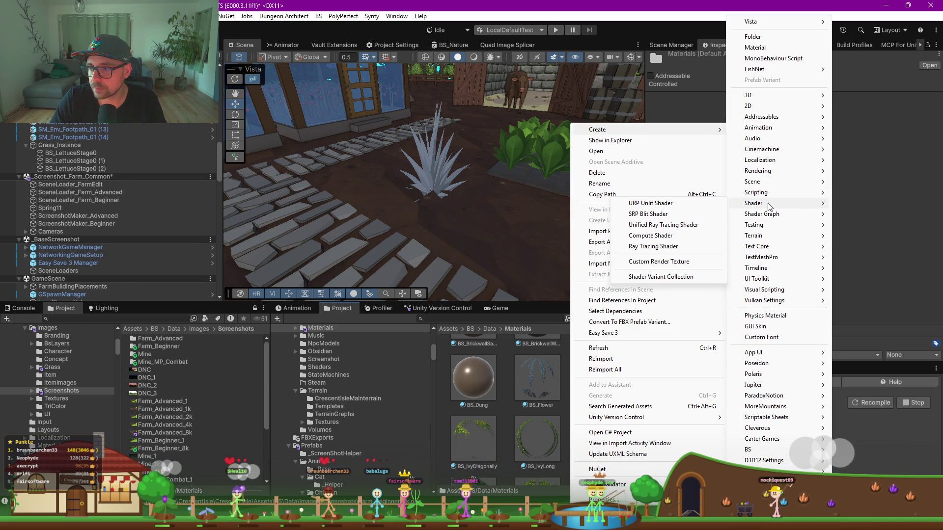
mouse_move(770, 177)
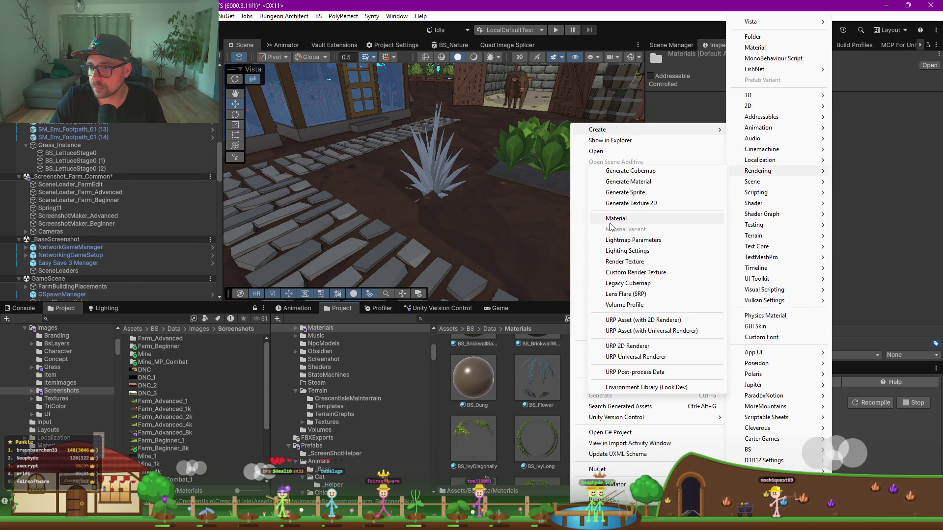
click(613, 219)
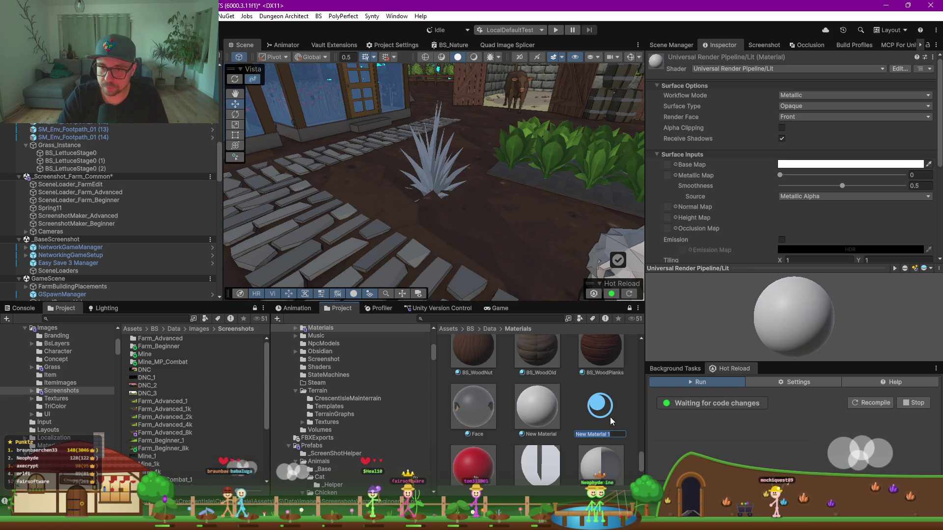
text(GrassMat)
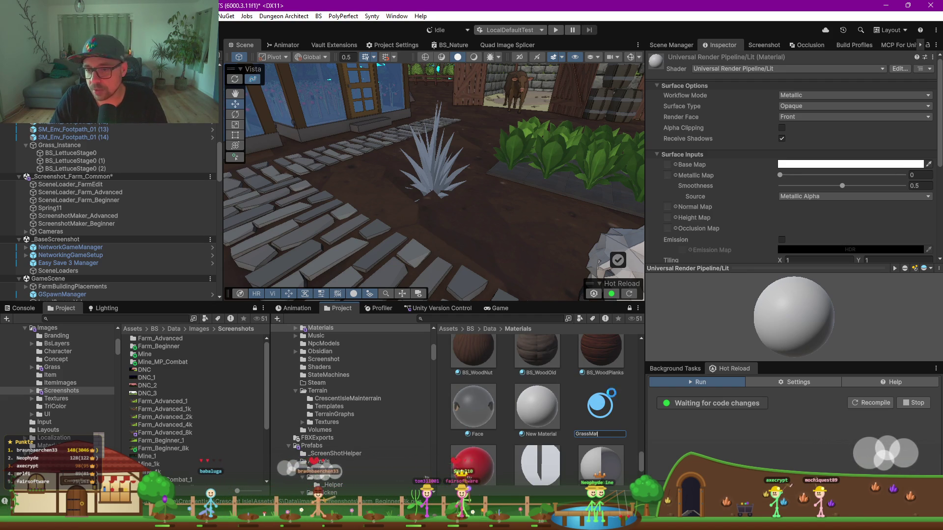
key(Return)
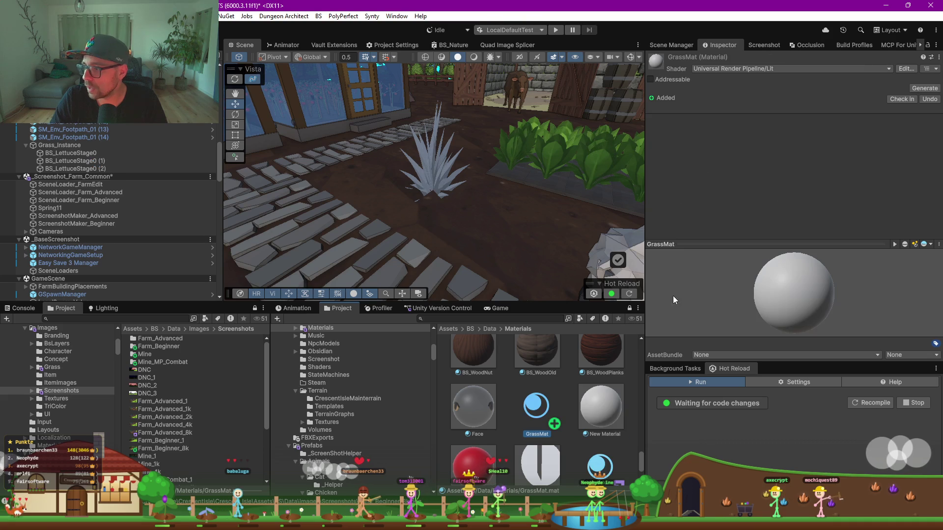
Select the three BS_LettuceStage0 sprites and put GrassMat in their Sprite Renderer Material slot
click(74, 153)
shift+click(74, 168)
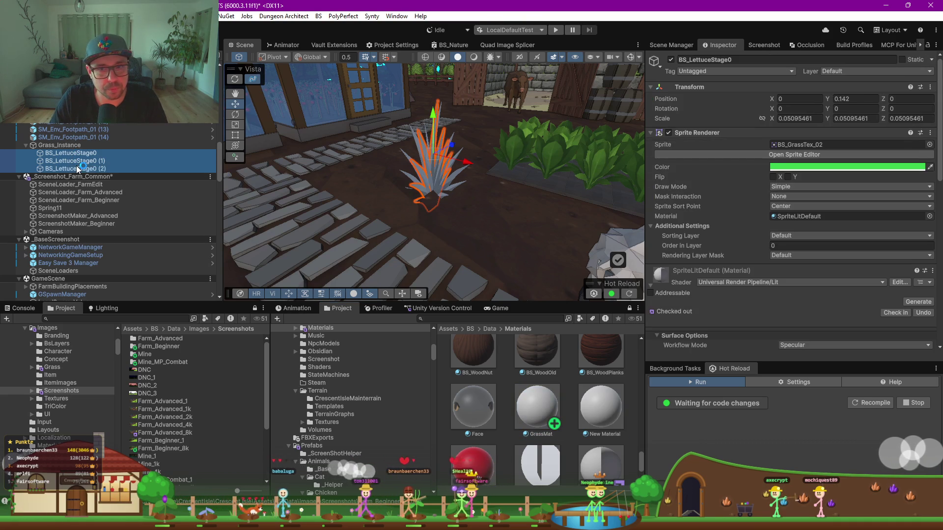
click(542, 408)
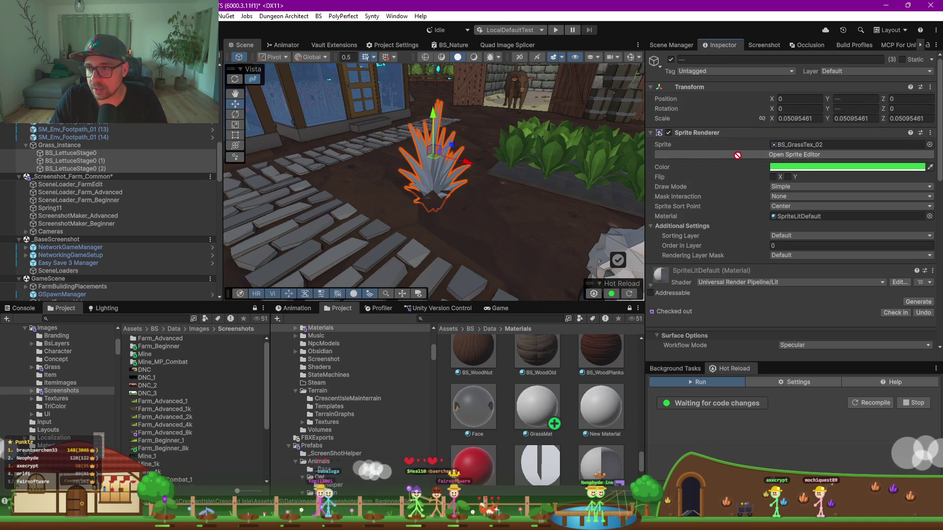
drag(729, 279, 730, 277)
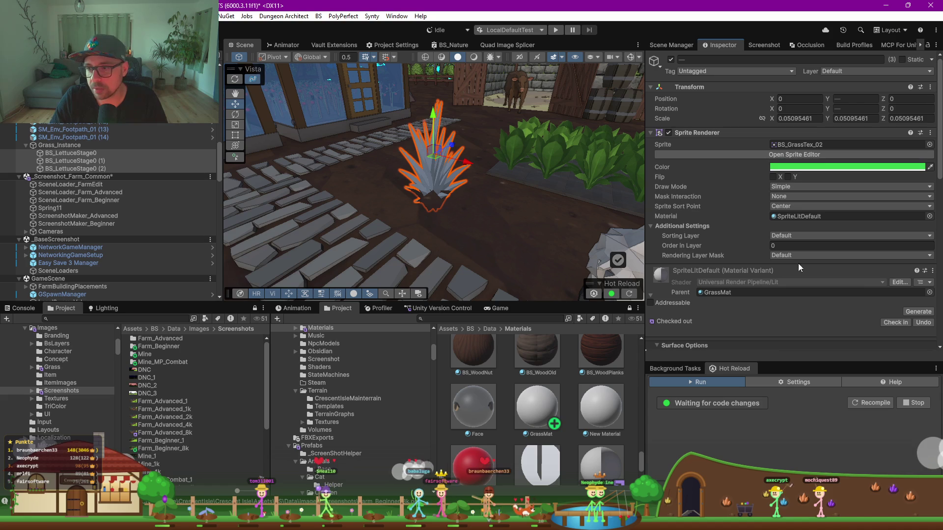
key(ctrl+z)
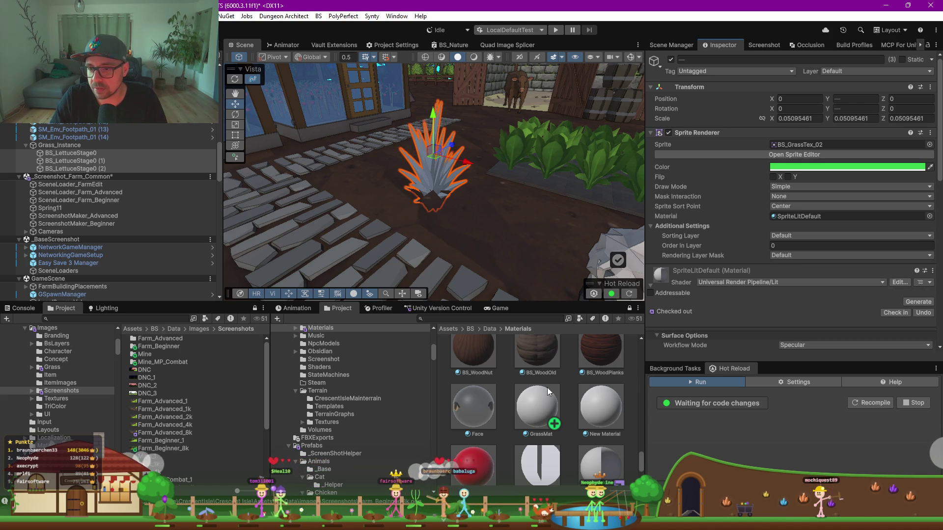
mouse_move(534, 416)
mouse_down()
mouse_move(653, 363)
mouse_move(772, 327)
mouse_up()
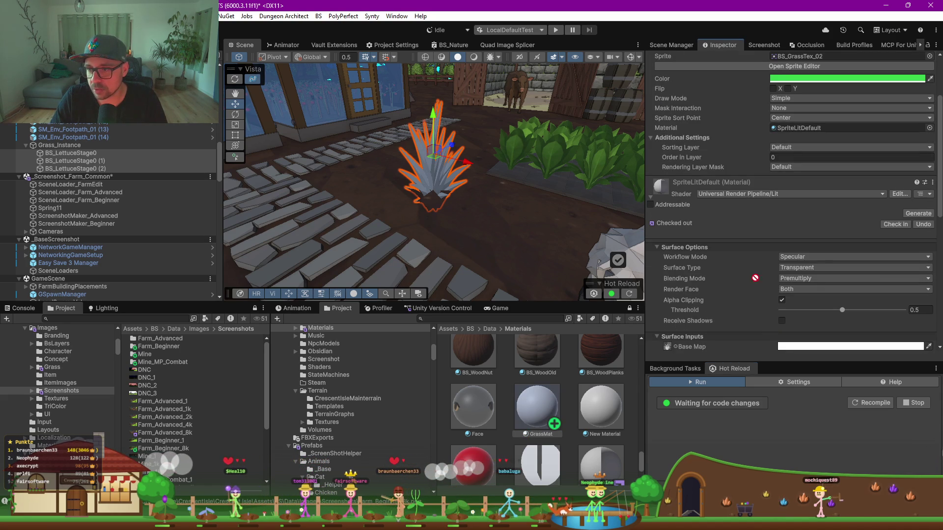
drag(700, 58, 716, 199)
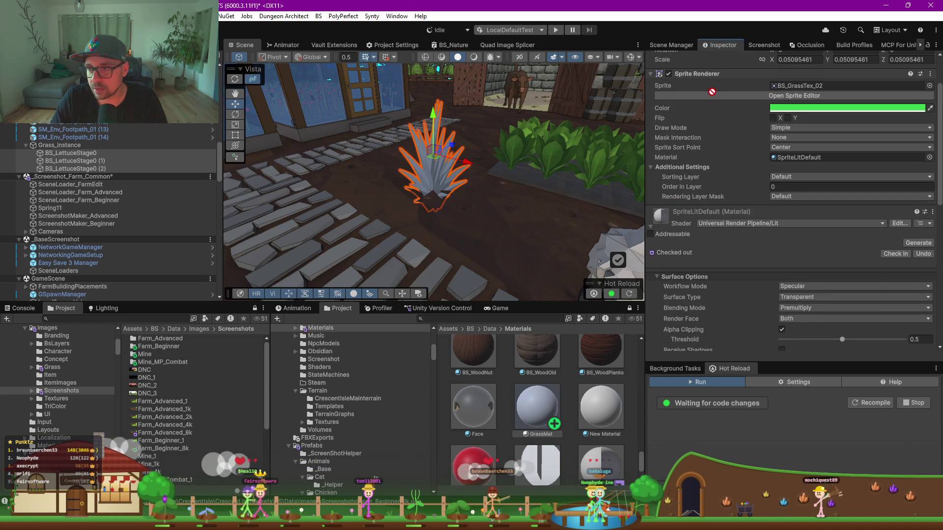
scroll(724, 138, up, 3)
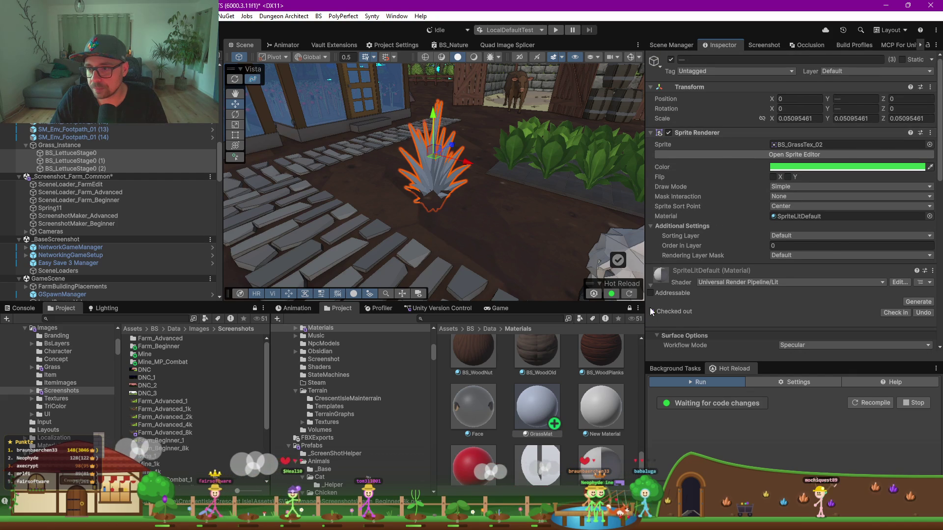
click(651, 134)
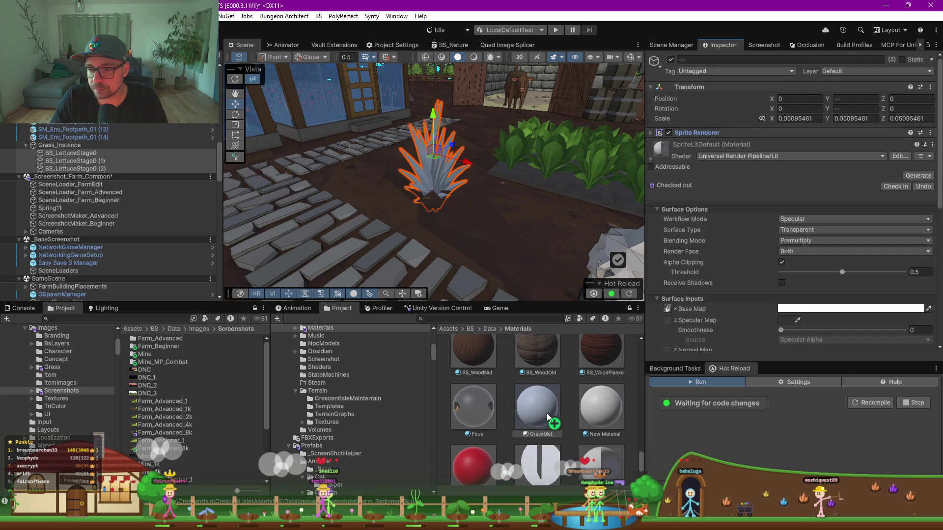
drag(708, 128, 707, 128)
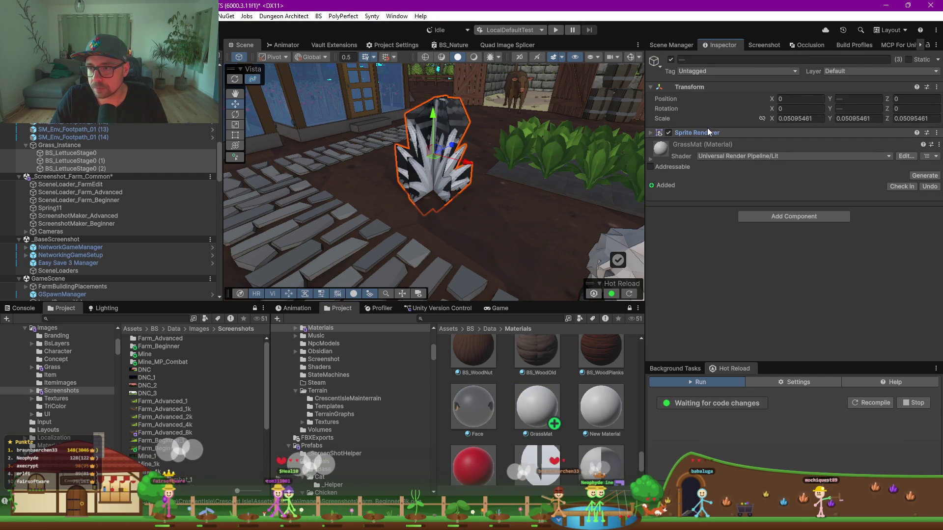
Make GrassMat Transparent, turn off Preserve Specular Lighting, and set base colour 1CE752
click(650, 158)
click(792, 230)
click(813, 252)
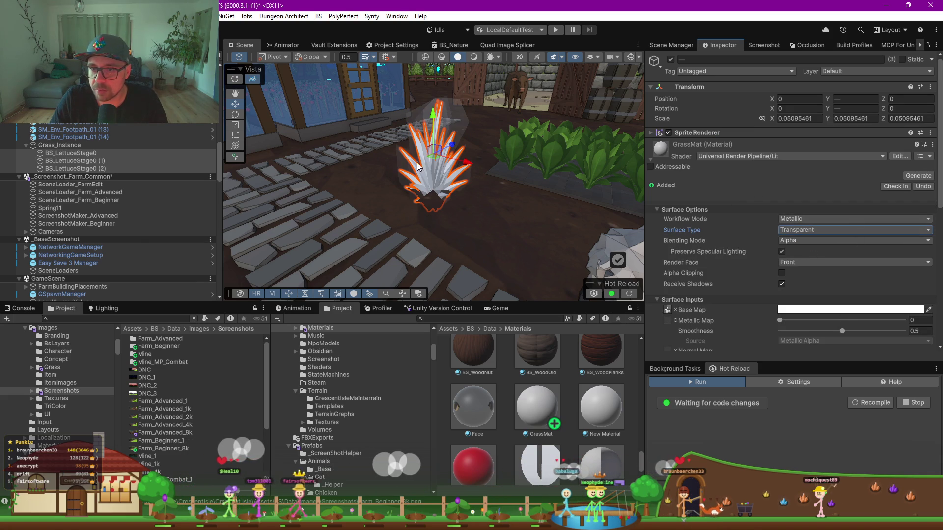
scroll(418, 166, up, 2)
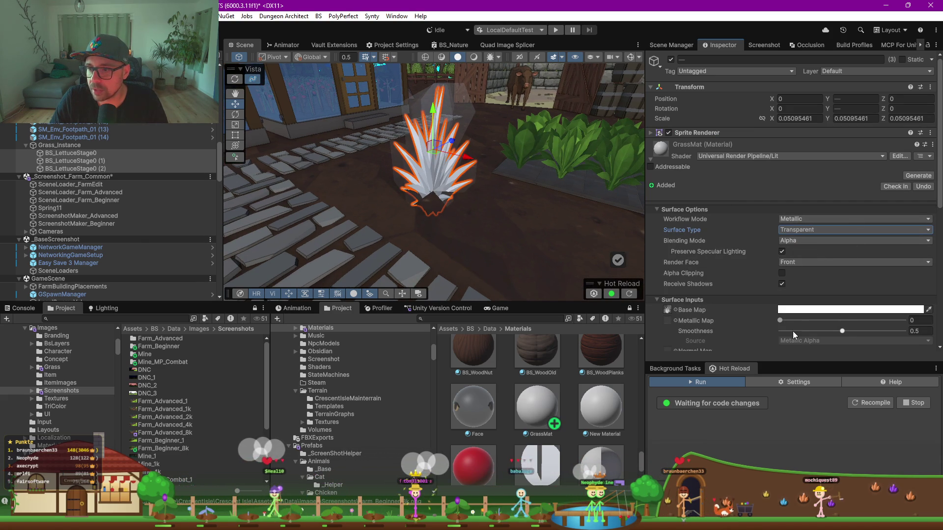
click(853, 311)
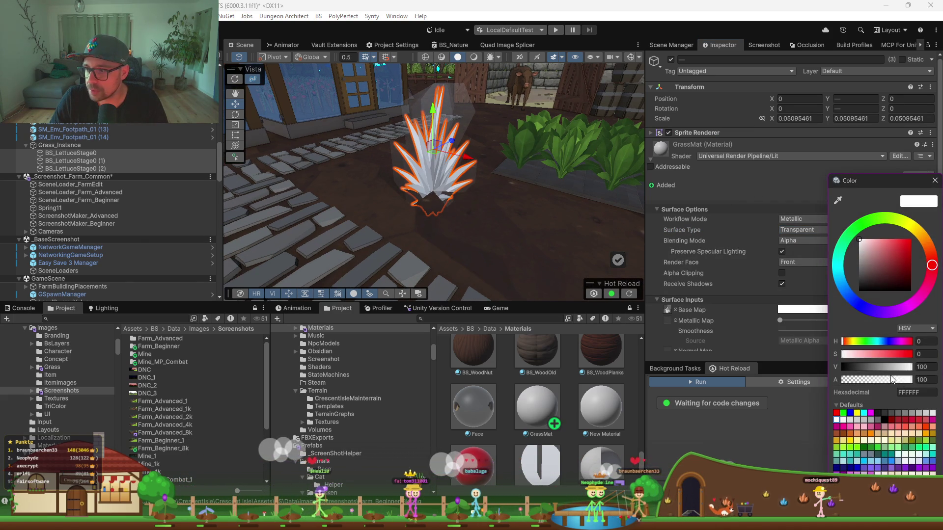
mouse_move(534, 166)
mouse_down()
mouse_move(438, 191)
mouse_move(481, 199)
mouse_up()
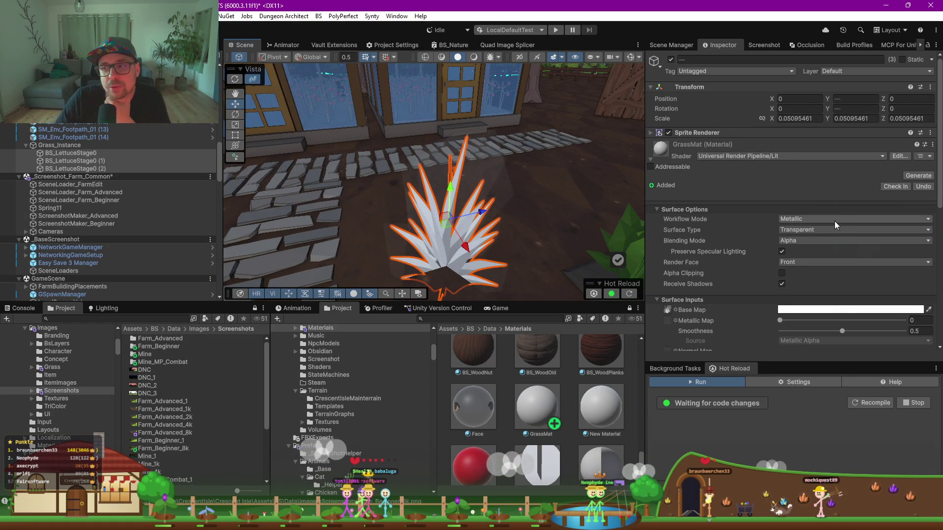
click(782, 251)
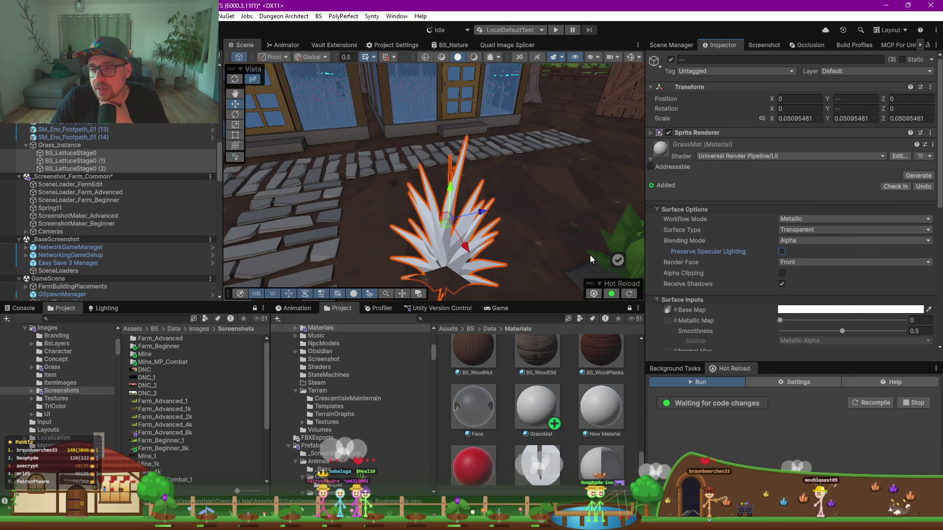
click(827, 314)
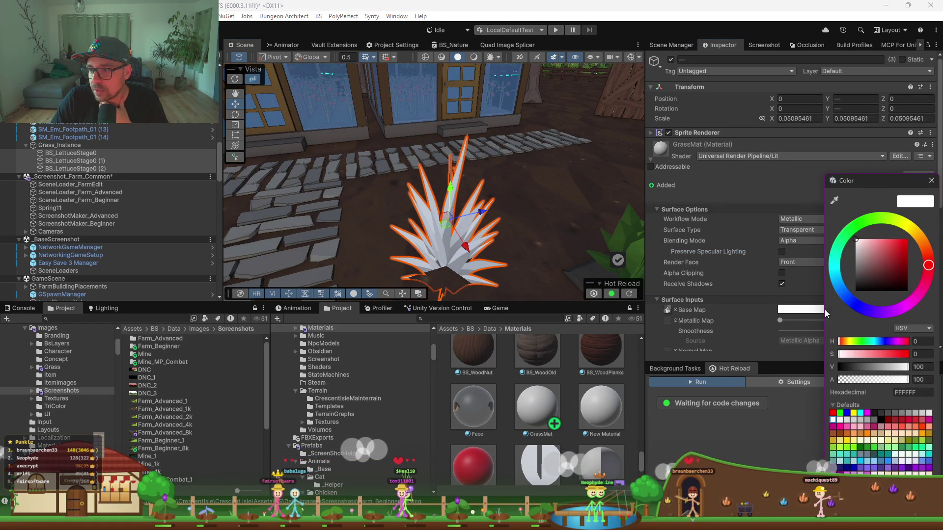
drag(843, 240, 847, 232)
drag(892, 255, 903, 246)
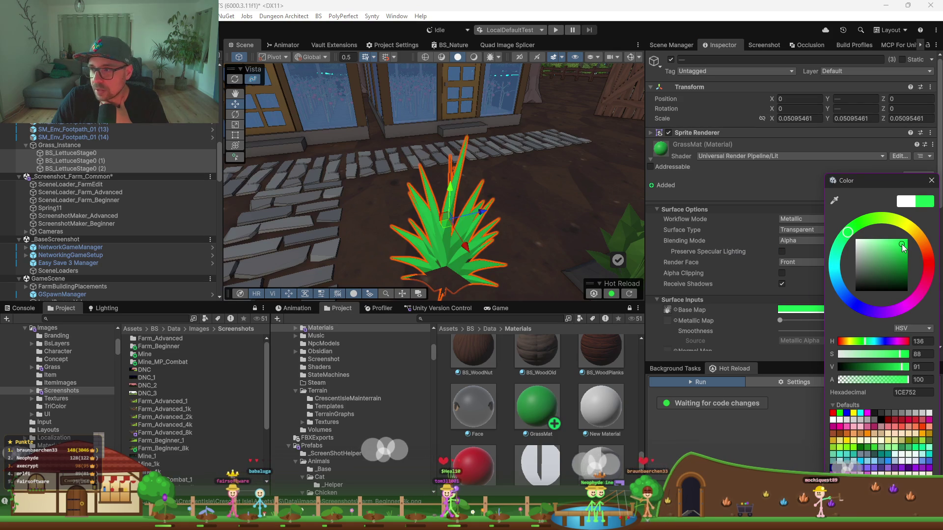
Frame the selected lettuce grass sprites in the Scene view beside the greenhouse path
right_click(506, 194)
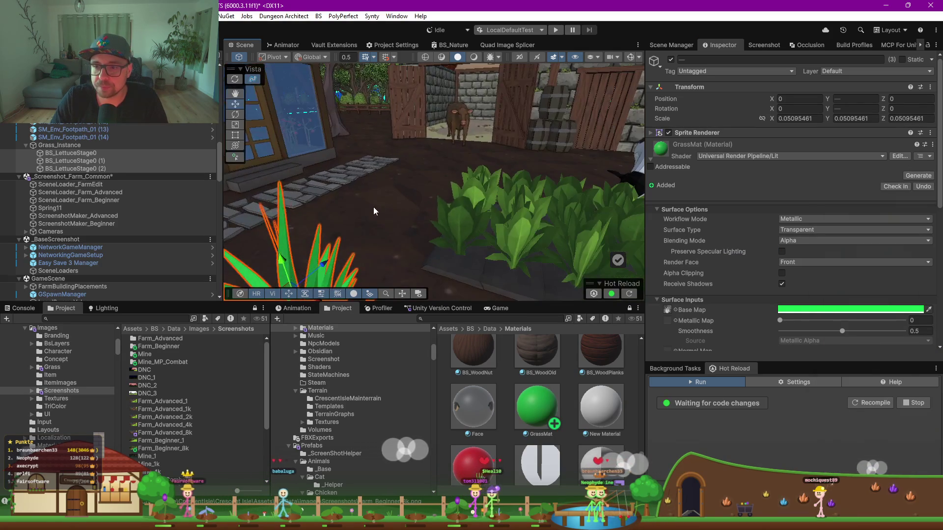
key(f)
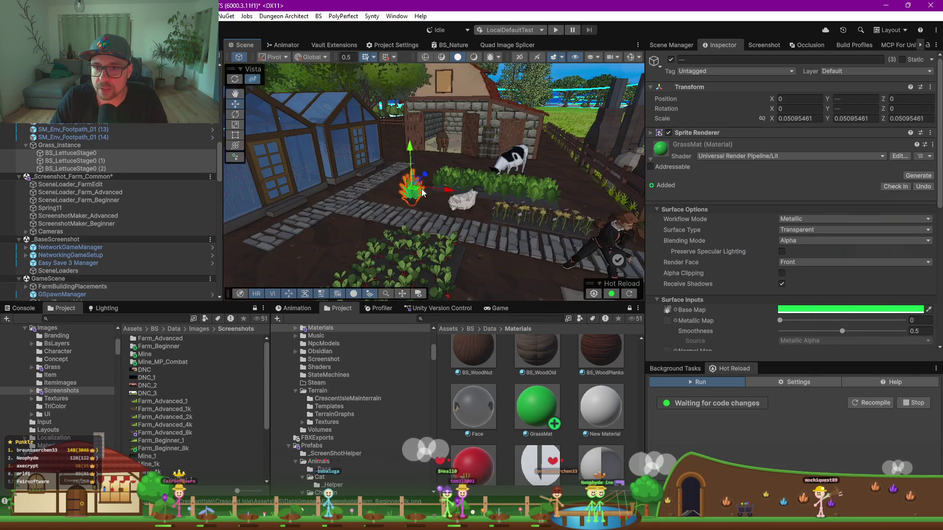
drag(430, 196, 389, 153)
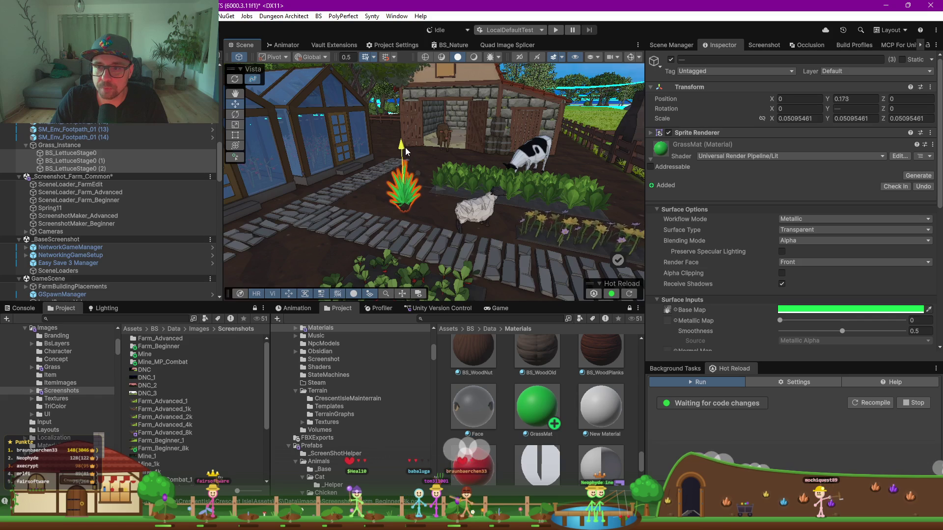
Set the three lettuce sprites' scale back to 1 on all axes
click(73, 152)
shift+click(85, 169)
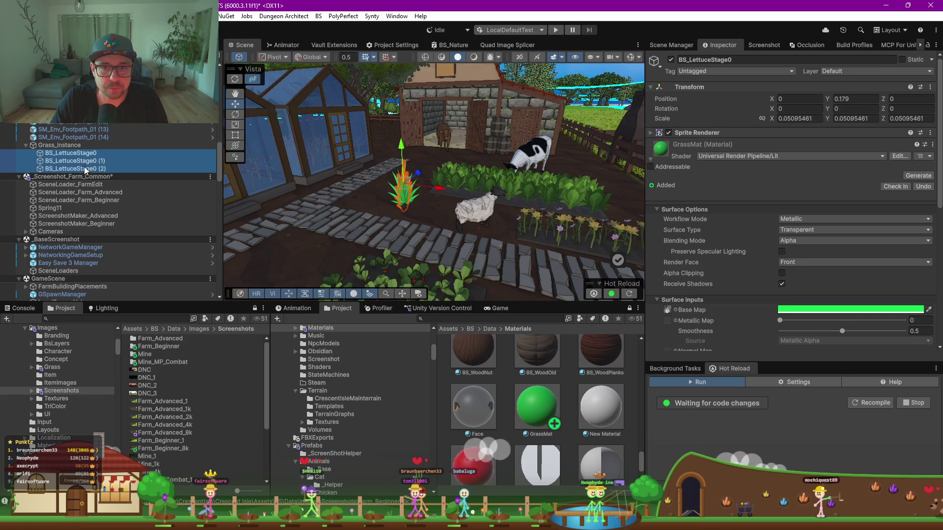
click(798, 118)
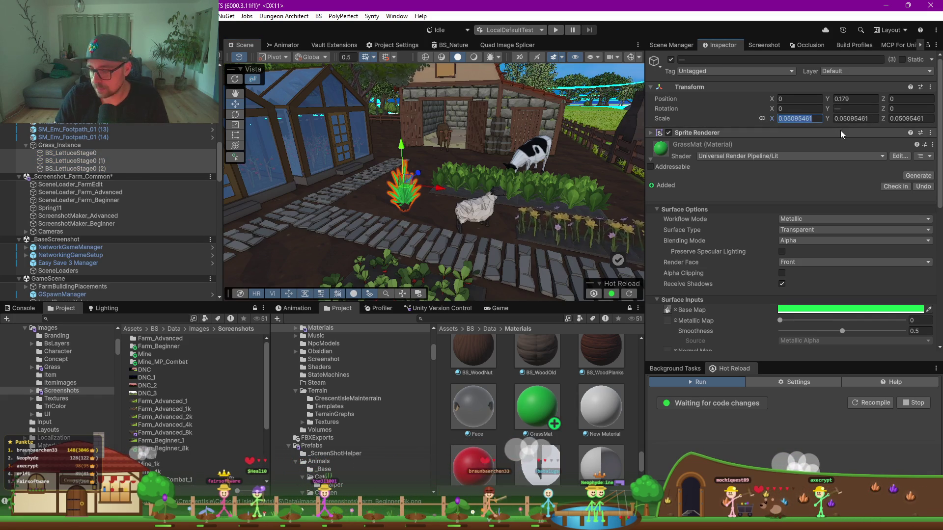
text(13)
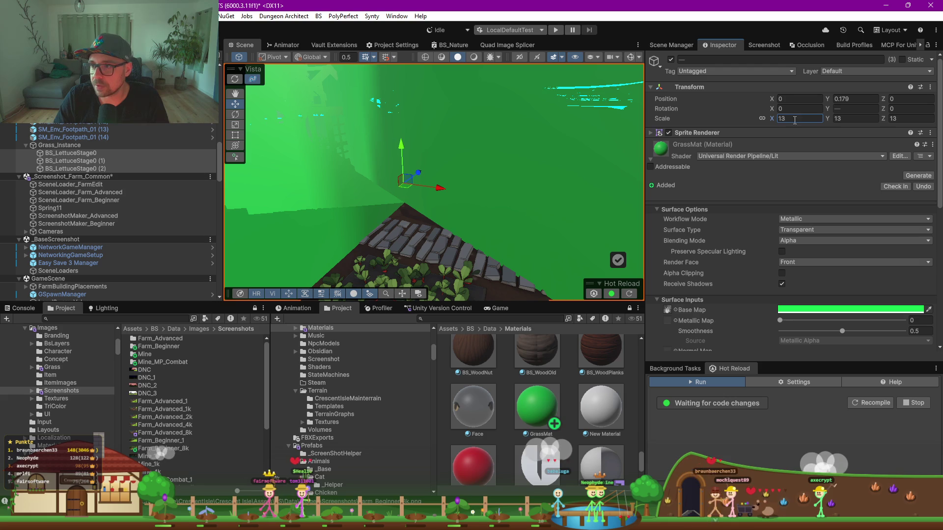
key(ctrl+z)
text(1)
click(870, 111)
click(869, 119)
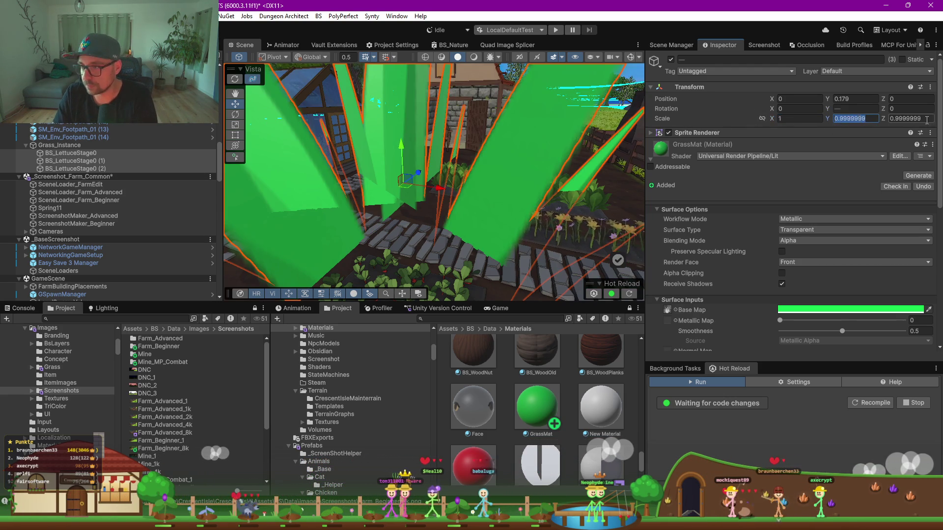
text(1)
click(908, 119)
text(1)
Set Grass_Instance's scale to 0.1 and lower the clump slightly onto the ground
click(108, 147)
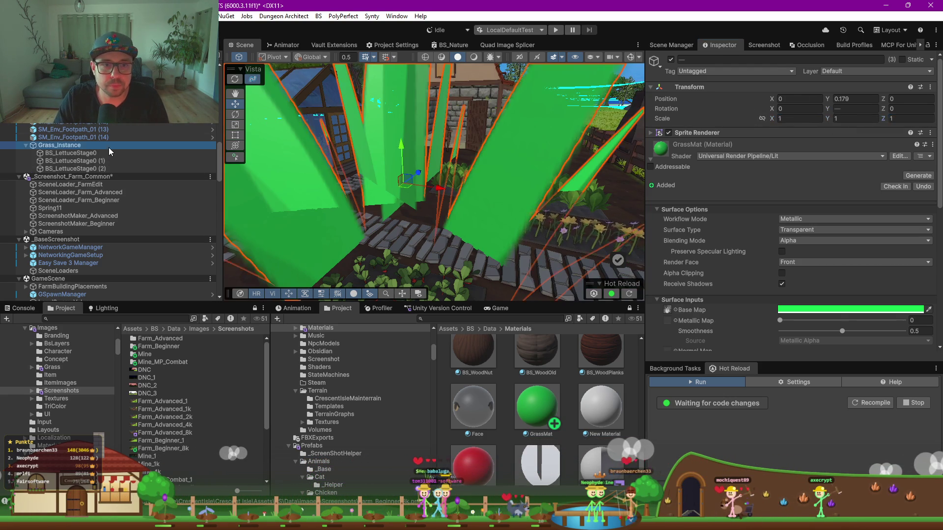
click(109, 155)
click(82, 143)
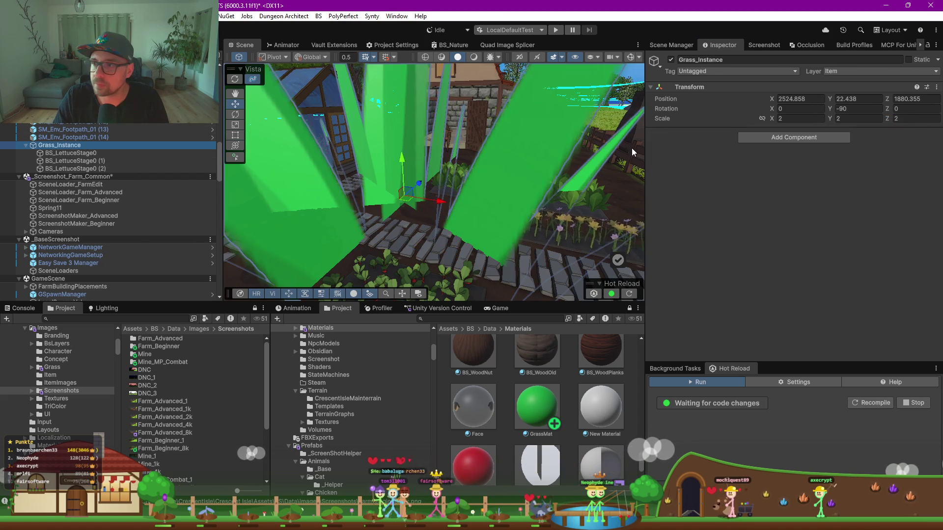
click(785, 120)
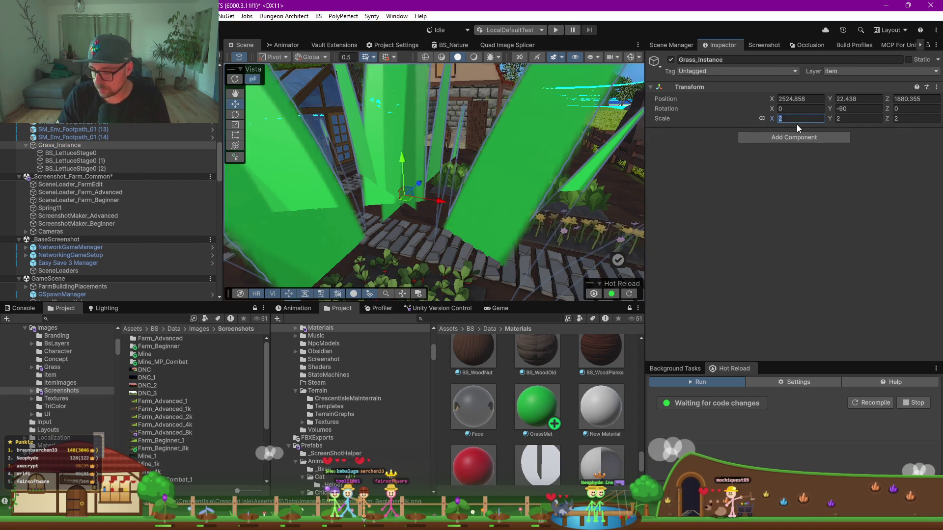
text(.5)
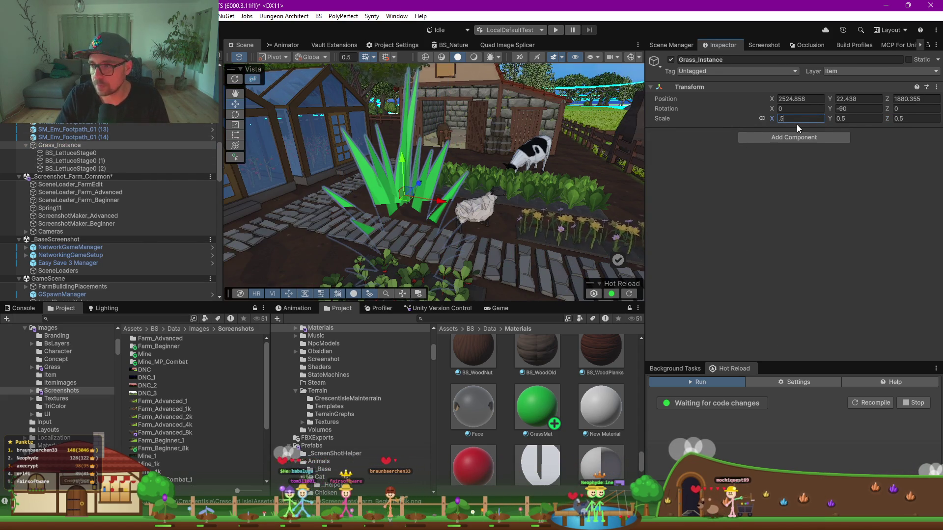
key(BackSpace)
text(4)
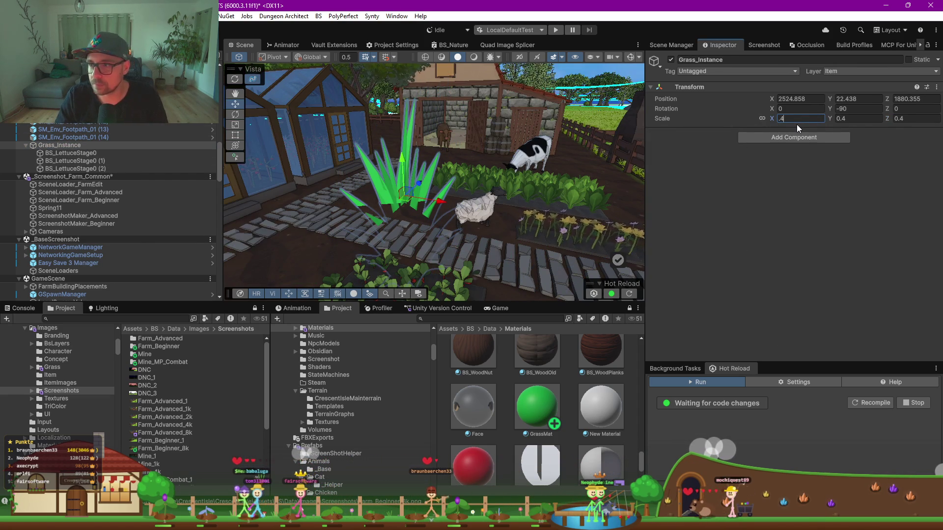
key(BackSpace)
text(1)
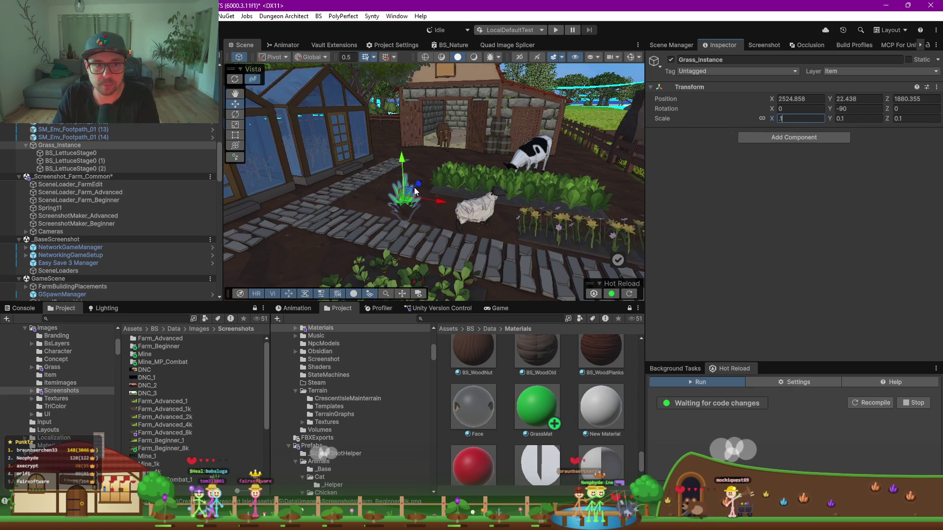
click(73, 152)
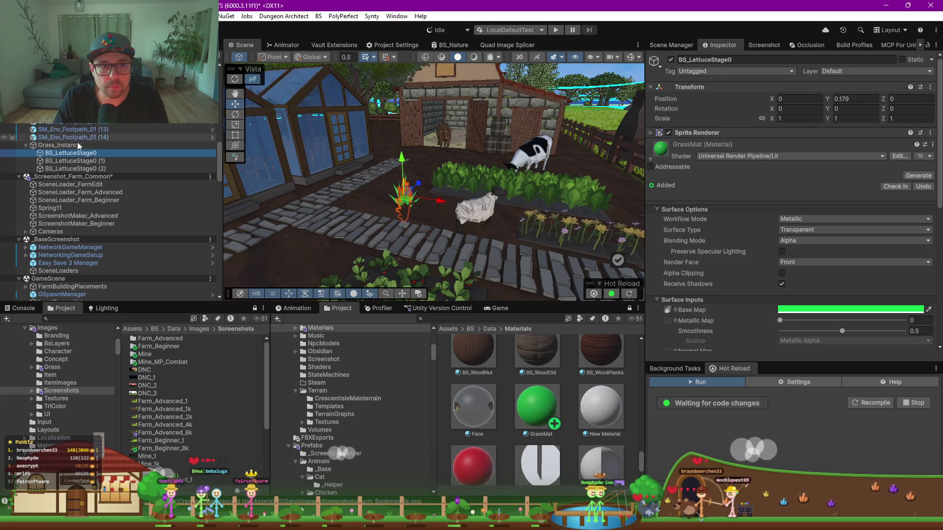
click(77, 145)
drag(406, 141, 406, 143)
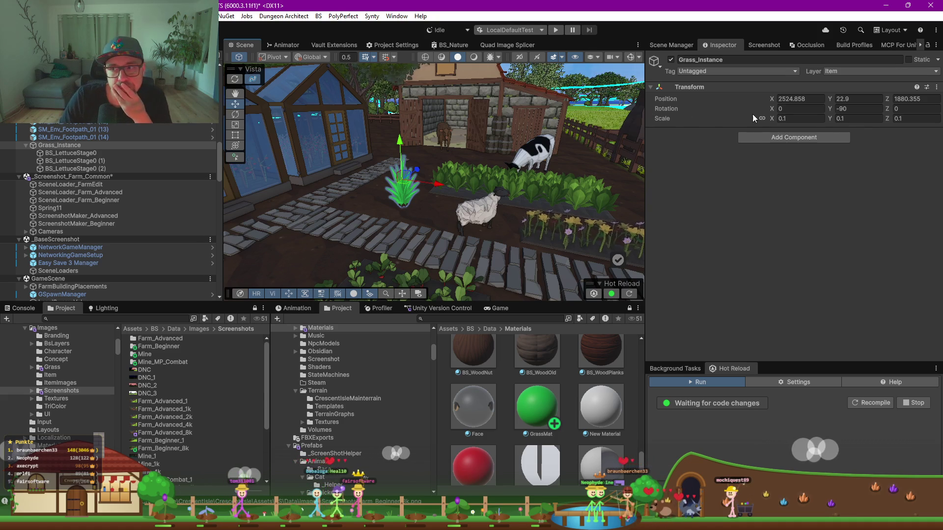
Unlink the lettuce sprites' scale axes and squash their Y scale to 0.5
click(88, 152)
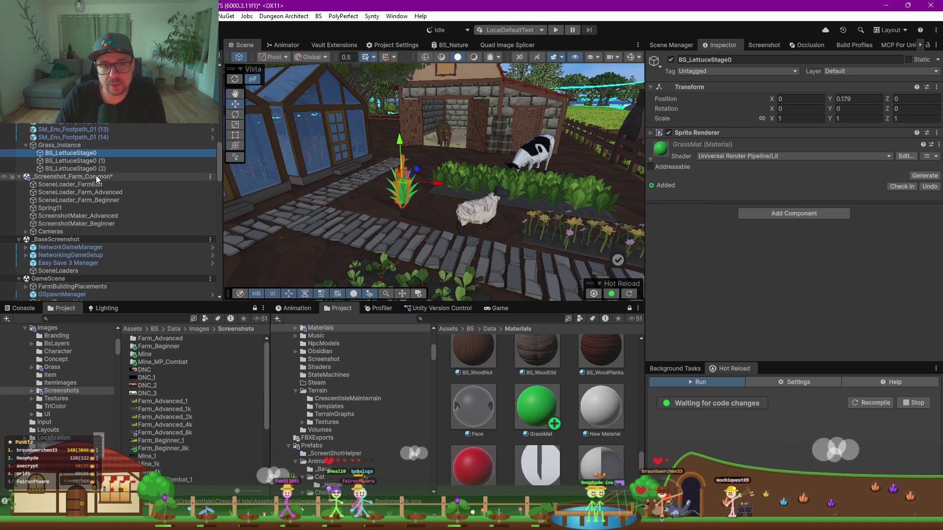
shift+click(79, 169)
click(782, 126)
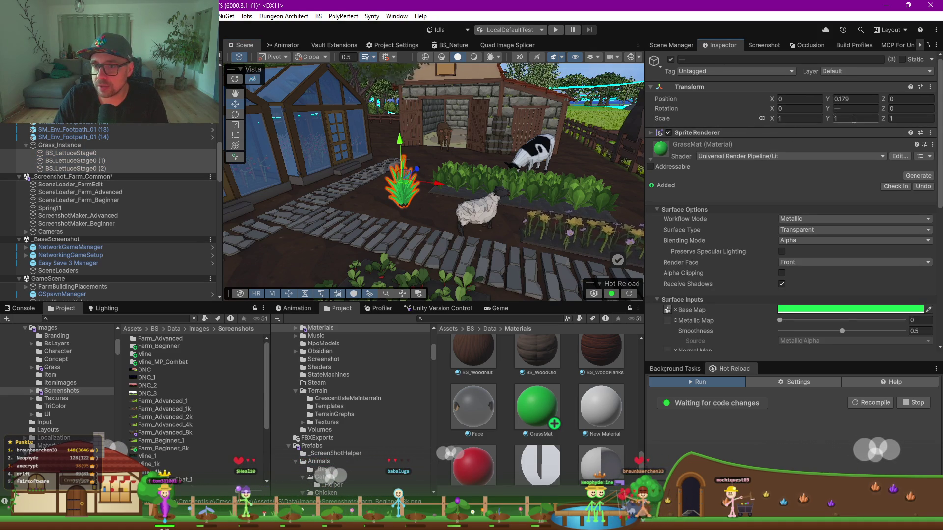
text(.3)
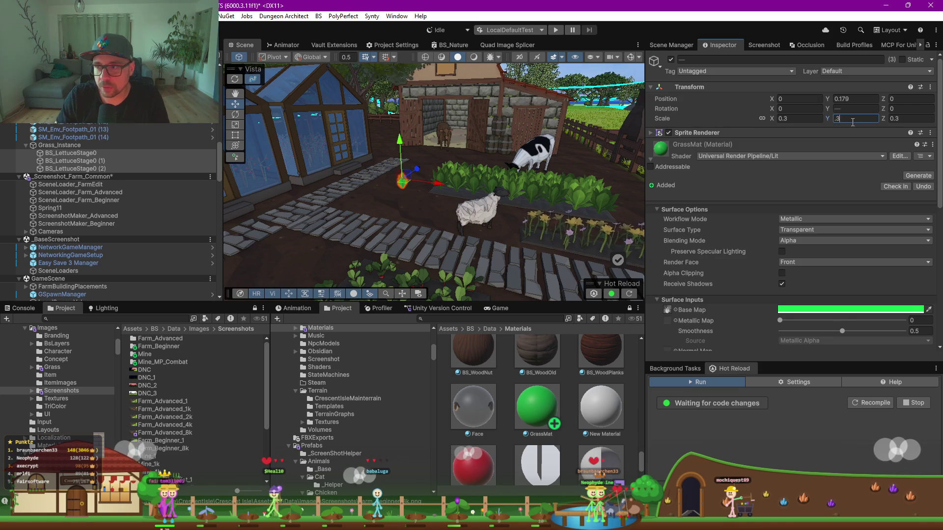
click(763, 119)
text(1)
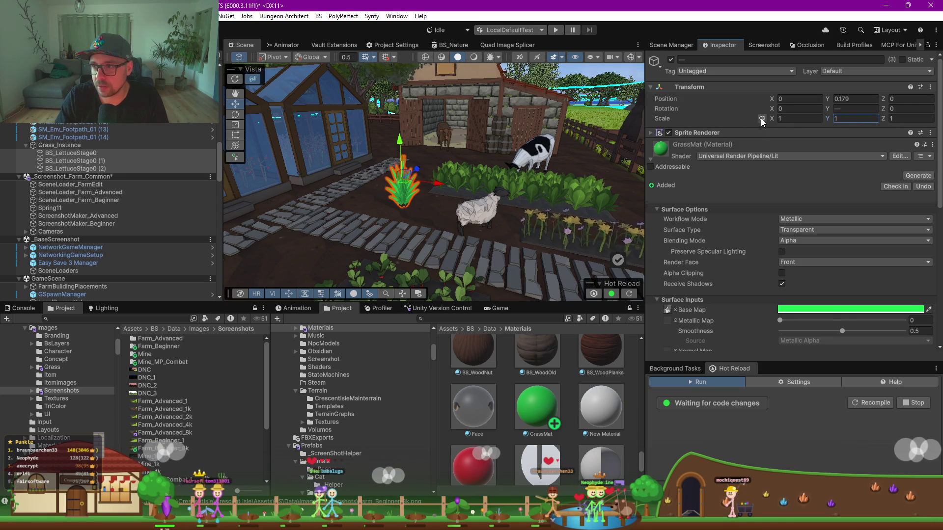
click(841, 120)
double_click(841, 120)
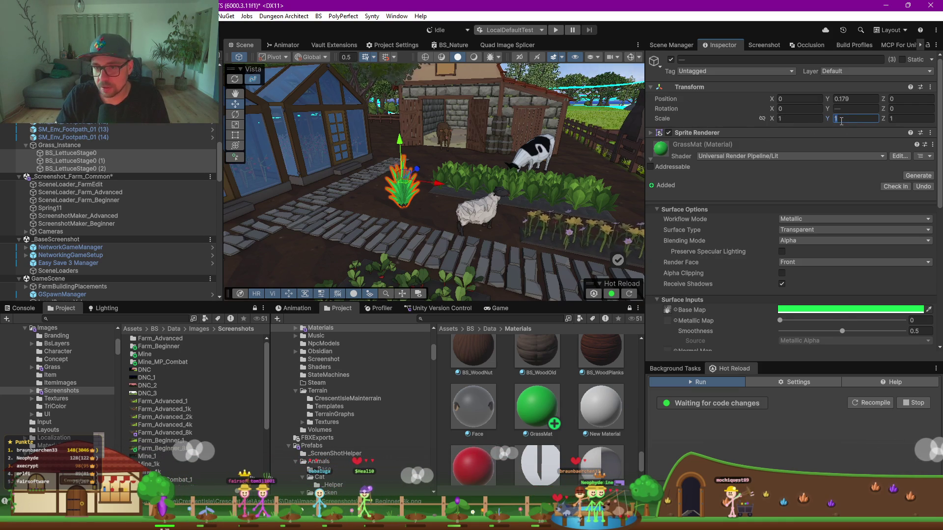
text(.3)
key(BackSpace)
key(BackSpace)
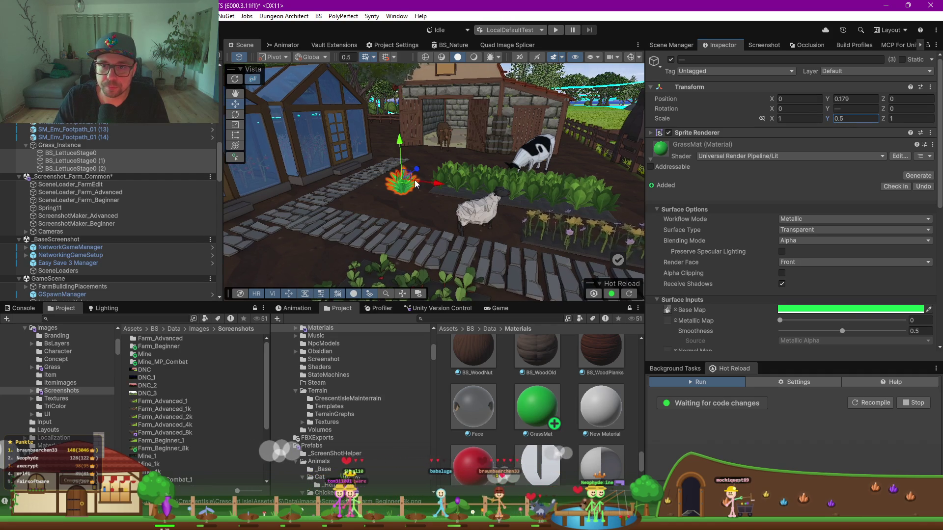
Nudge Grass_Instance lower, then view the flattened grass clump from several angles and in the Game view
click(73, 145)
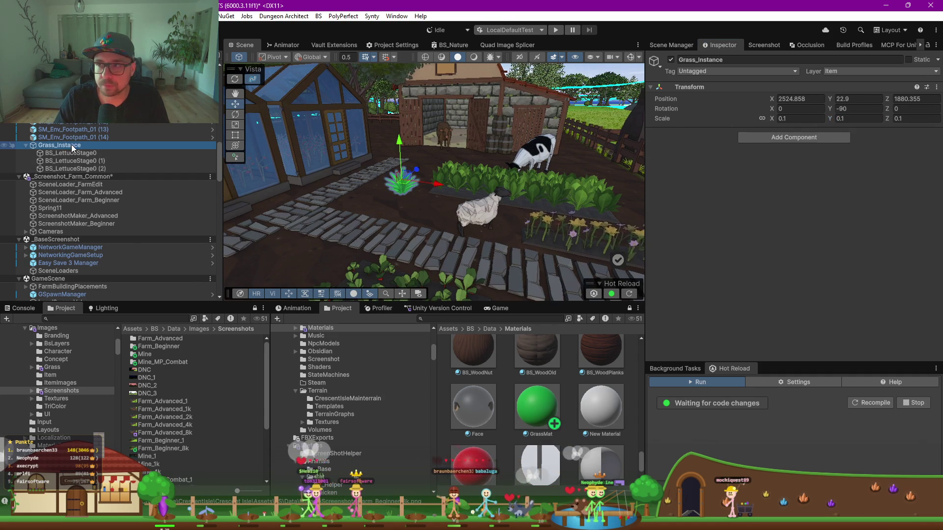
key(End)
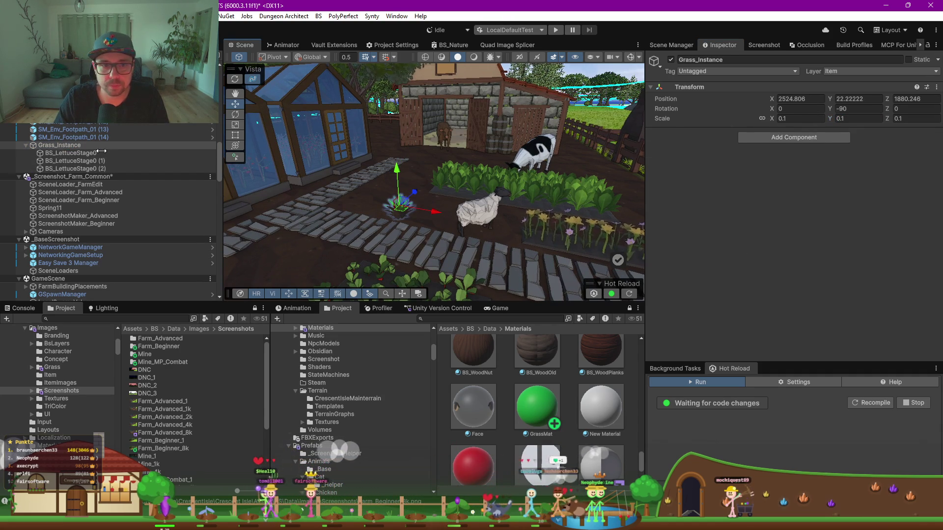
click(74, 152)
shift+click(74, 168)
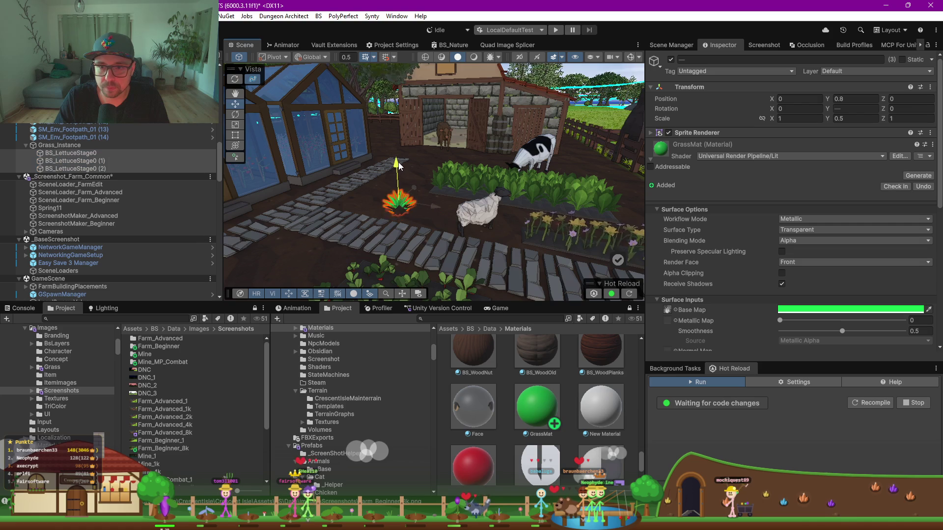
key(f)
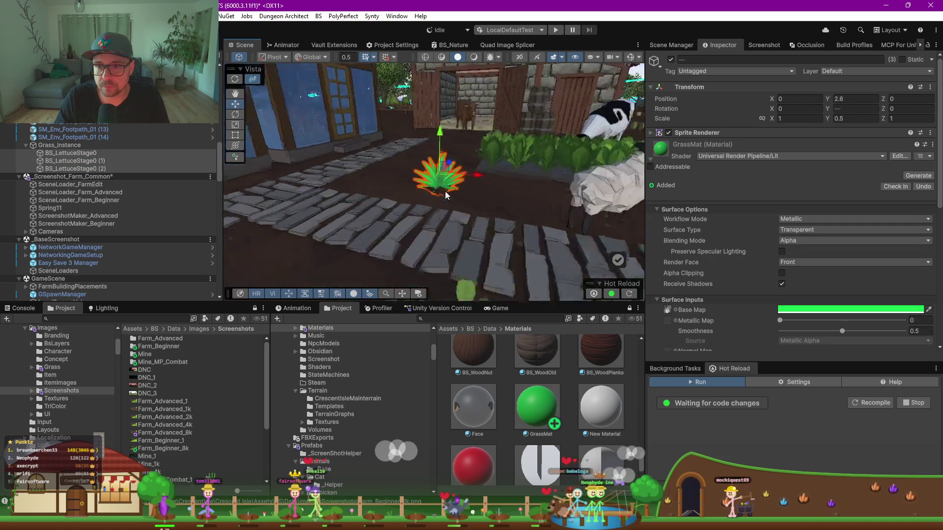
drag(452, 200, 351, 183)
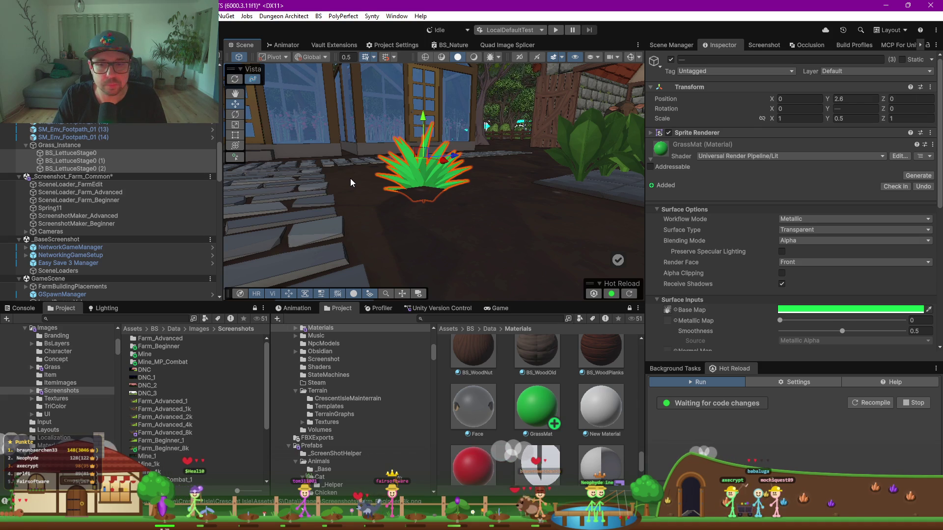
mouse_move(356, 183)
mouse_down()
mouse_move(413, 220)
mouse_move(437, 200)
mouse_up()
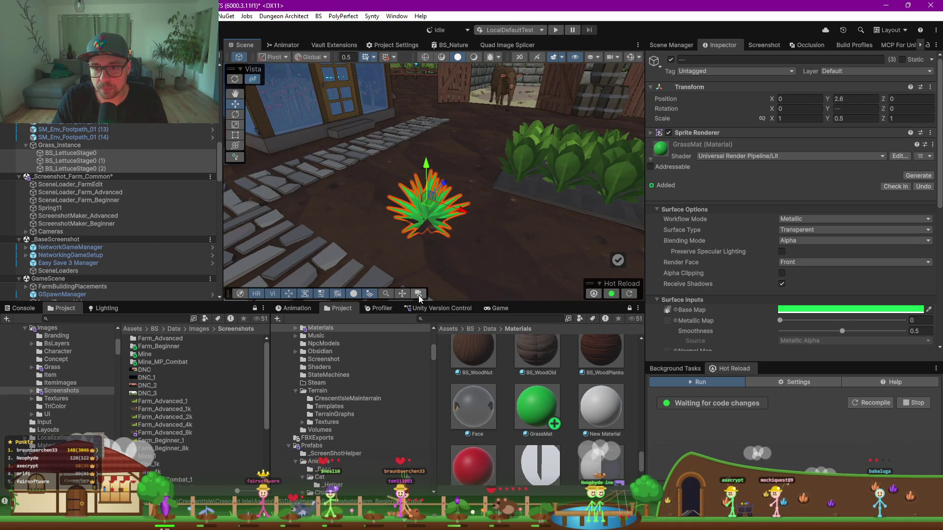
click(496, 308)
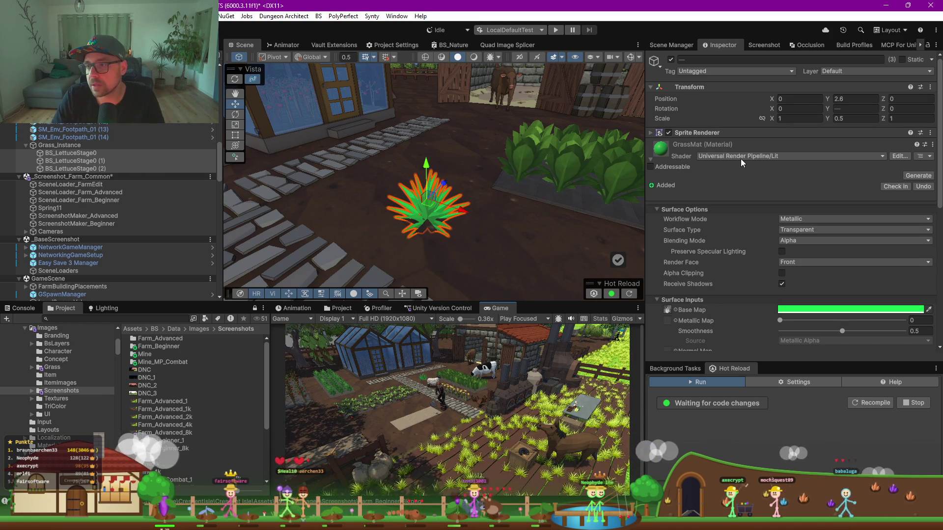
scroll(718, 255, down, 3)
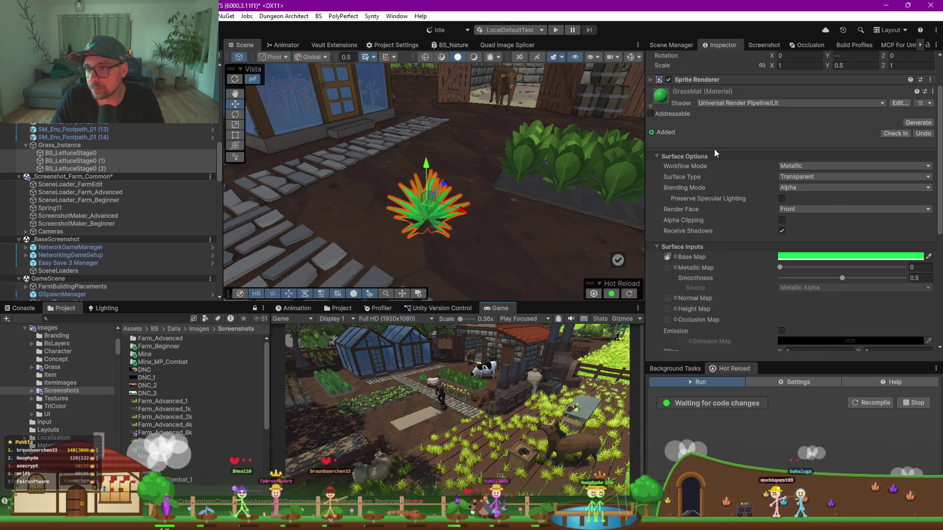
scroll(735, 225, up, 3)
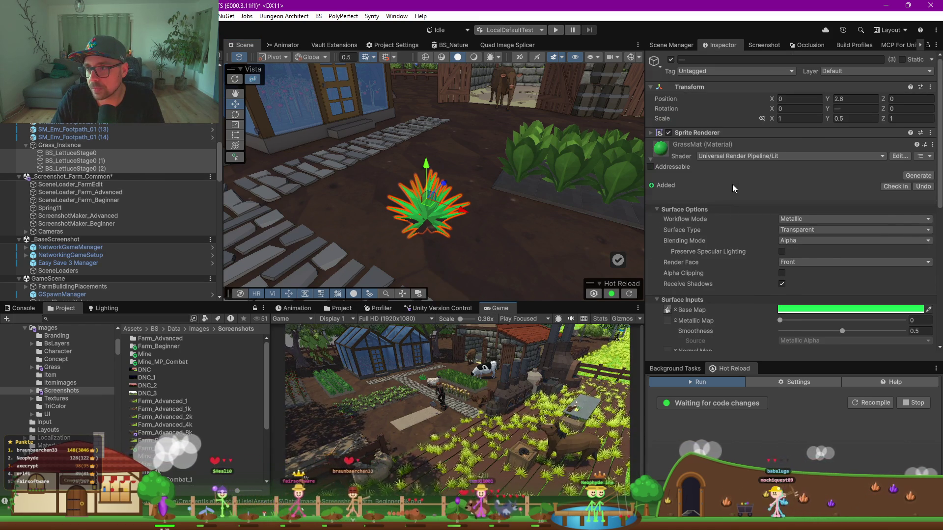
click(810, 230)
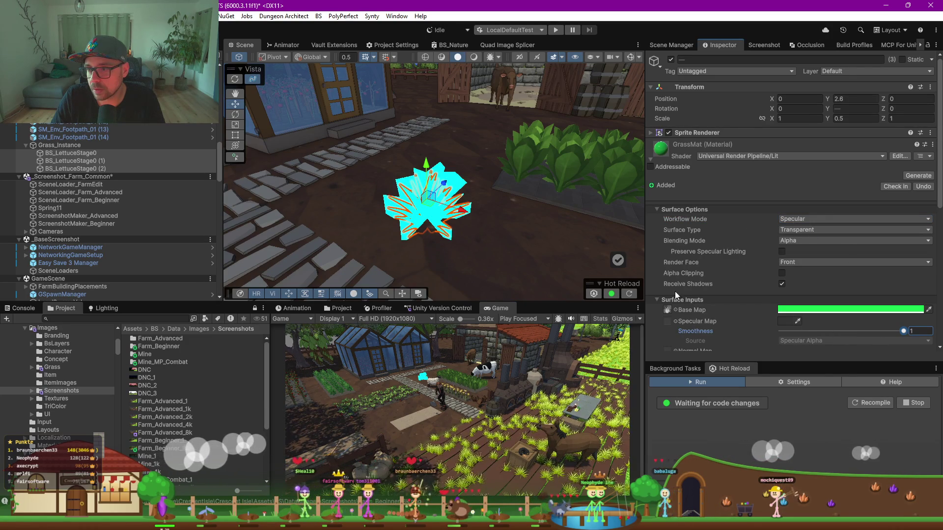
scroll(428, 200, up, 5)
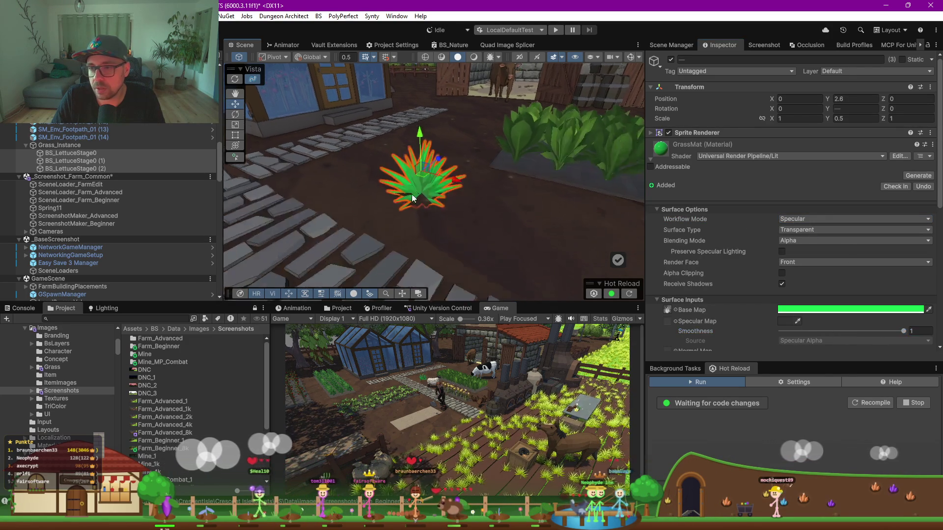
scroll(412, 169, down, 2)
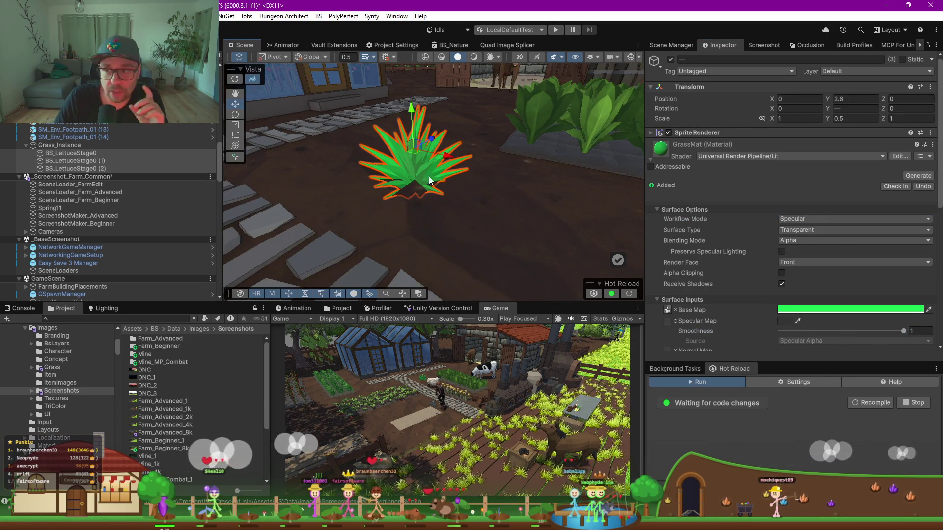
click(781, 157)
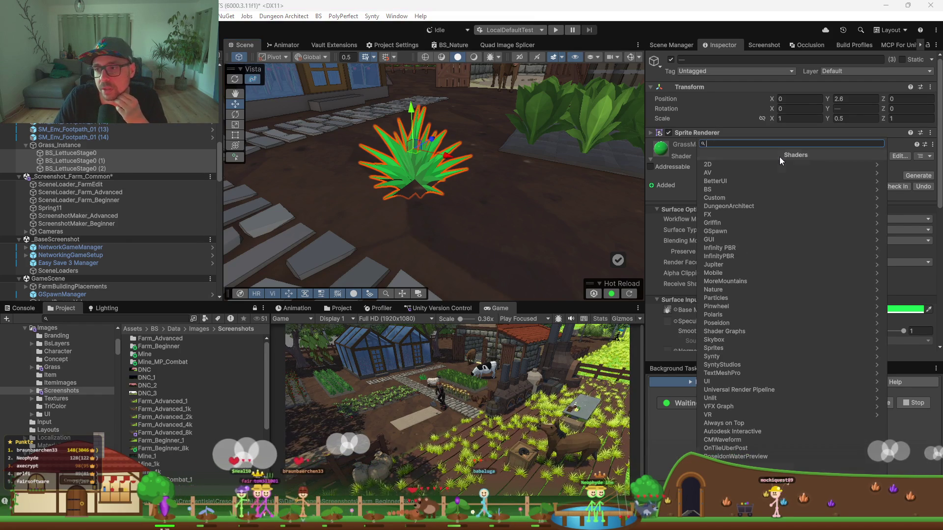
text(spri)
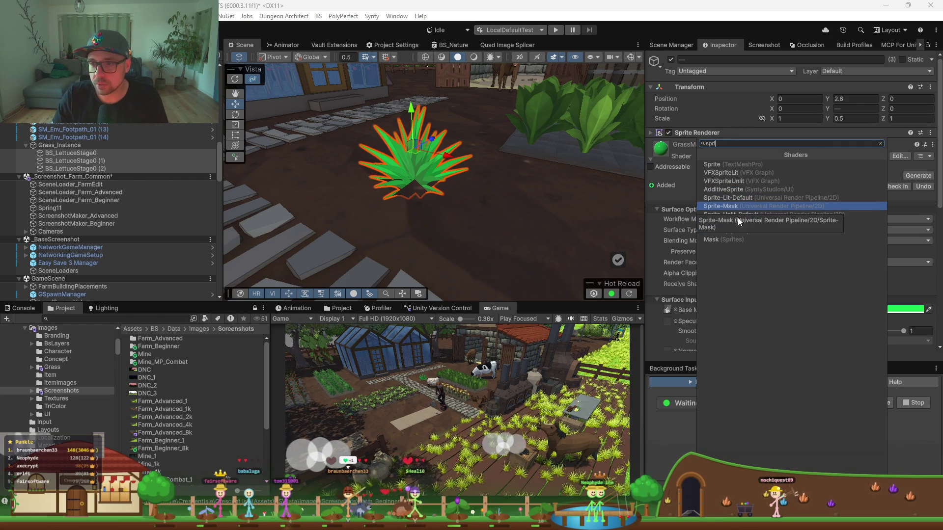
click(660, 354)
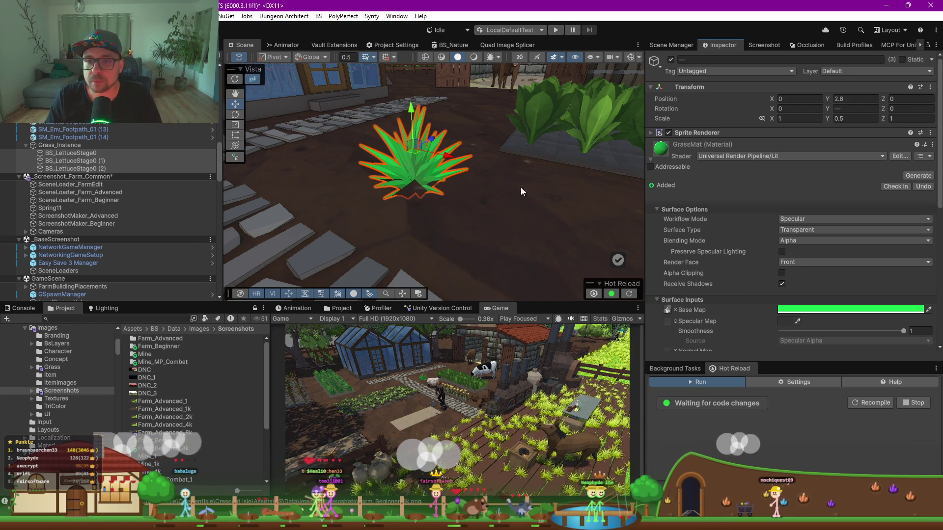
scroll(493, 163, down, 2)
scroll(493, 162, down, 3)
drag(493, 161, 585, 187)
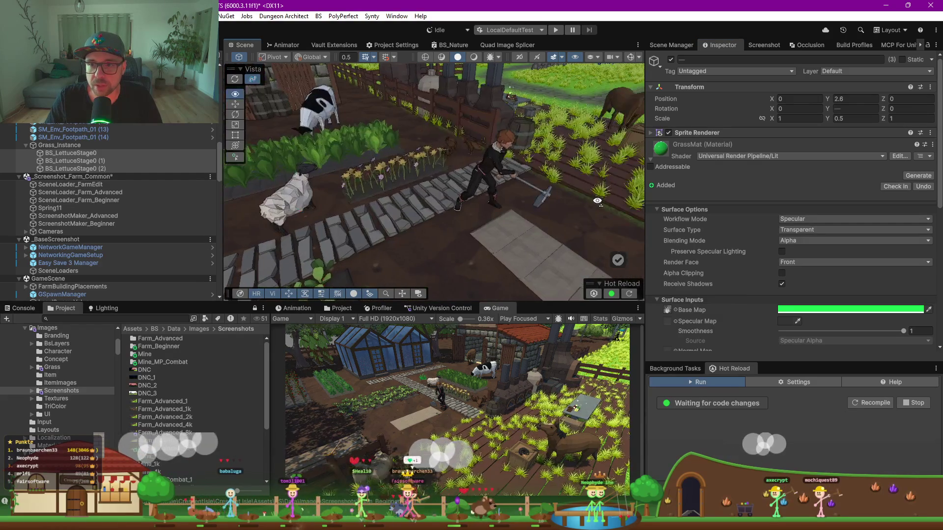
Copy hex E8F870 from BS_GrassTex_01 in the terrain's Generated Grass Group
click(570, 85)
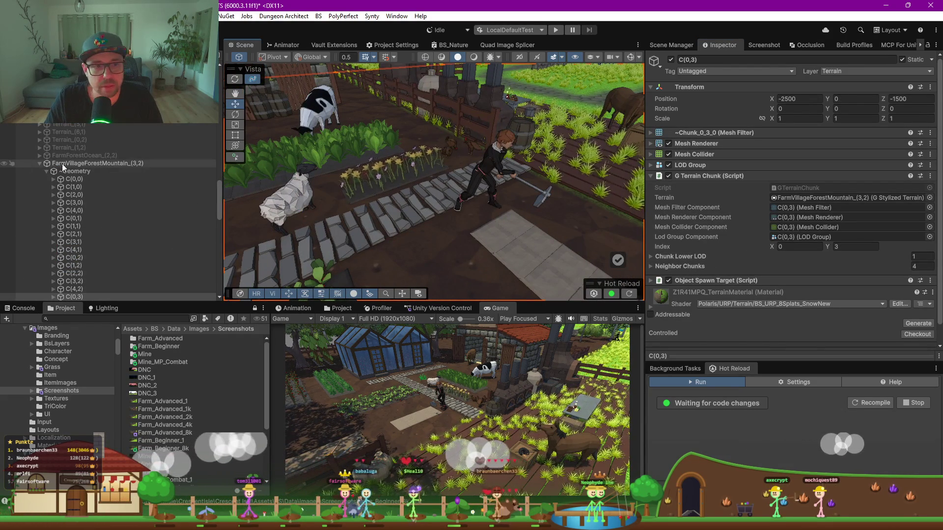
click(805, 197)
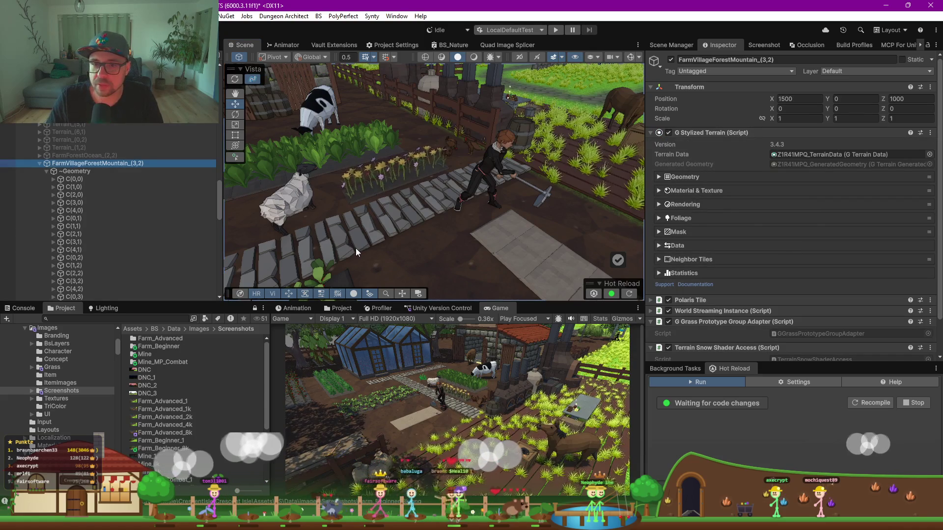
click(660, 217)
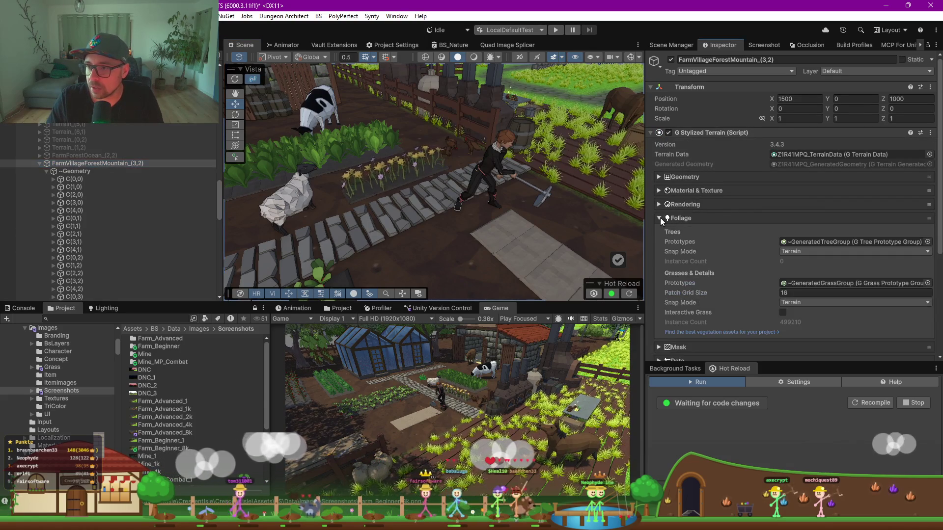
double_click(838, 284)
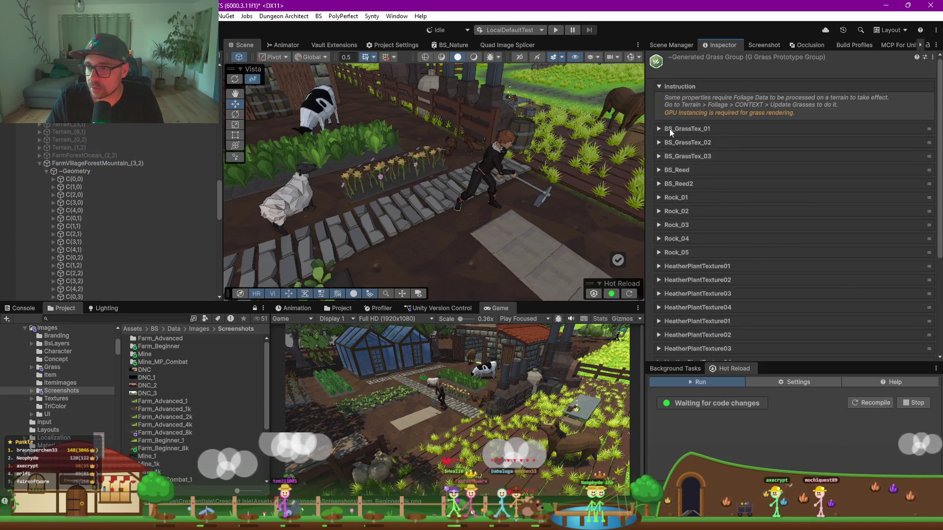
click(657, 128)
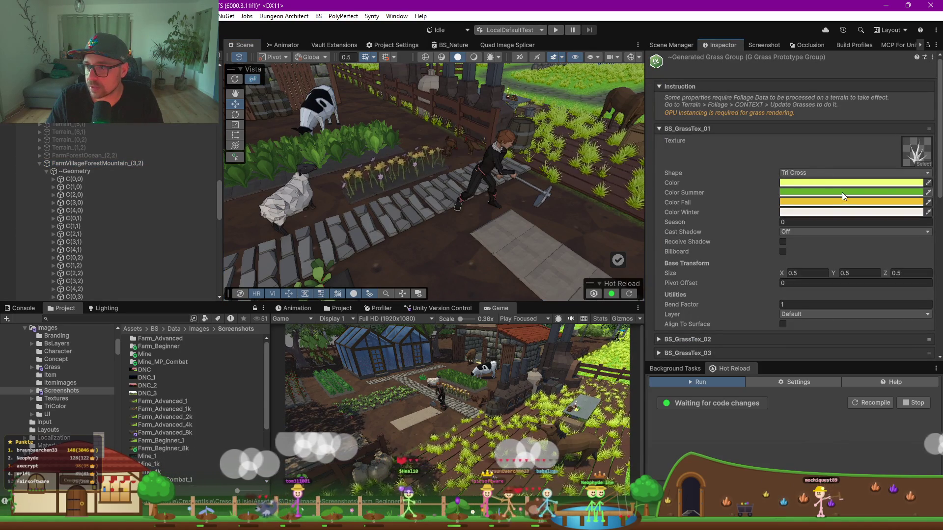
click(810, 182)
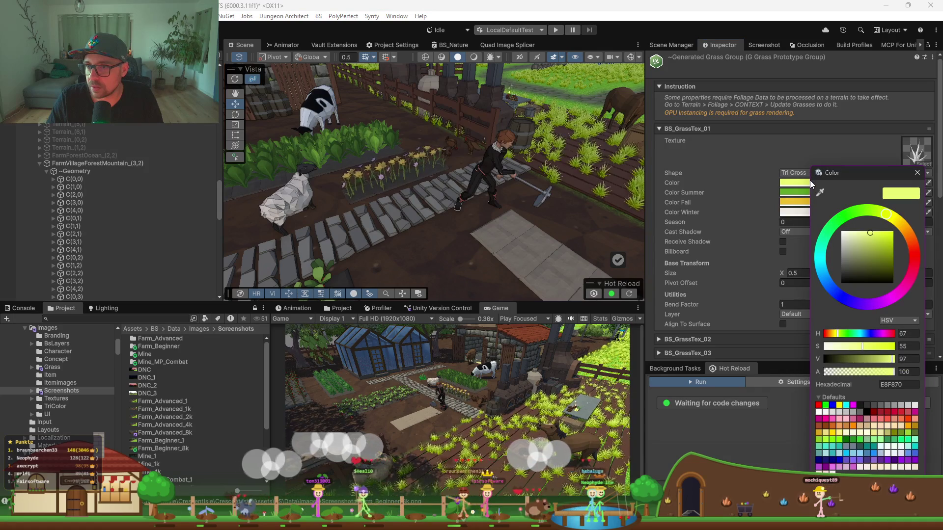
click(899, 384)
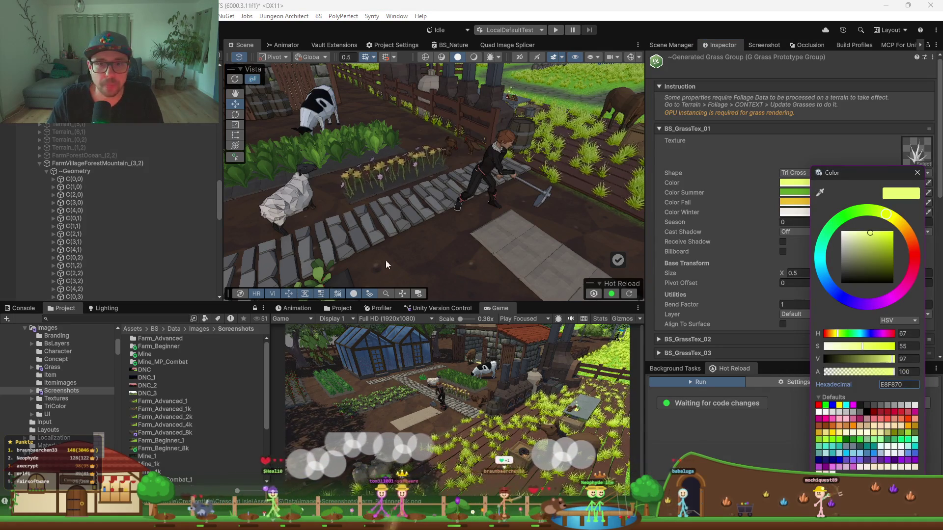
click(427, 186)
Paste E8F870 as the lettuce grass material's base colour and review the farmyard
key(f)
click(416, 167)
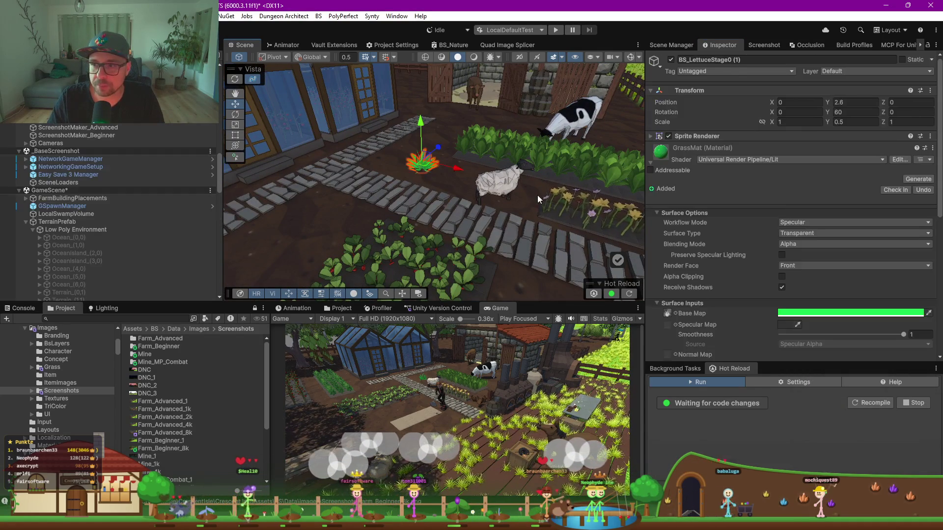
click(824, 313)
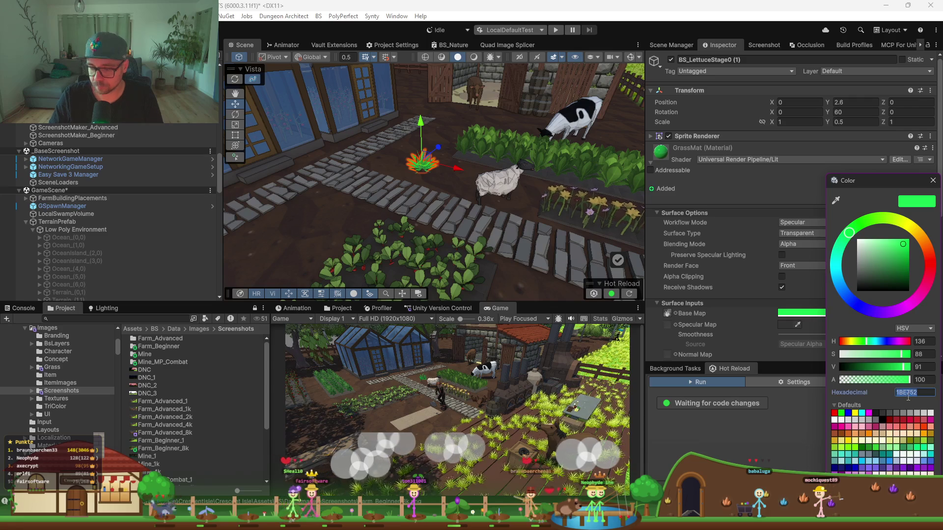
text(E8F870)
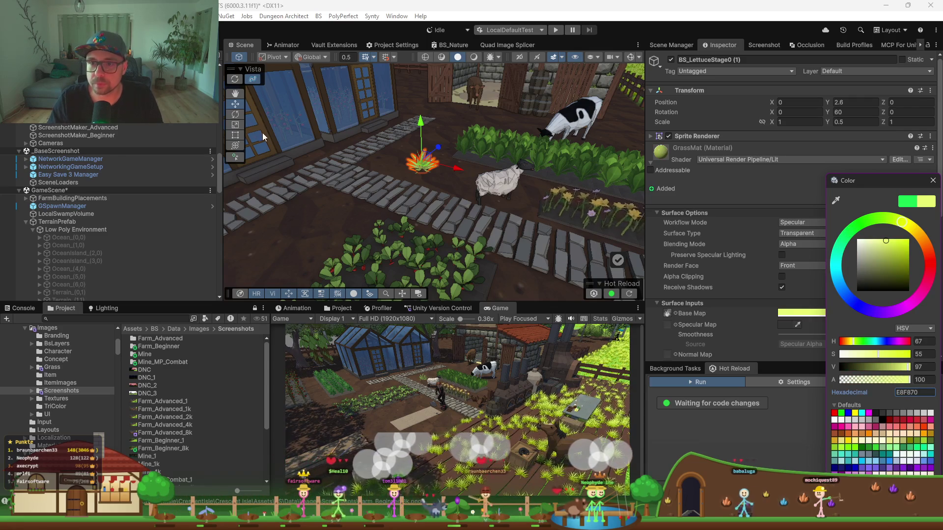
scroll(414, 192, down, 5)
drag(413, 193, 505, 193)
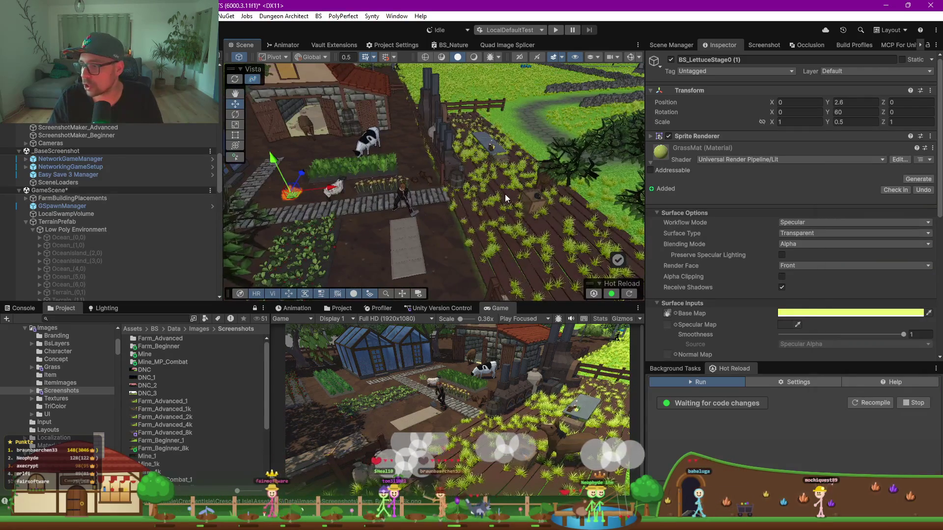
scroll(470, 187, up, 5)
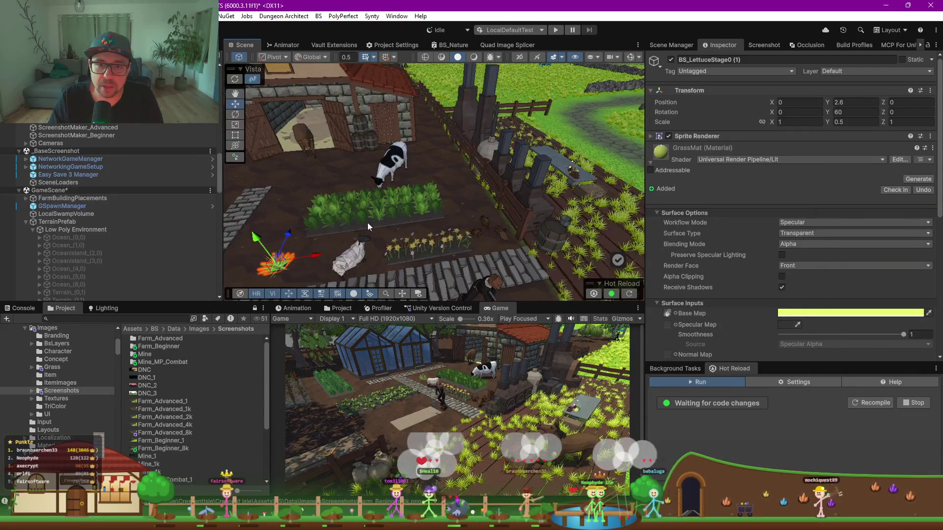
mouse_move(368, 223)
mouse_down()
mouse_move(415, 210)
mouse_move(437, 225)
mouse_move(393, 205)
mouse_move(384, 156)
mouse_up()
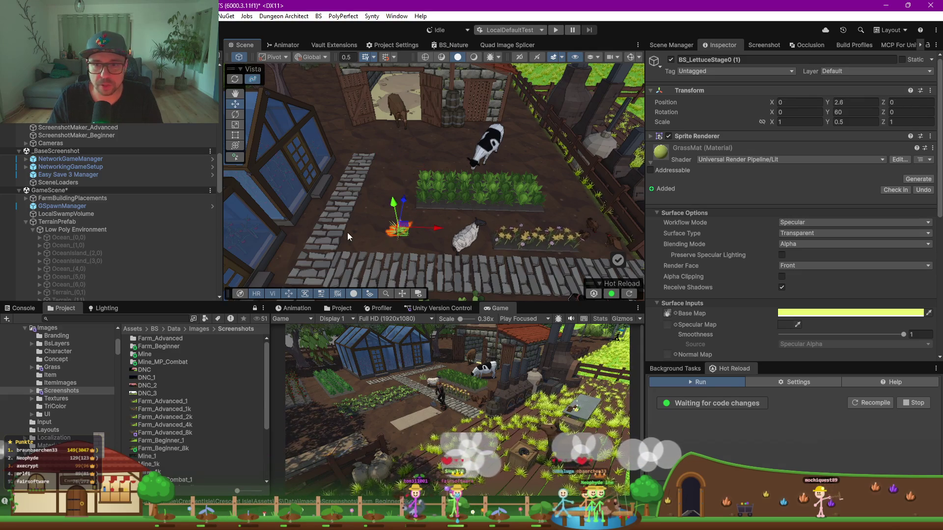
scroll(78, 136, up, 4)
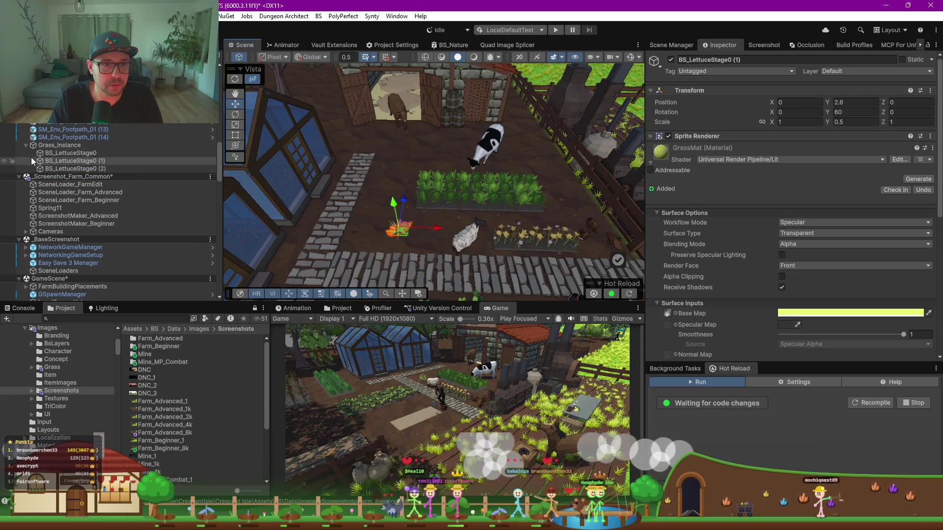
click(25, 145)
Select Grass_Instance and open a second Project browser on the Prefabs folder
click(60, 147)
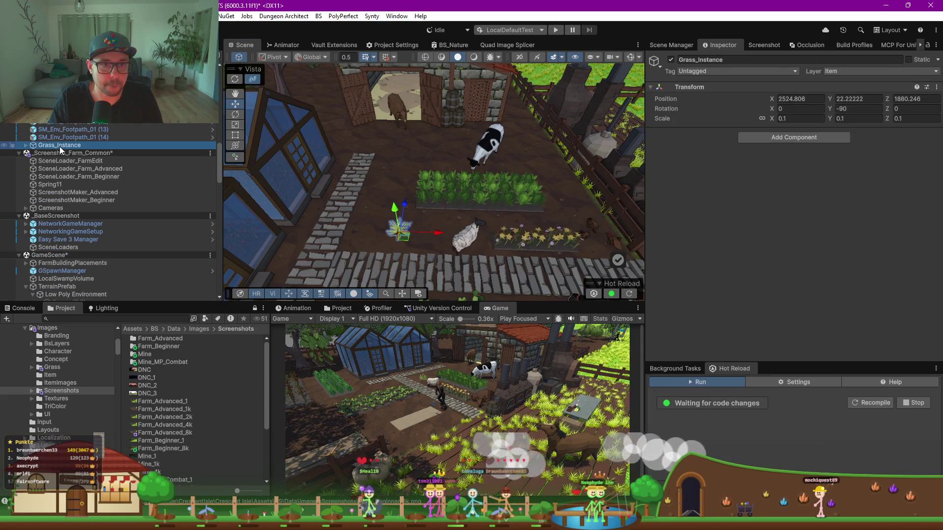
click(351, 308)
scroll(352, 367, down, 2)
scroll(345, 372, up, 2)
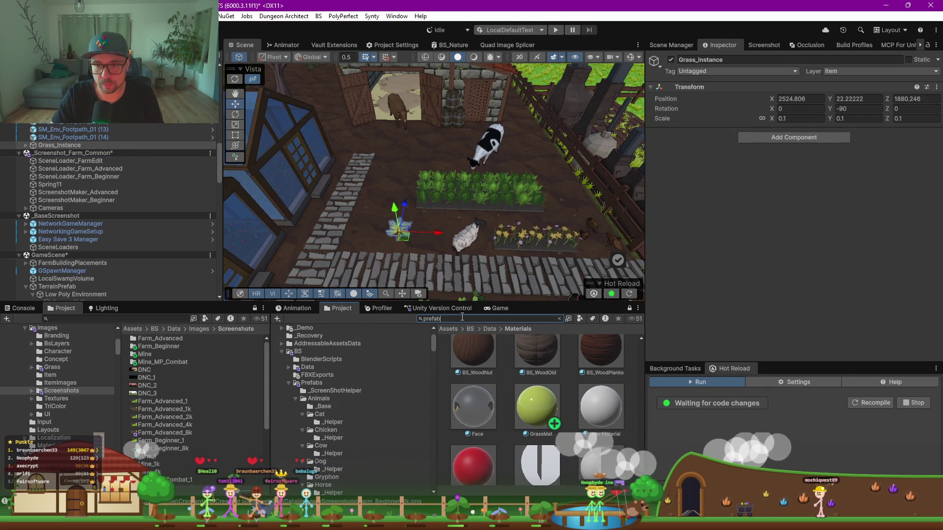
text(efab)
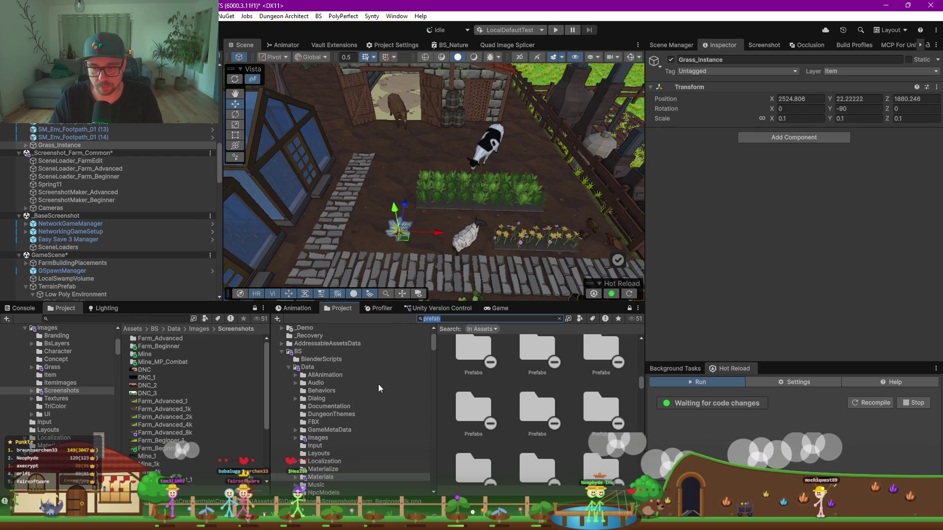
key(BackSpace)
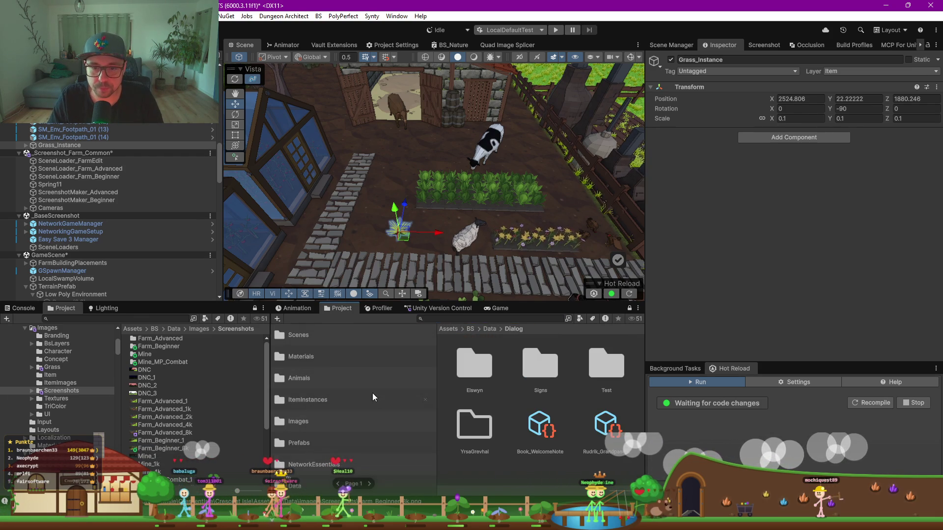
click(302, 438)
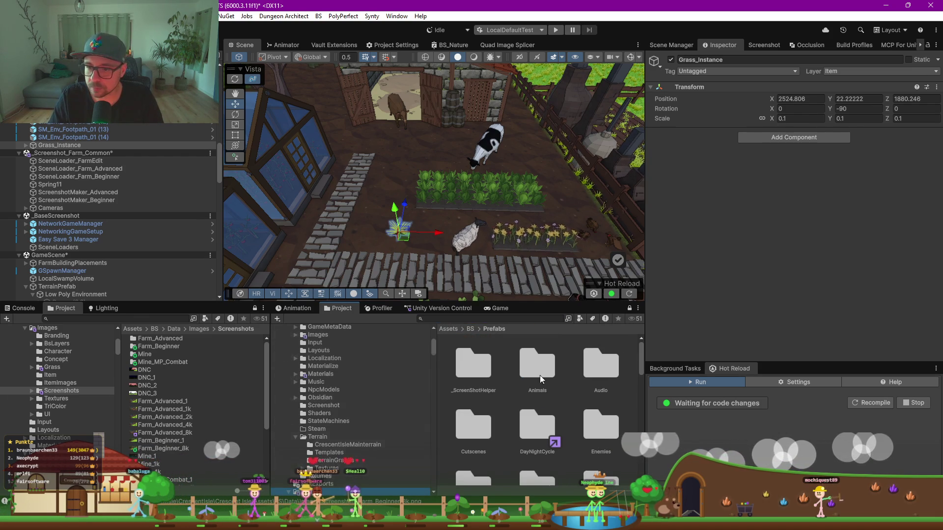
scroll(518, 394, down, 3)
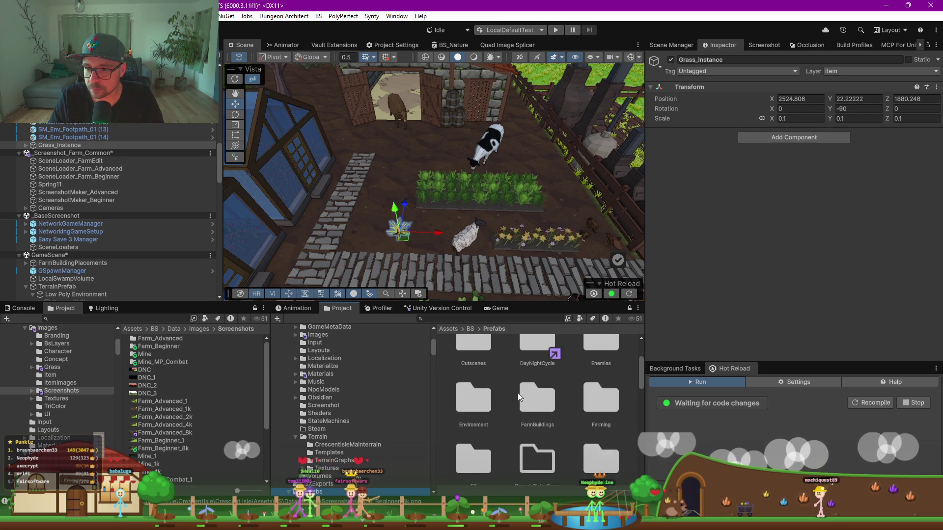
Browse the Farming and ItemInstances prefab folders, ending in the WorldObjects folder
double_click(606, 402)
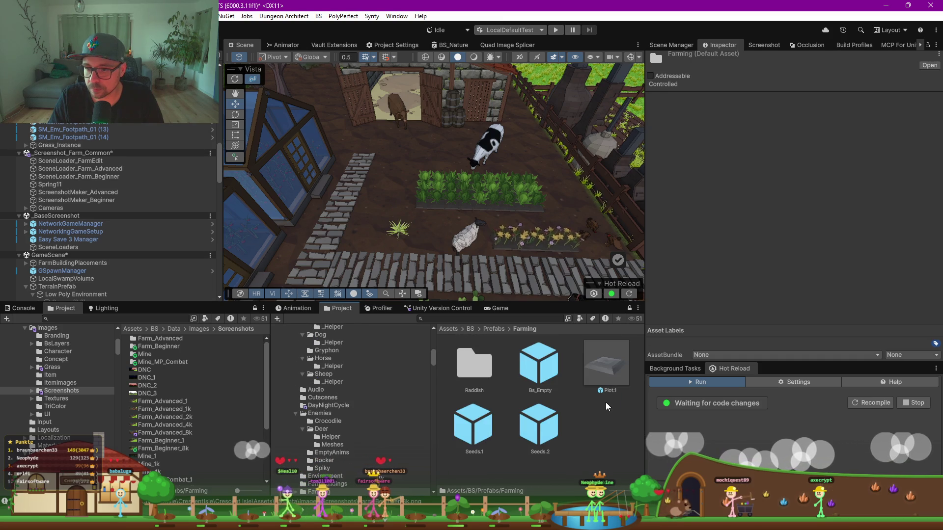
double_click(476, 361)
click(524, 329)
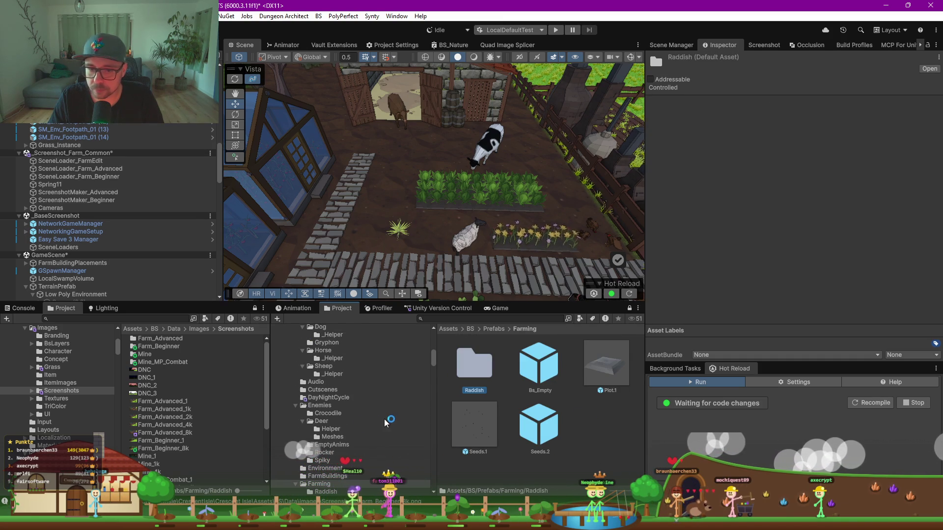
key(alt)
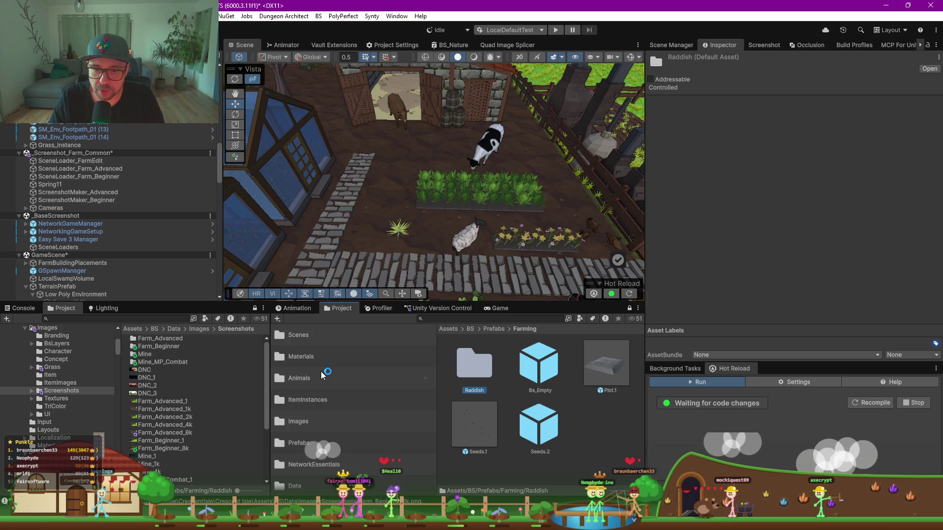
click(309, 400)
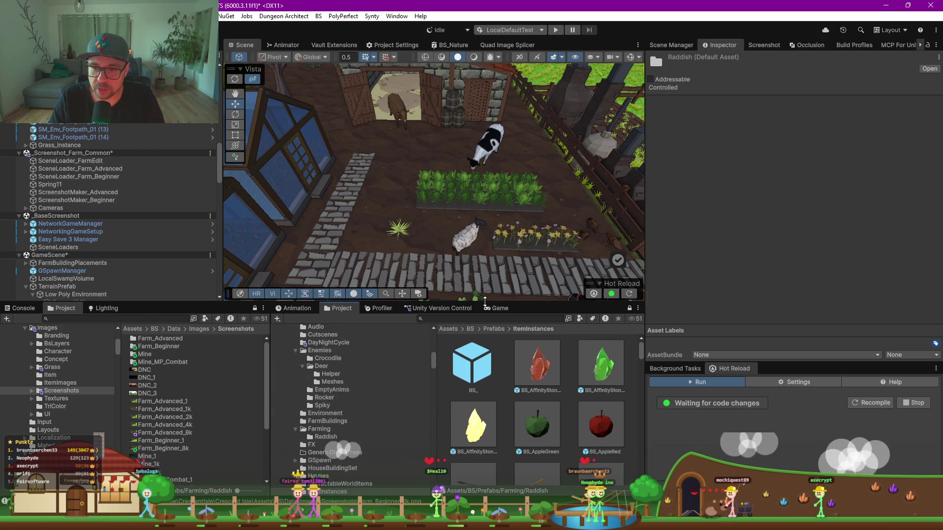
drag(485, 301, 484, 199)
scroll(373, 393, down, 3)
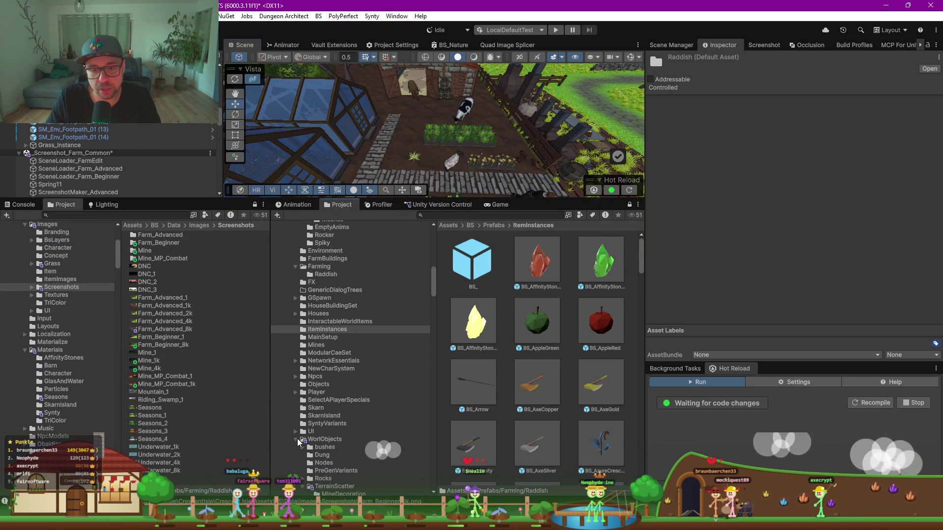
click(327, 440)
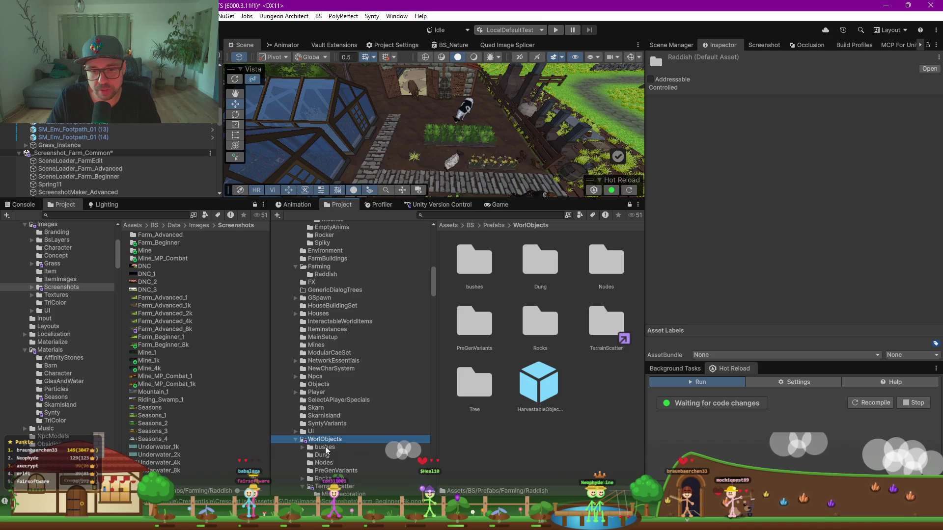
Create a Grasses folder in WorldObjects and save Grass_Instance there as a prefab
right_click(612, 408)
mouse_move(713, 31)
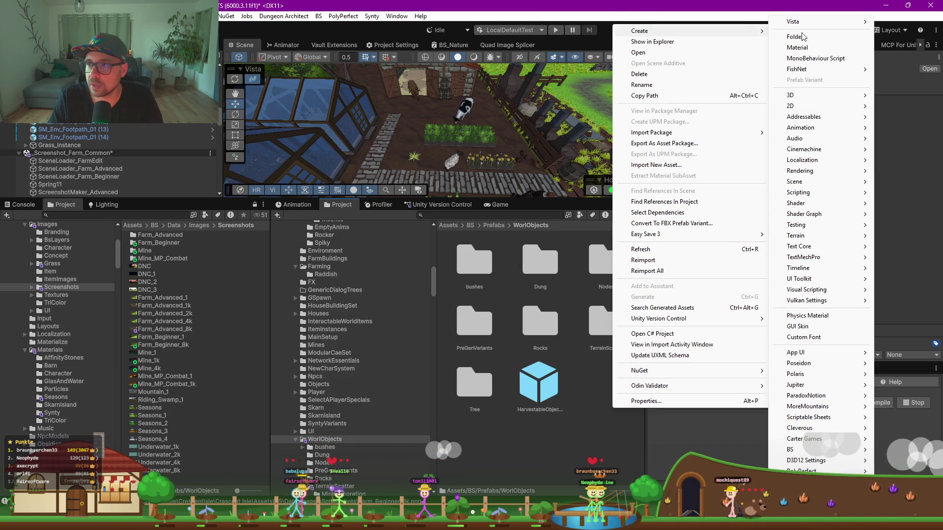
click(796, 37)
text(Grasses)
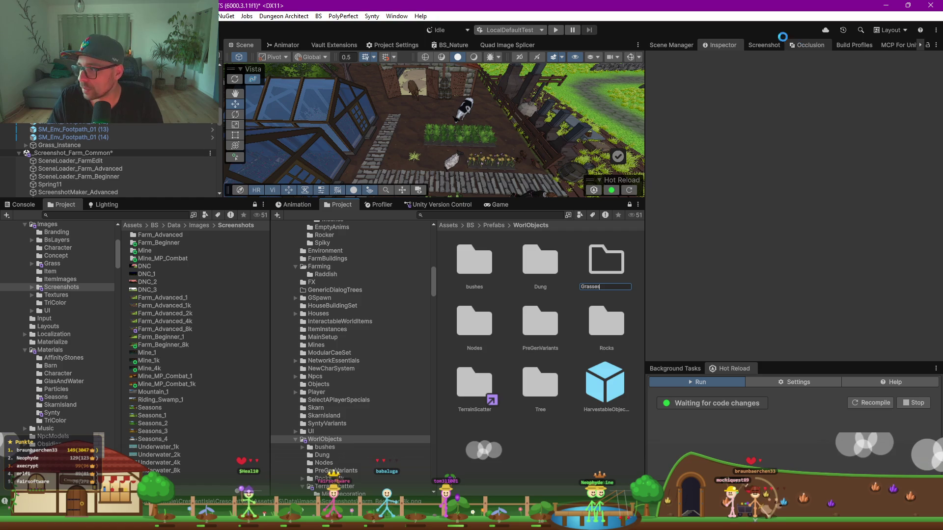
key(Return)
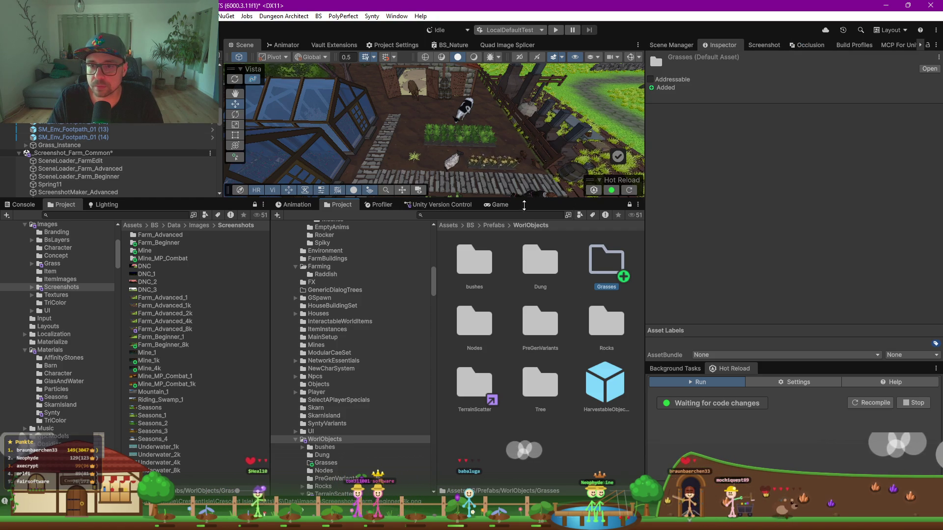
drag(501, 196, 501, 294)
scroll(403, 231, up, 2)
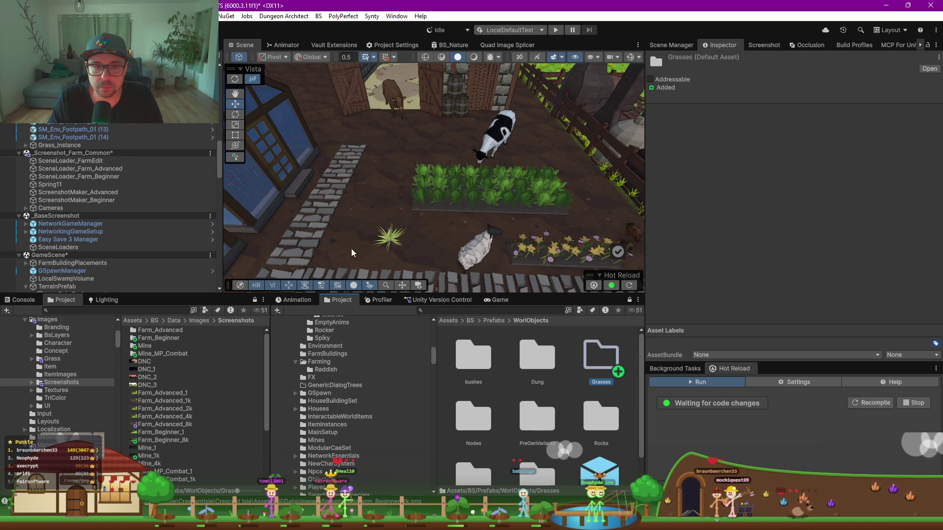
mouse_move(60, 145)
mouse_down()
mouse_move(652, 353)
mouse_move(601, 356)
mouse_up()
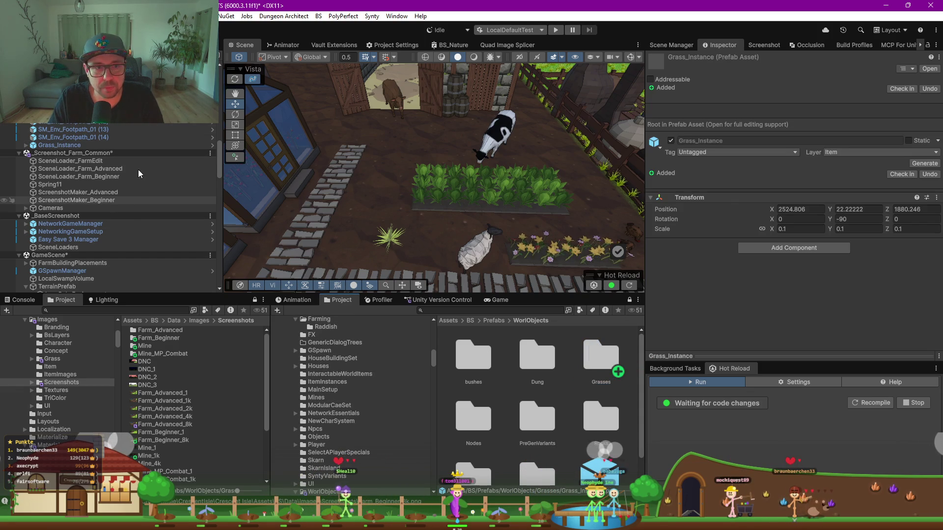
Move the Grass_Instance tuft beside the stone path by the barn
click(71, 145)
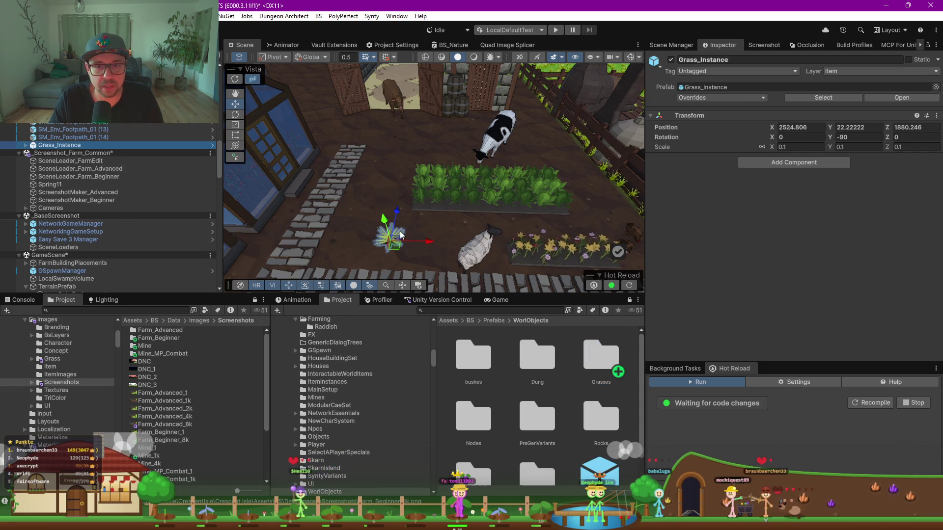
drag(388, 236, 366, 141)
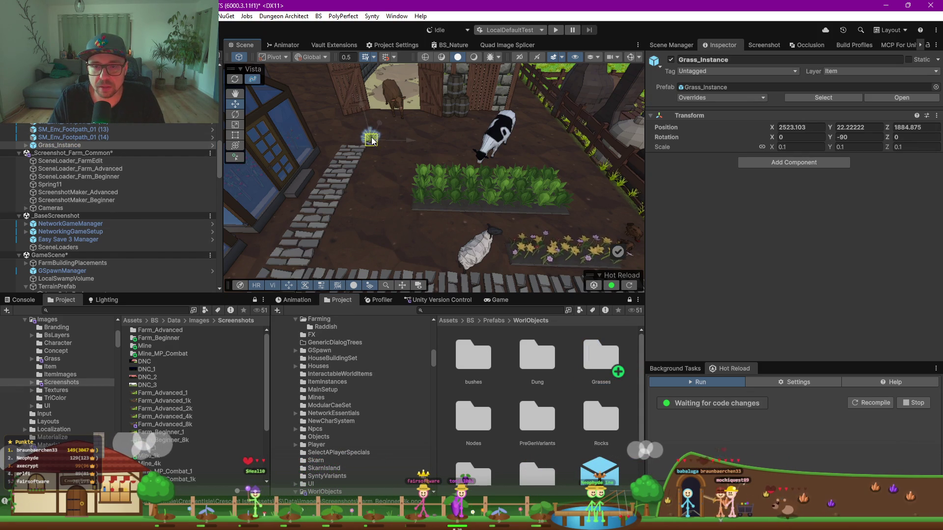
scroll(423, 144, up, 4)
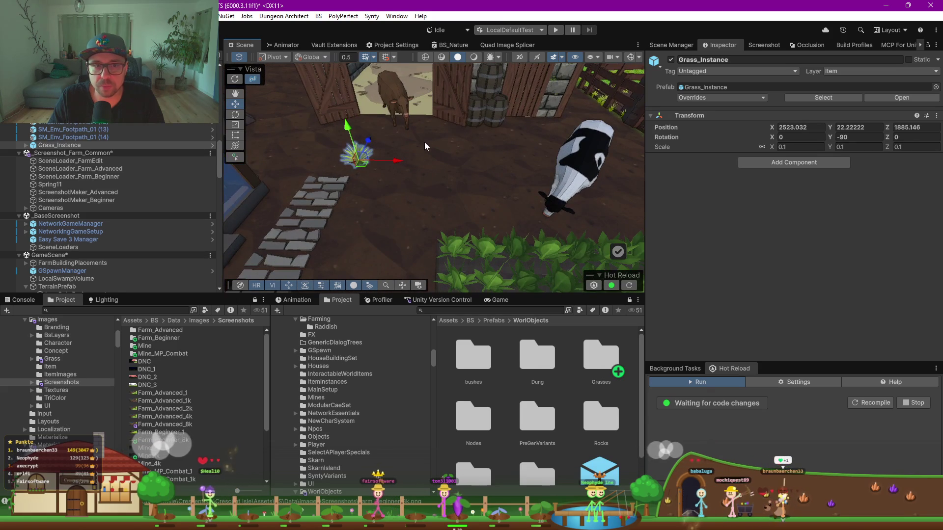
scroll(432, 182, down, 3)
mouse_move(433, 182)
mouse_down()
mouse_move(523, 176)
mouse_move(404, 189)
mouse_up()
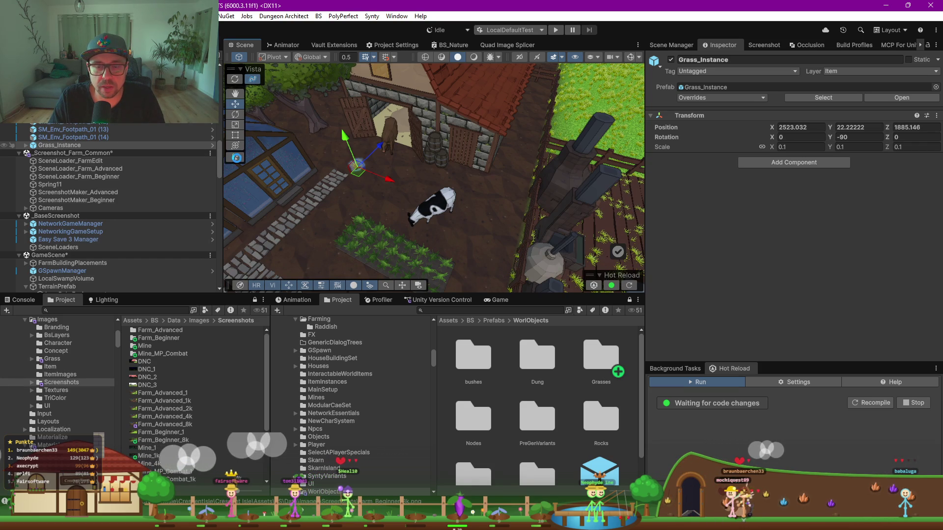
Create a new Spline object in the scene near the greenhouses
click(238, 159)
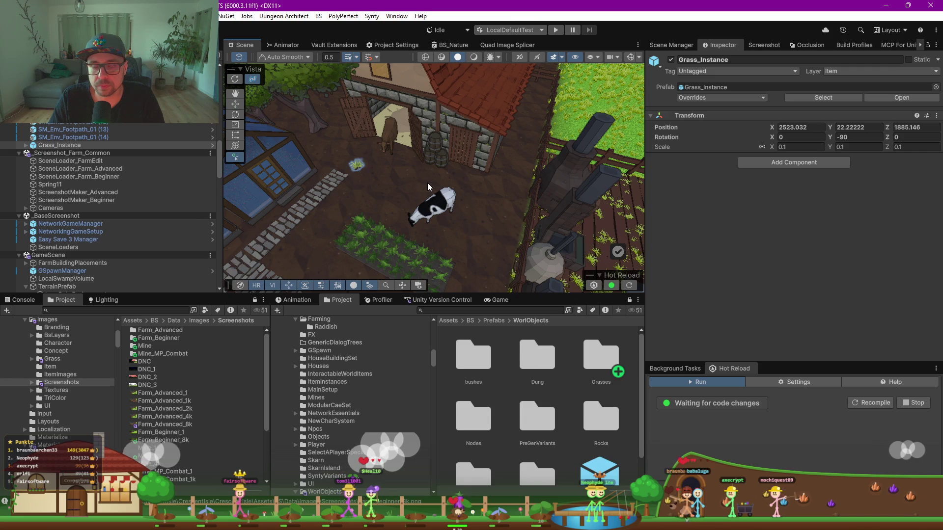
scroll(424, 190, down, 5)
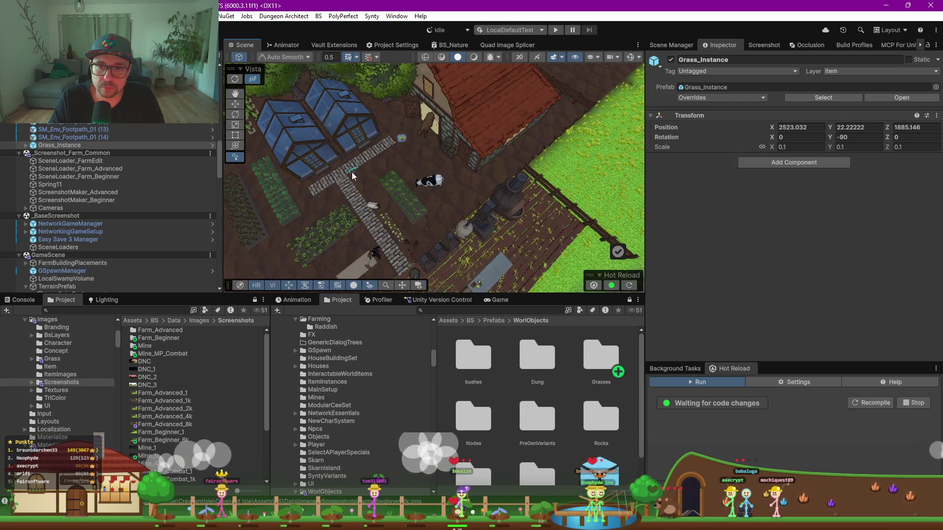
drag(329, 190, 373, 183)
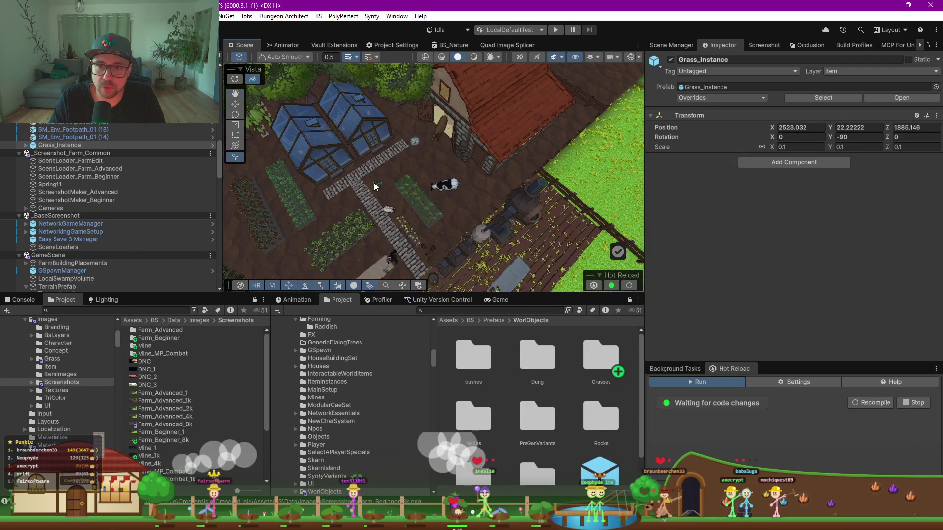
click(367, 179)
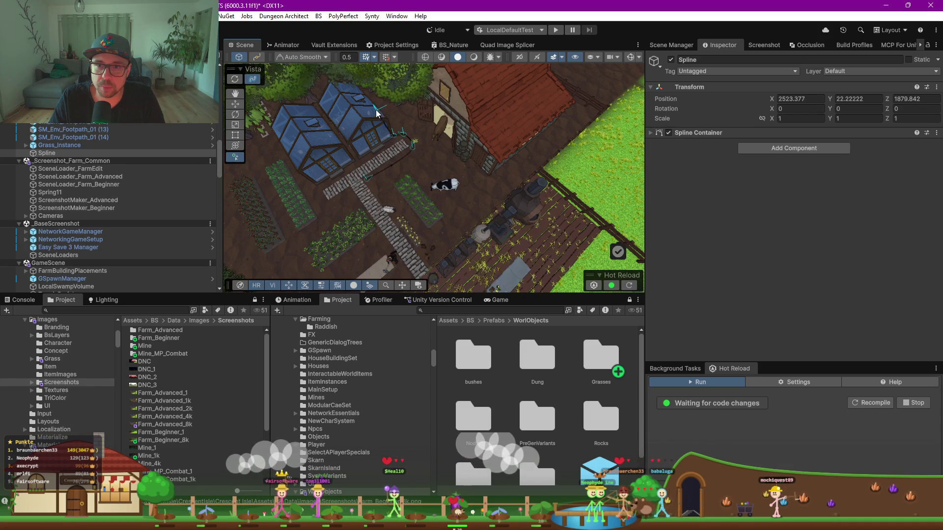
Place spline knots from the greenhouse along the dirt field's edge
scroll(335, 143, up, 10)
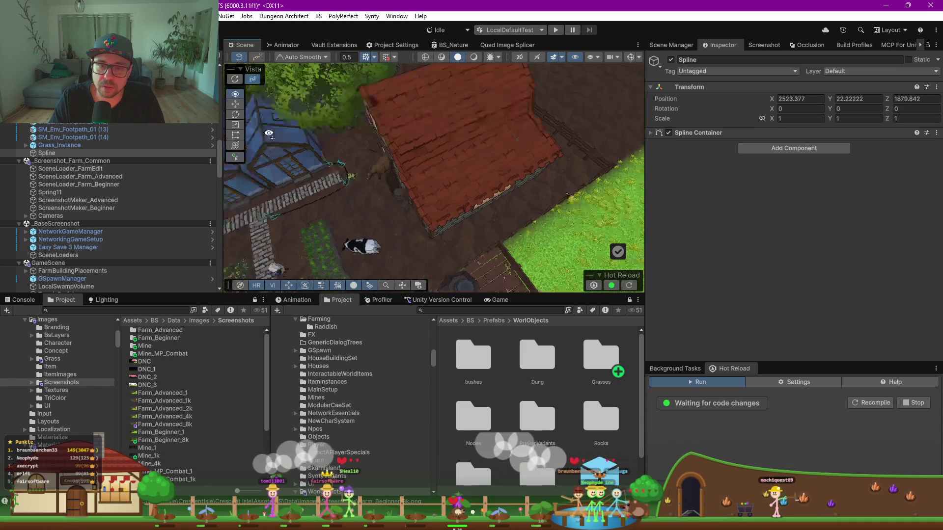
scroll(283, 136, up, 5)
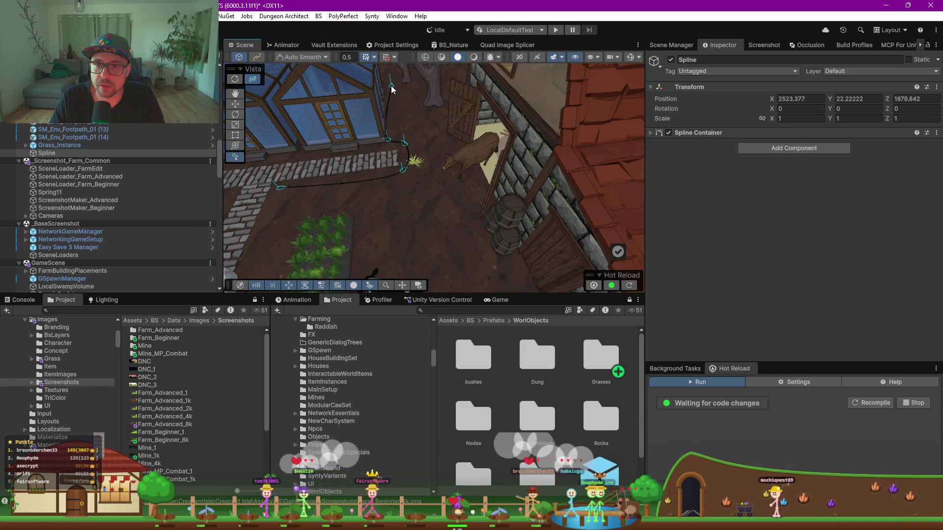
scroll(392, 83, down, 4)
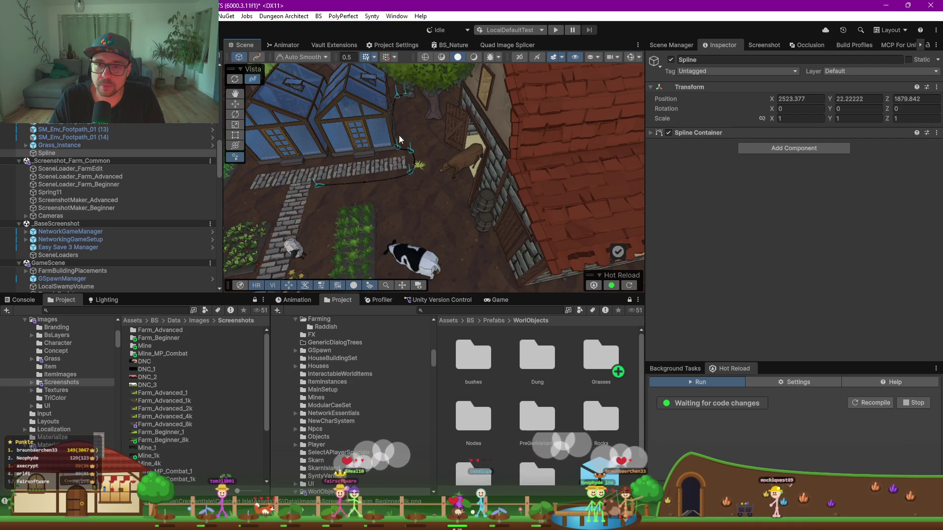
scroll(367, 173, down, 5)
drag(367, 171, 549, 155)
scroll(549, 155, up, 5)
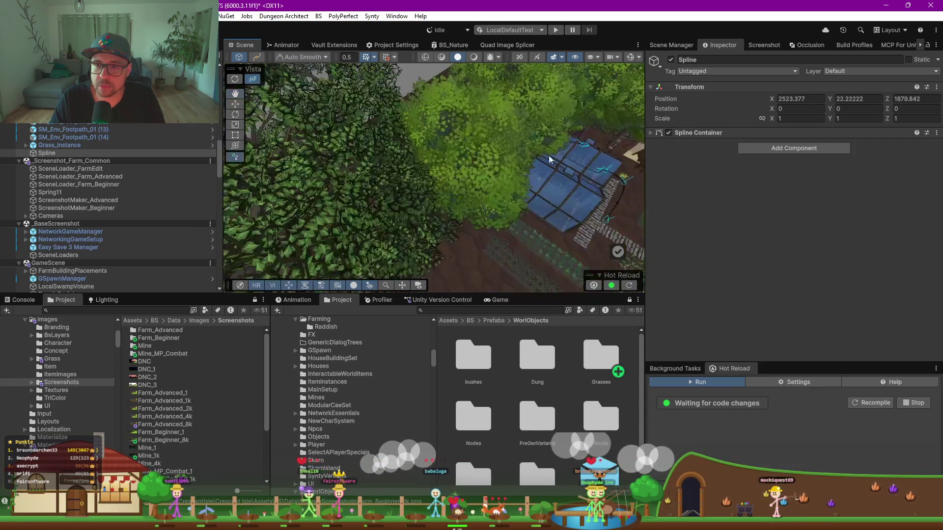
drag(527, 199, 536, 63)
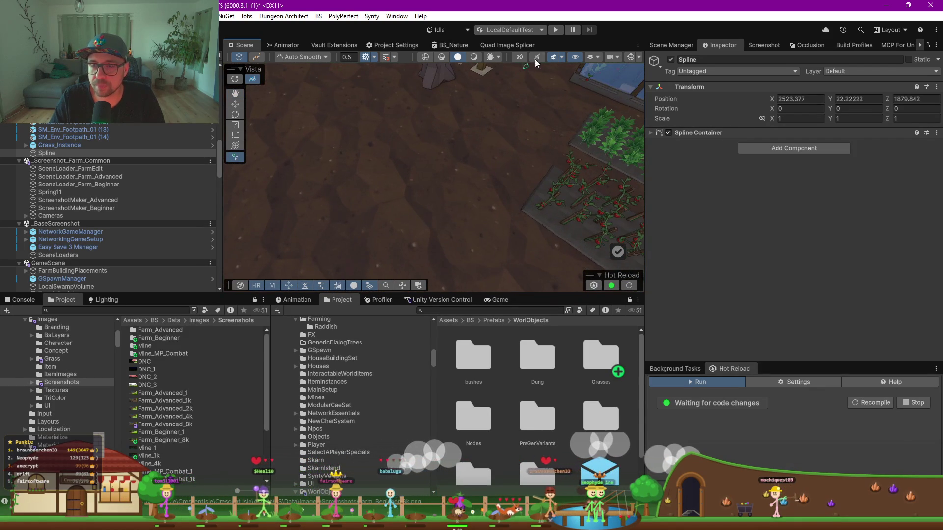
mouse_move(408, 252)
mouse_down()
mouse_move(459, 179)
mouse_move(359, 228)
mouse_move(508, 169)
mouse_move(465, 184)
mouse_move(501, 203)
mouse_move(512, 195)
mouse_move(470, 193)
mouse_move(605, 179)
mouse_move(558, 221)
mouse_up()
click(585, 265)
drag(597, 250, 475, 249)
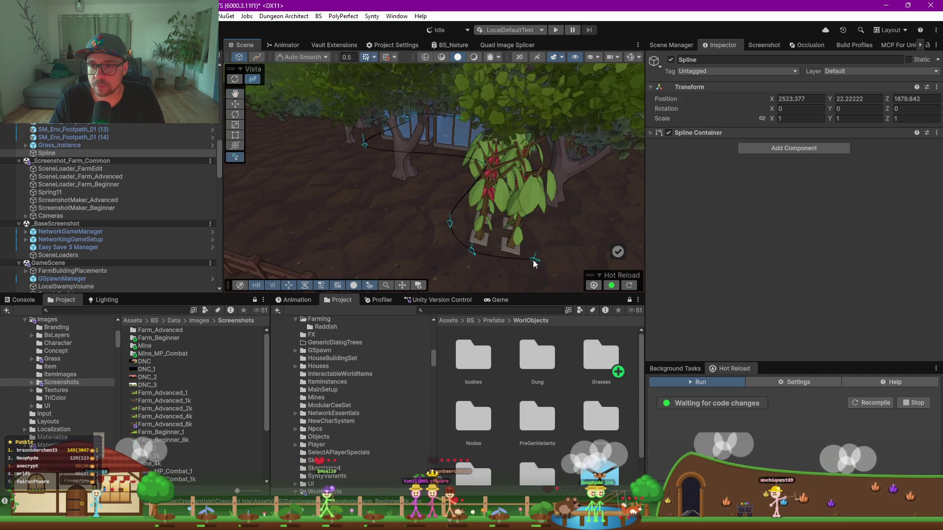
click(535, 259)
click(544, 214)
click(578, 210)
click(577, 180)
Add three more spline knots among the trees and one near the fence
mouse_move(605, 188)
mouse_down()
mouse_move(493, 184)
mouse_move(461, 222)
mouse_up()
click(460, 214)
click(475, 155)
click(536, 185)
mouse_move(602, 237)
mouse_down()
mouse_move(403, 202)
mouse_move(563, 169)
mouse_up()
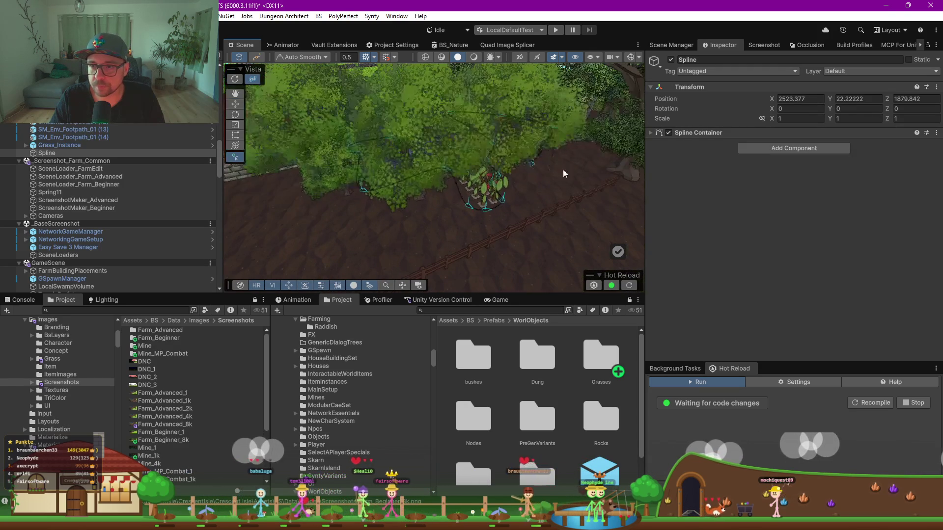
click(593, 190)
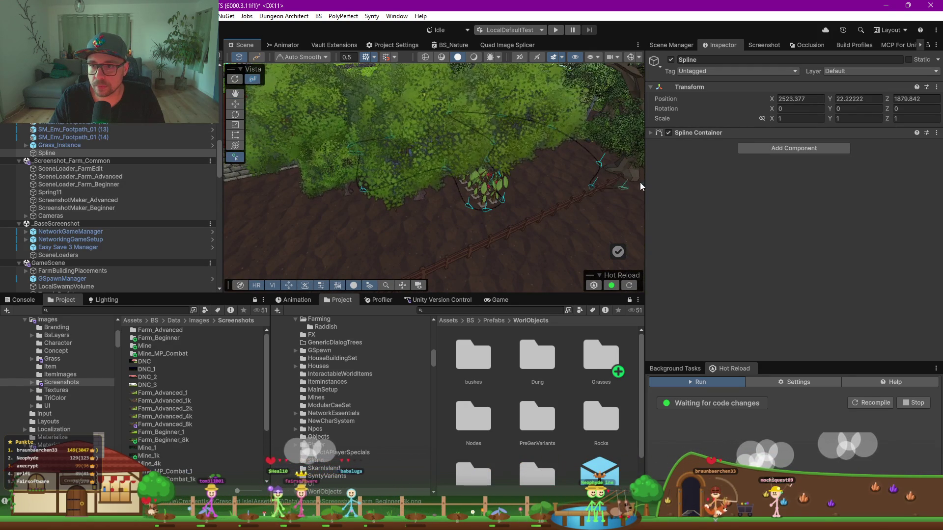
mouse_move(628, 195)
mouse_down()
mouse_move(563, 207)
mouse_move(521, 164)
mouse_up()
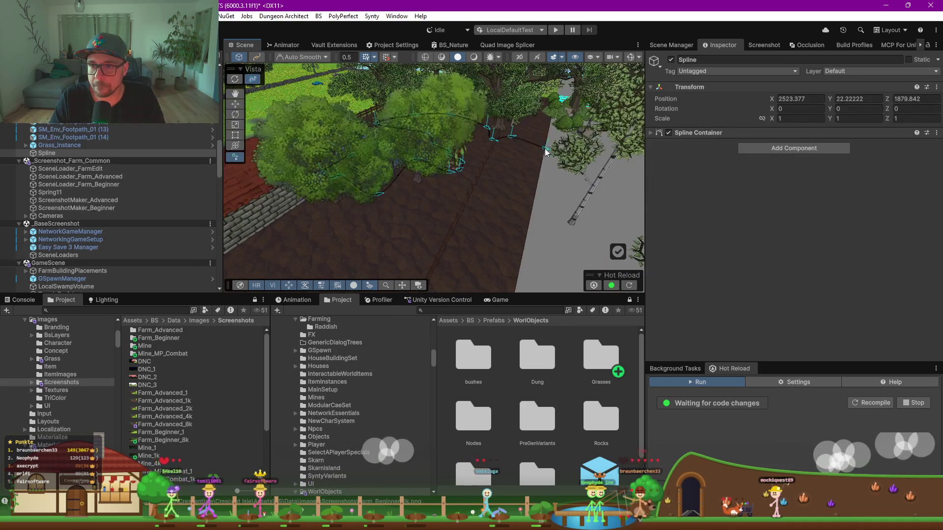
Add a bend knot and a new end knot to the spline
scroll(457, 234, down, 4)
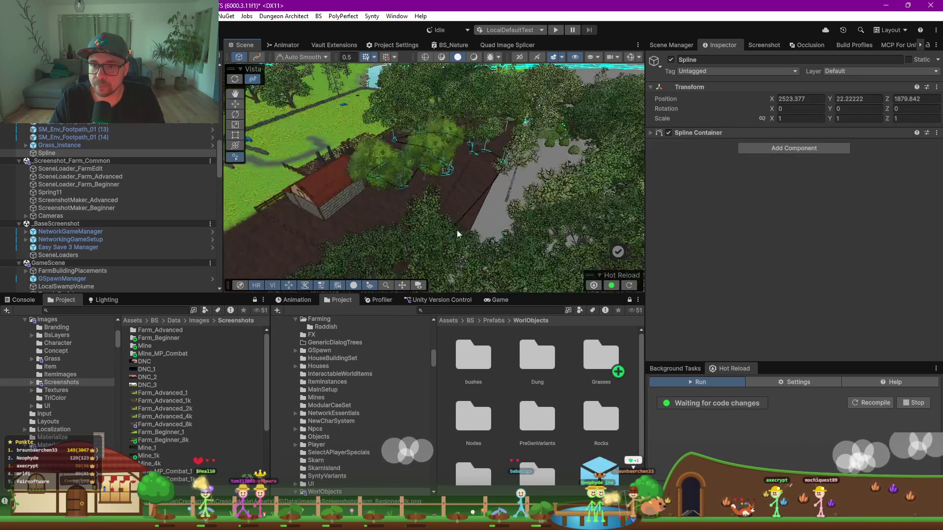
scroll(457, 234, up, 5)
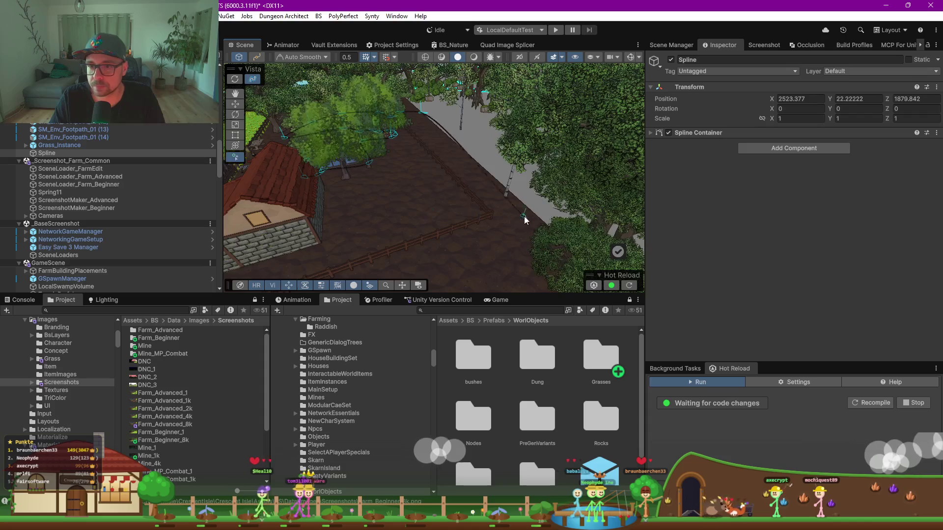
click(461, 261)
scroll(460, 262, up, 3)
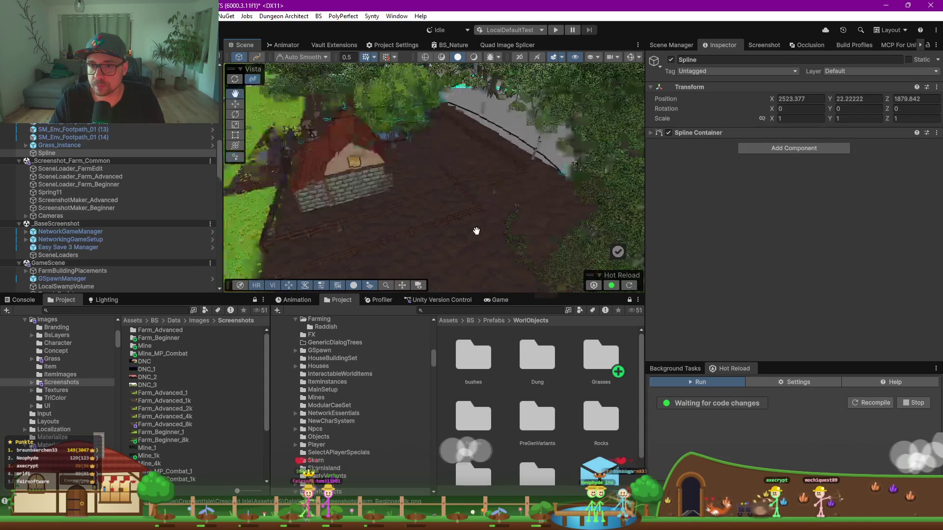
scroll(469, 222, down, 6)
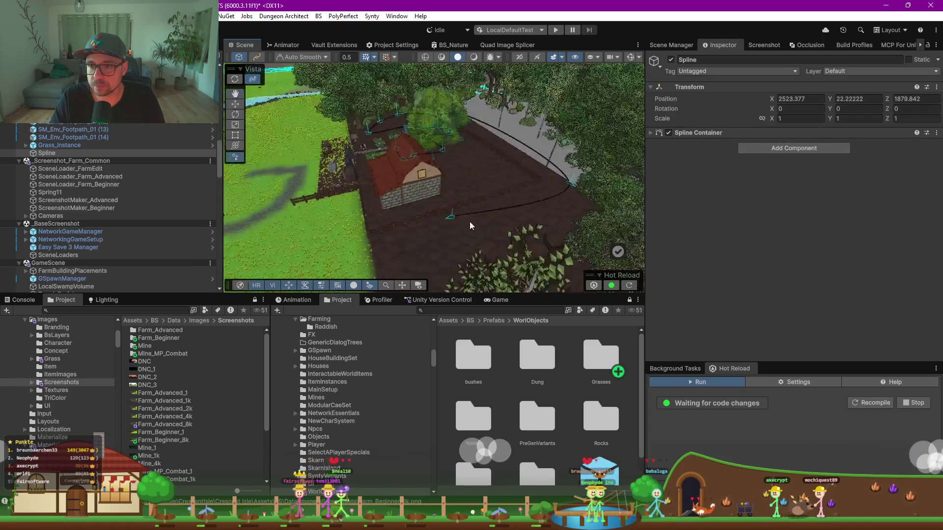
scroll(469, 221, up, 3)
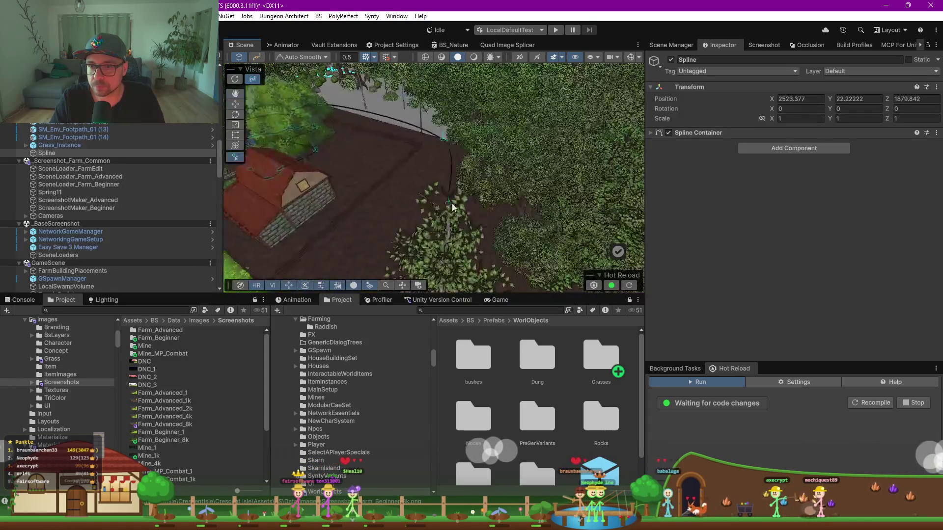
scroll(540, 198, down, 5)
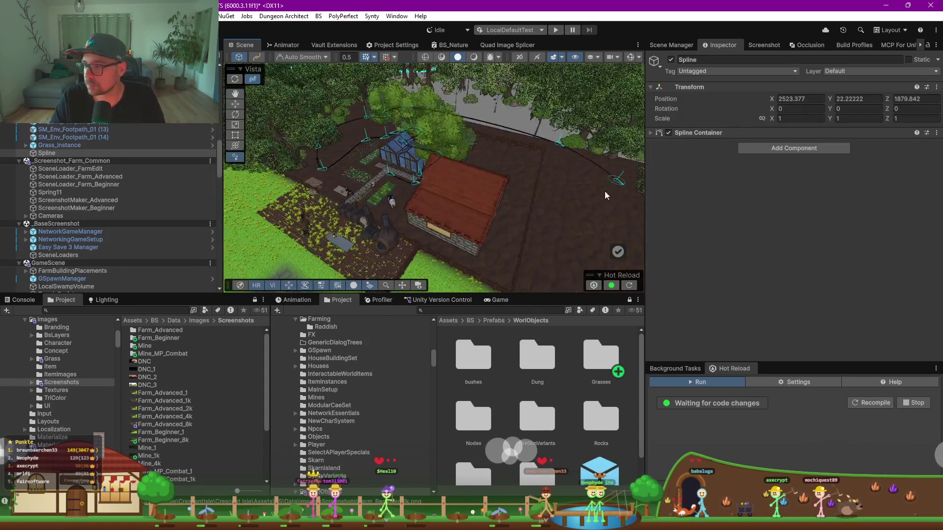
scroll(605, 195, up, 4)
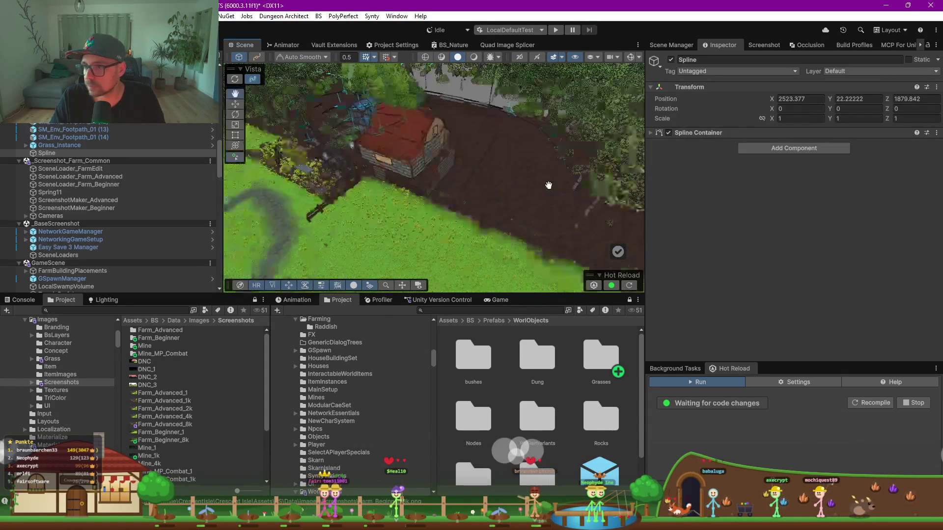
scroll(535, 184, down, 5)
click(540, 186)
scroll(540, 187, up, 3)
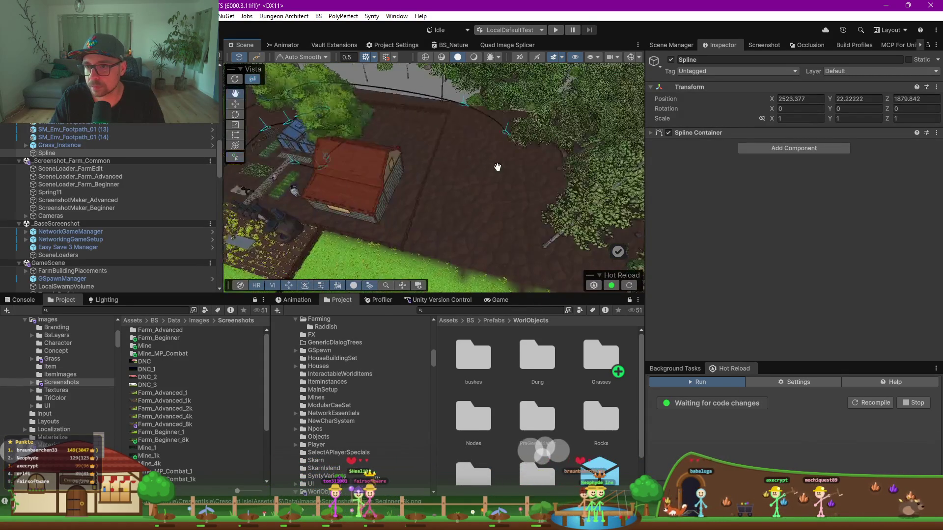
scroll(584, 248, down, 5)
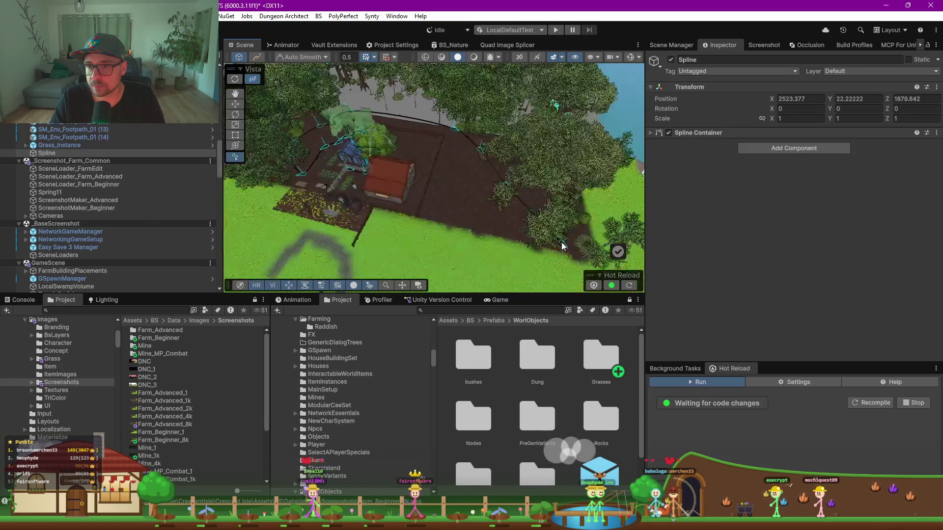
Place the final end knot near the house and view the outline from overhead
drag(463, 212, 403, 221)
scroll(384, 220, up, 8)
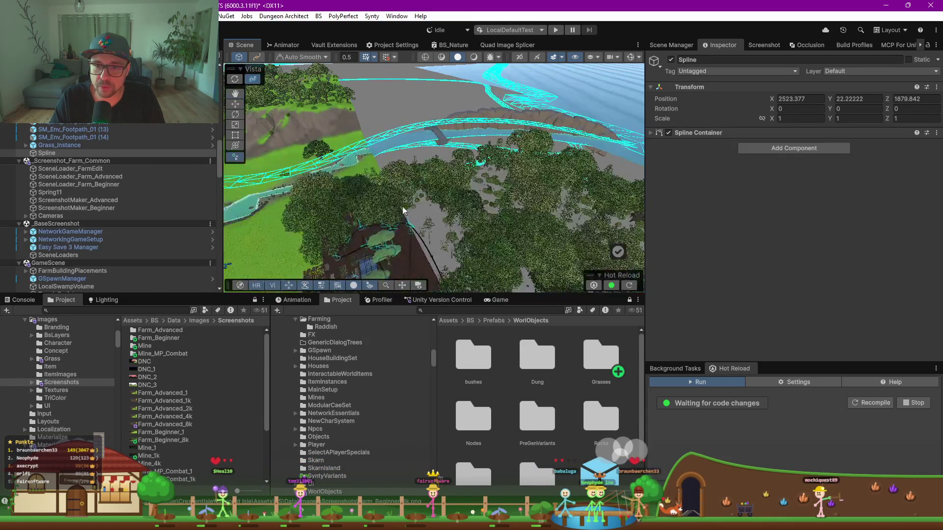
mouse_move(373, 216)
mouse_down()
mouse_move(430, 203)
mouse_move(478, 251)
mouse_up()
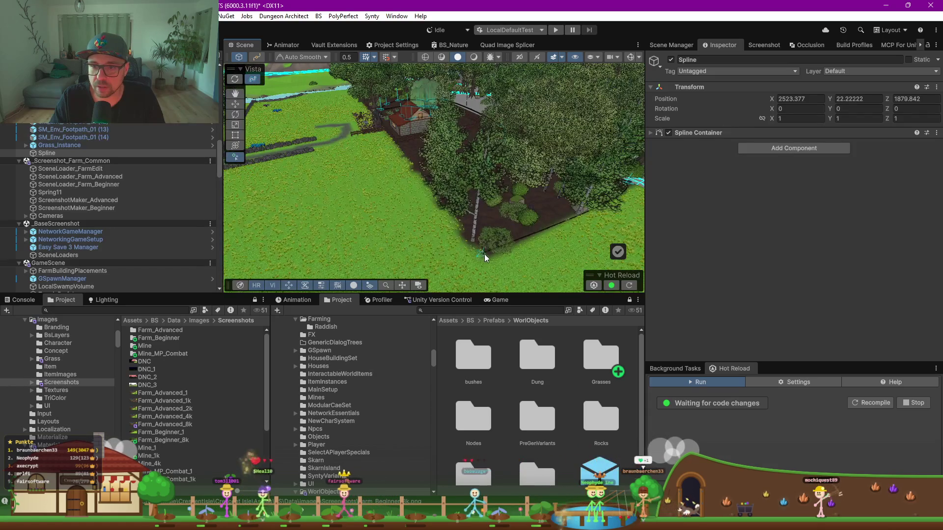
scroll(464, 219, down, 5)
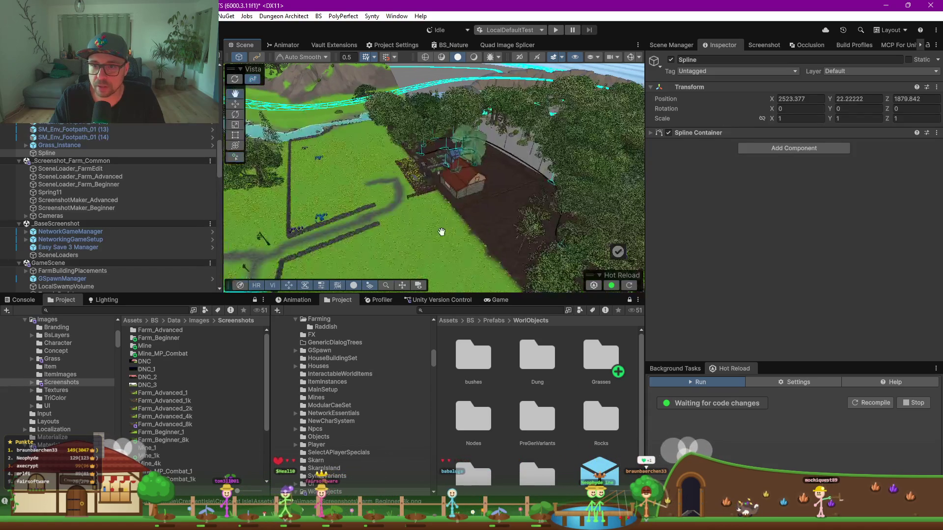
click(458, 204)
mouse_move(491, 190)
mouse_down()
mouse_move(495, 177)
mouse_move(360, 224)
mouse_move(391, 213)
mouse_move(391, 95)
mouse_move(408, 99)
mouse_up()
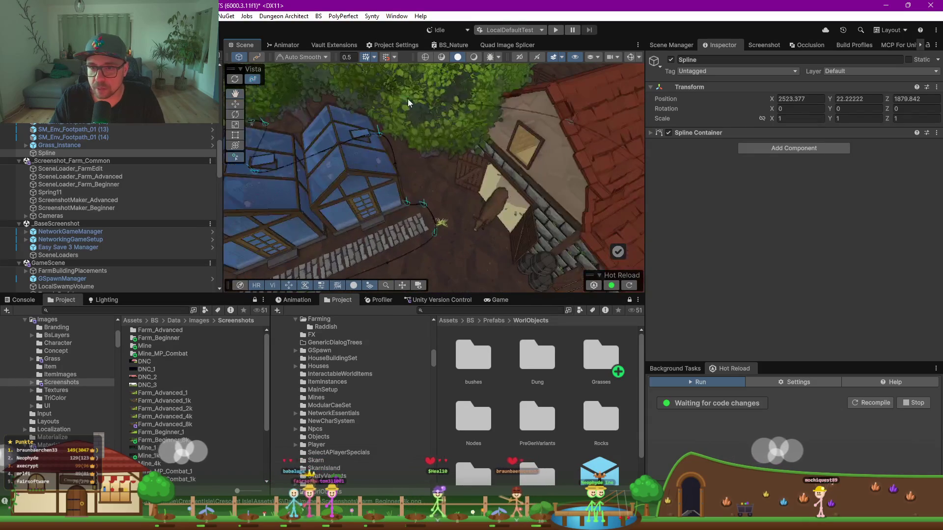
mouse_move(440, 151)
mouse_down()
mouse_move(509, 120)
mouse_move(452, 171)
mouse_move(484, 212)
mouse_up()
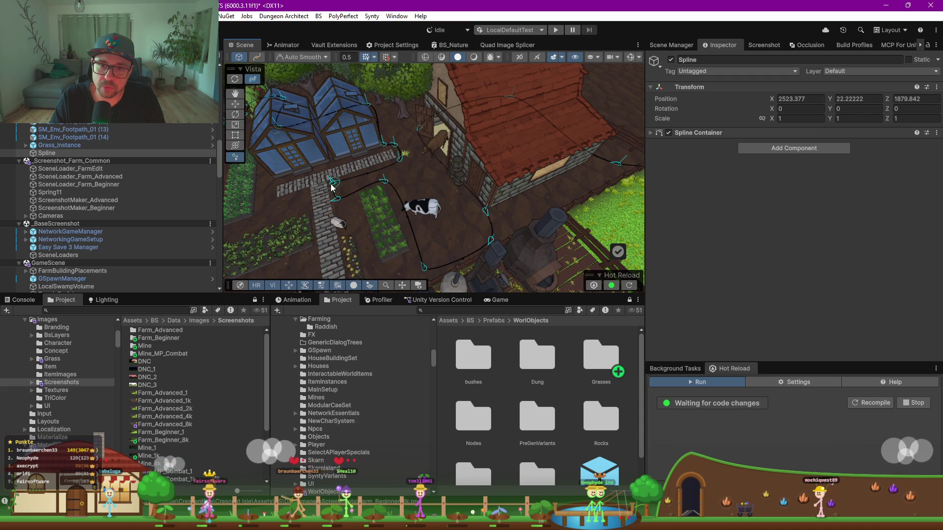
Make every knot of the spline a sharp linear corner, then leave knot editing
double_click(375, 192)
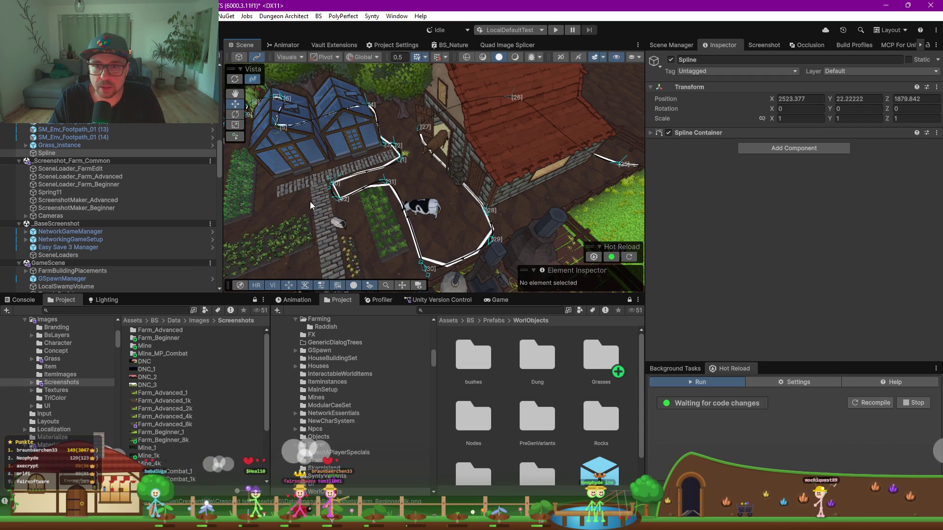
key(ctrl+a)
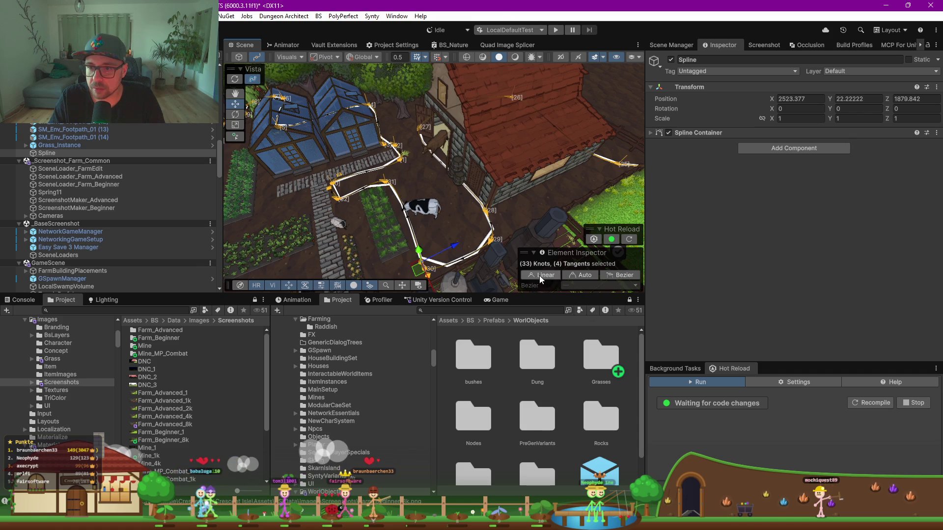
click(540, 275)
scroll(501, 212, down, 3)
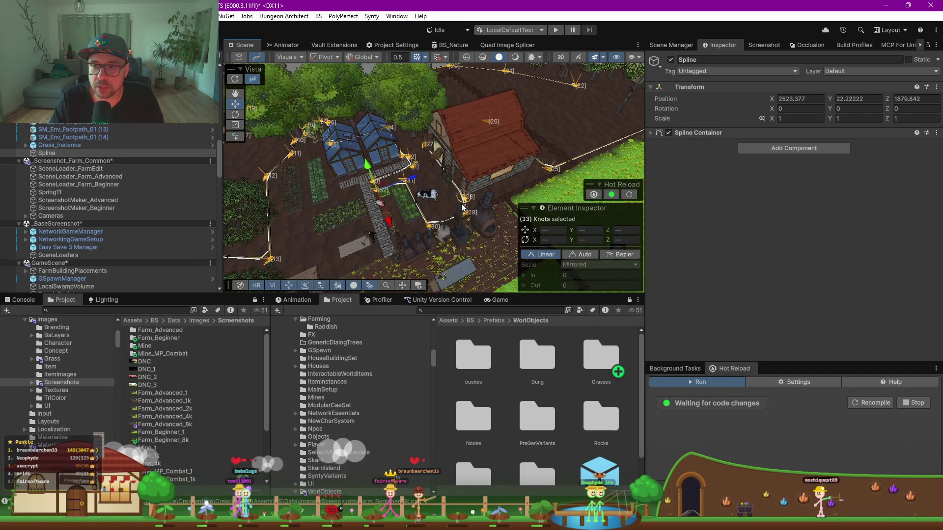
key(Escape)
Select the Spline object, expand its Spline Container and frame the view on it
click(52, 154)
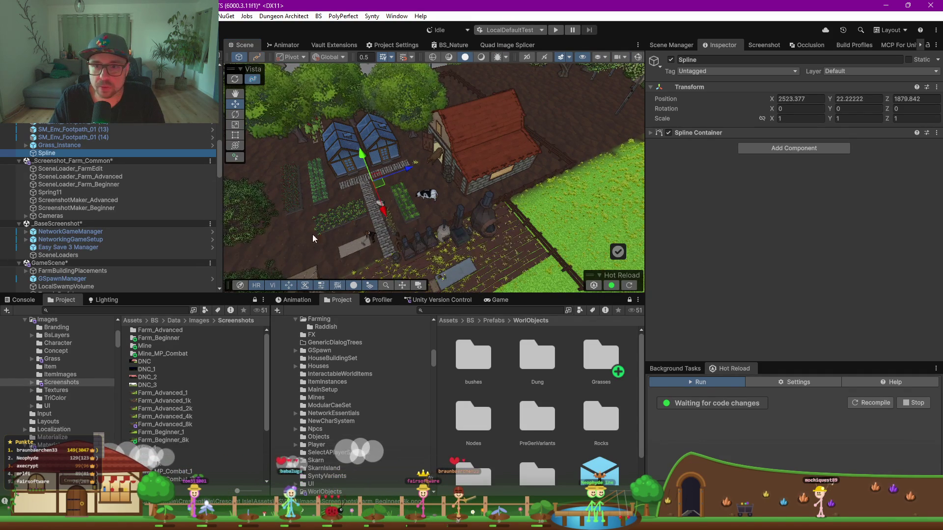
click(112, 145)
click(112, 153)
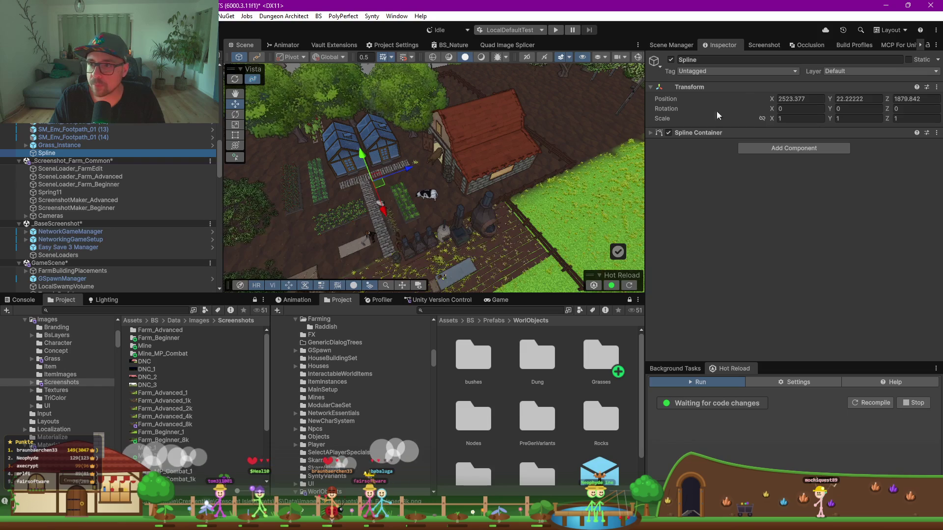
click(650, 133)
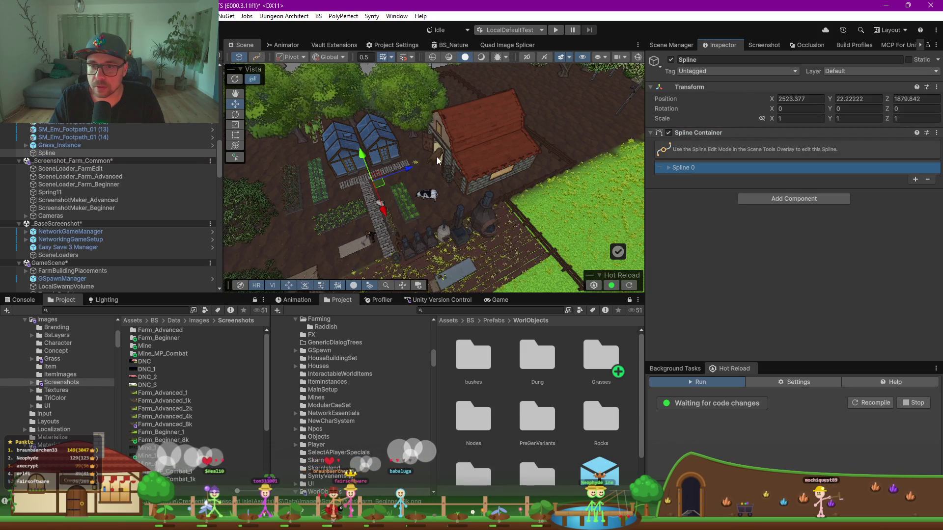
key(f)
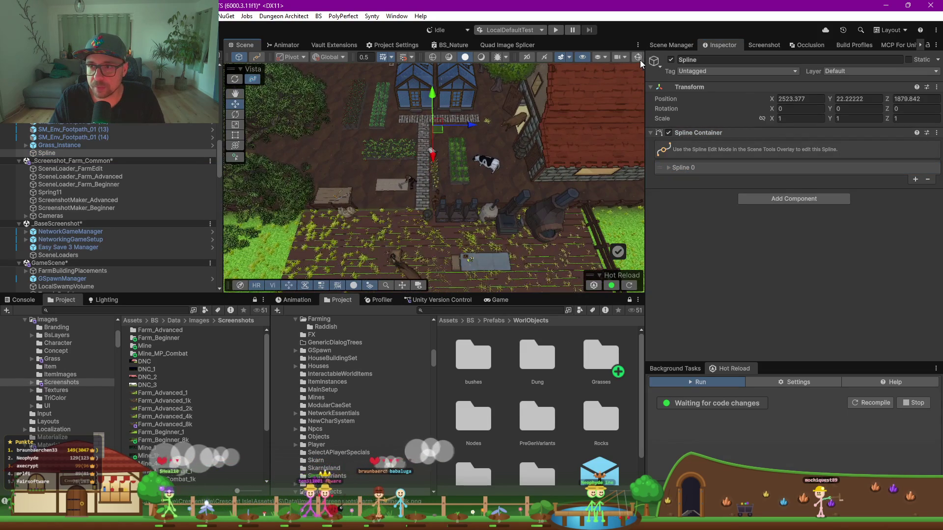
click(639, 58)
drag(338, 147, 522, 116)
scroll(522, 117, up, 5)
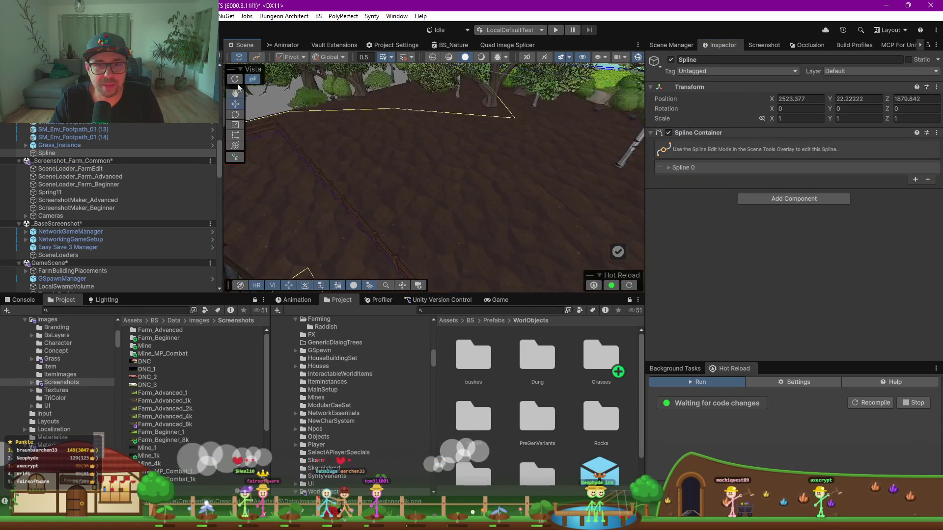
scroll(489, 124, down, 4)
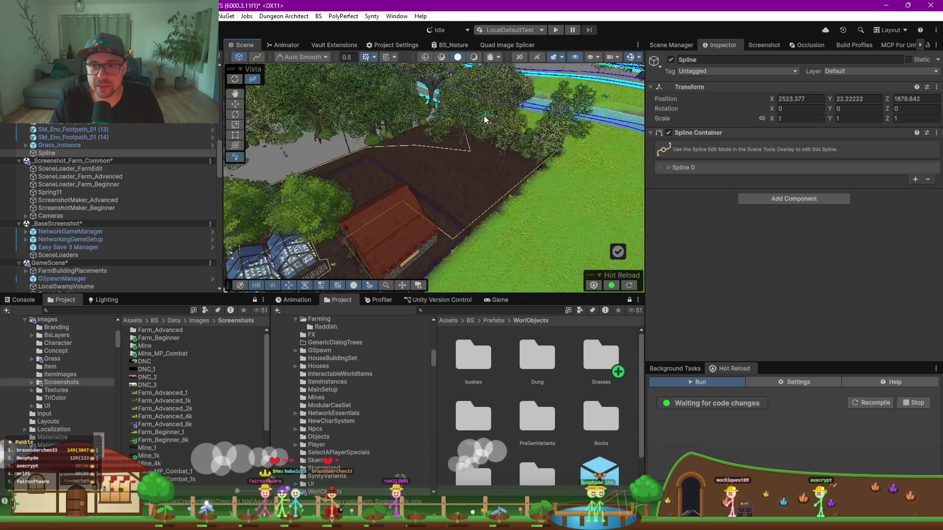
Check the Spline 0 entry and save the modified scenes with Ctrl+S
click(713, 167)
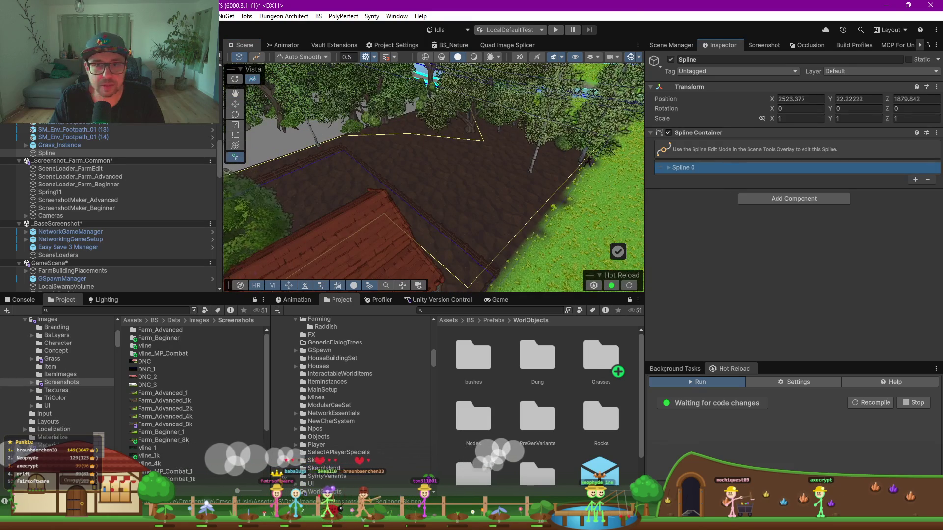
click(59, 143)
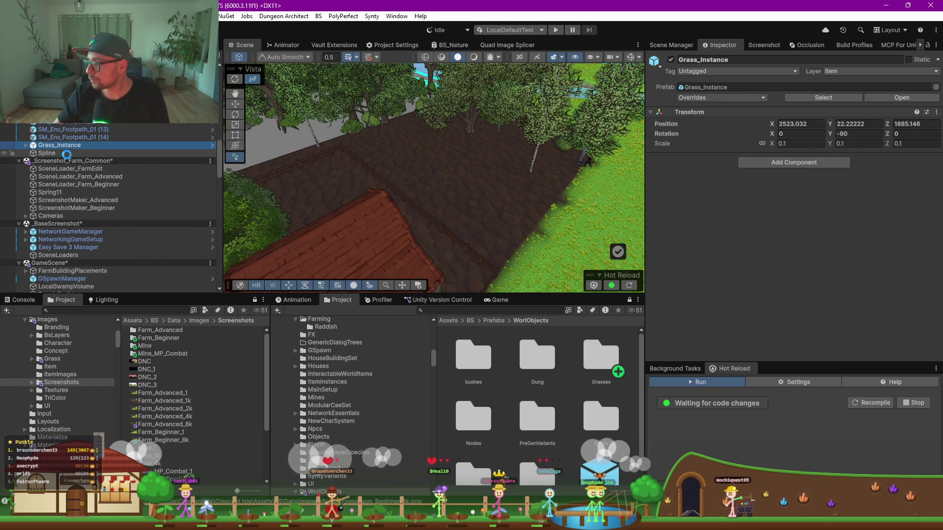
key(ctrl+s)
click(74, 152)
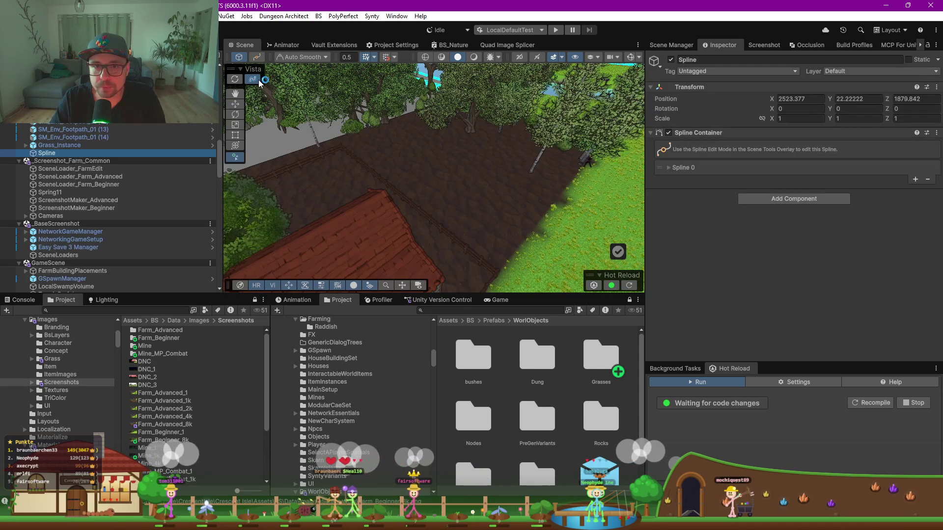
Enter knot editing and remove the accidentally created extra Spline 1
click(236, 80)
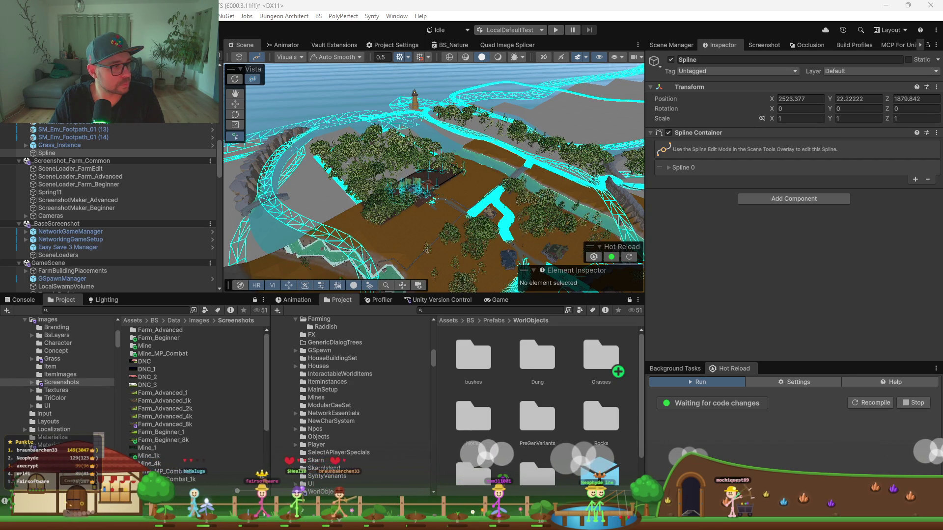
drag(491, 181, 463, 183)
scroll(463, 183, up, 10)
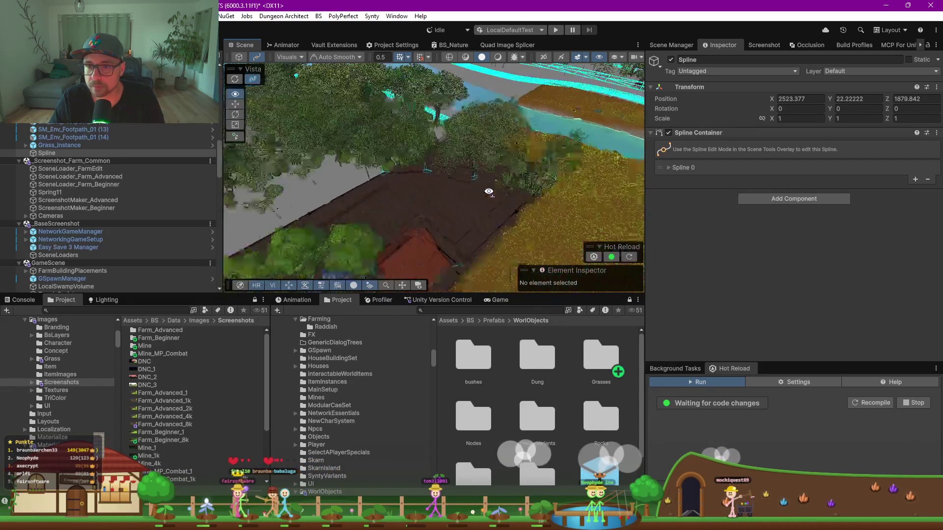
scroll(489, 192, up, 6)
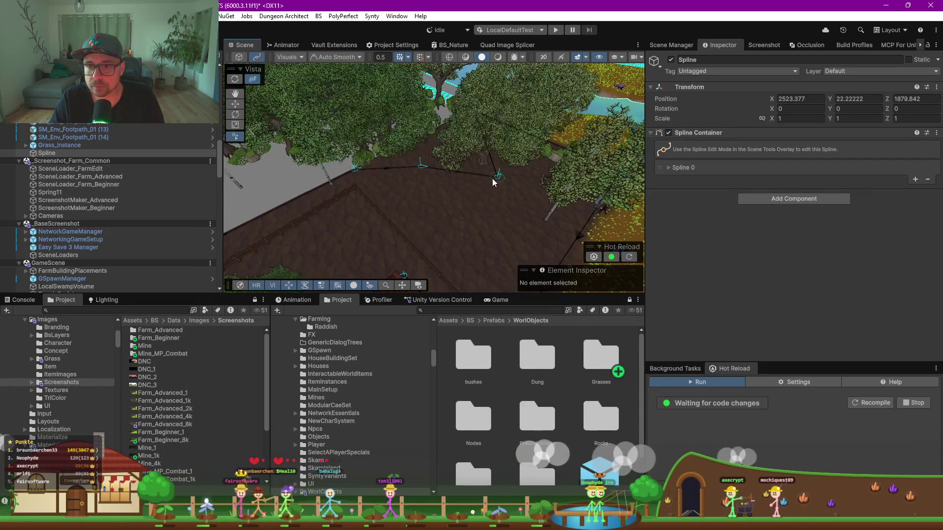
click(498, 177)
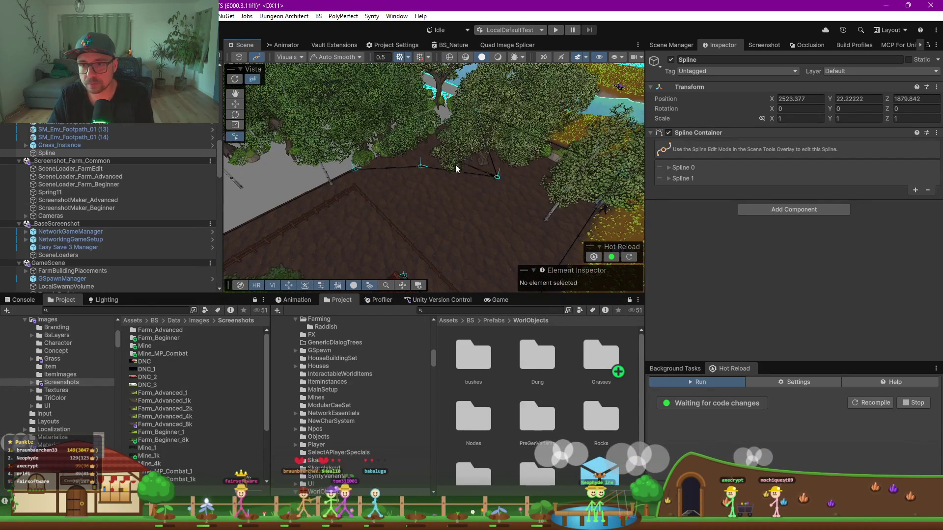
right_click(458, 180)
click(482, 223)
click(235, 104)
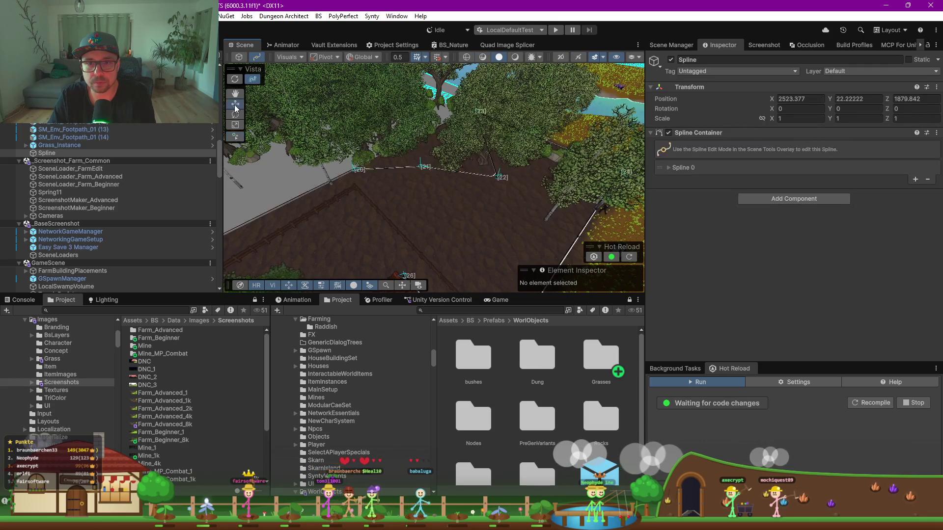
Delete knots 22 and 17 from the field outline
click(495, 175)
key(Delete)
mouse_move(421, 166)
mouse_down()
mouse_move(517, 198)
mouse_move(399, 220)
mouse_move(354, 213)
mouse_move(427, 202)
mouse_up()
click(441, 196)
key(Delete)
Move knot 16 left along the field edge and review the outline
click(380, 229)
drag(379, 229, 316, 211)
click(406, 176)
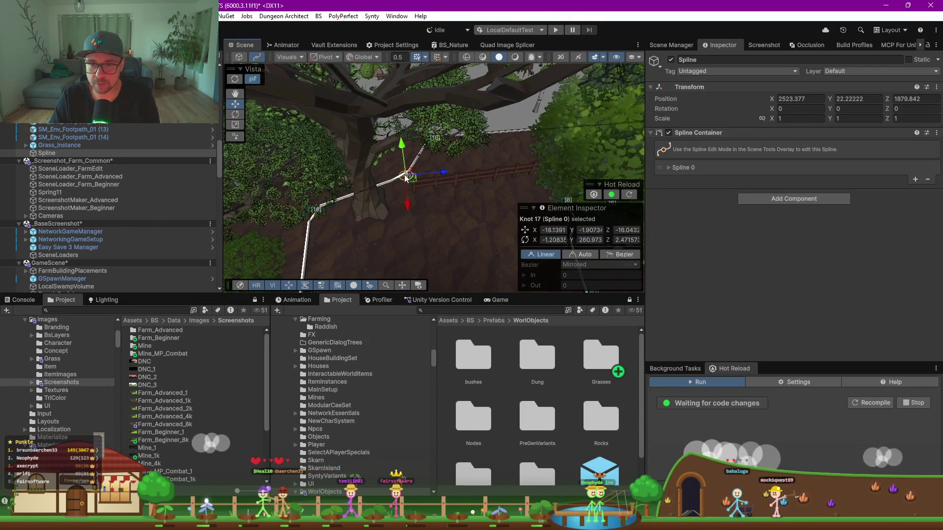
key(Delete)
scroll(408, 175, down, 3)
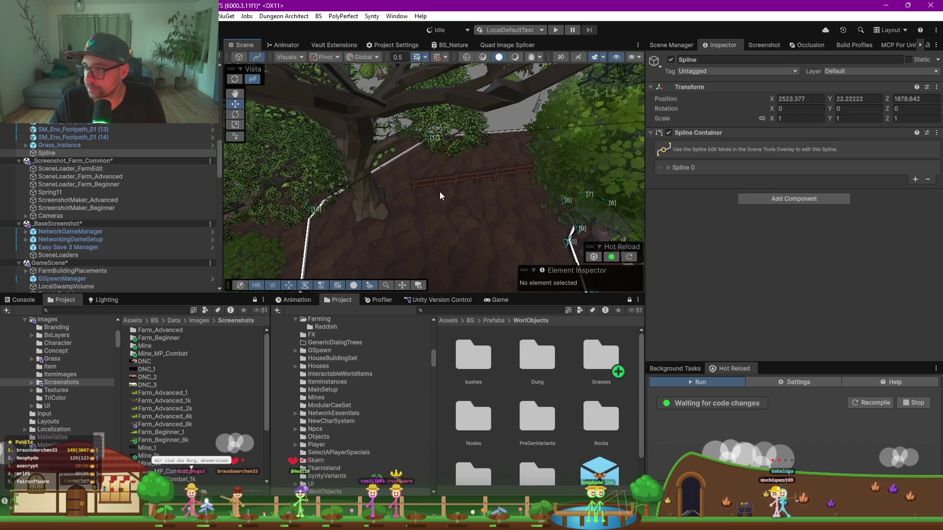
scroll(440, 192, down, 5)
mouse_move(440, 192)
mouse_down()
mouse_move(447, 202)
mouse_move(532, 224)
mouse_move(366, 183)
mouse_up()
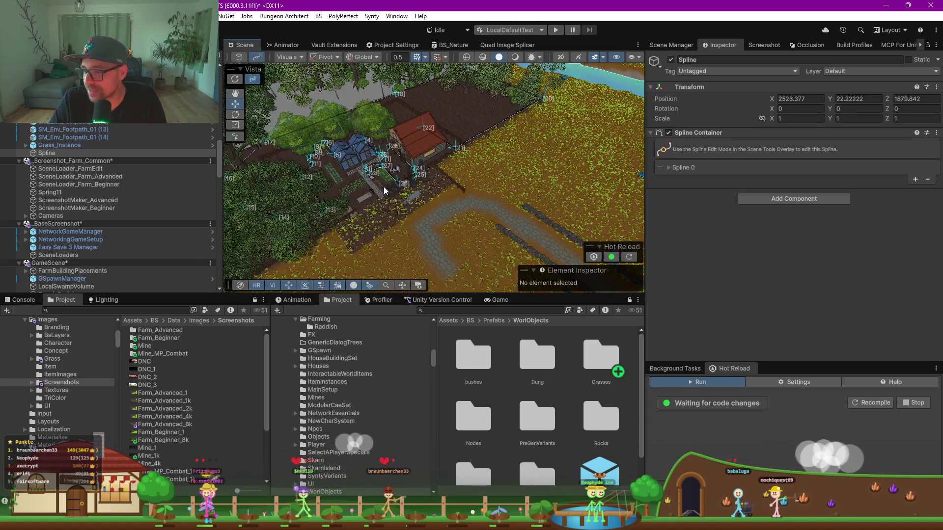
mouse_move(447, 206)
mouse_down()
mouse_move(325, 192)
mouse_move(344, 157)
mouse_up()
scroll(386, 100, up, 3)
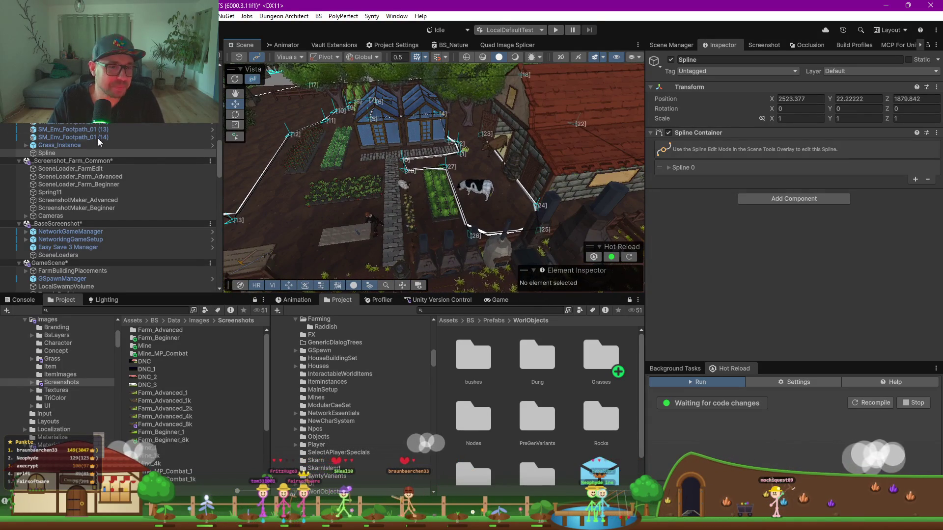
Add a Spline Area Spawner component to the Spline object
click(800, 200)
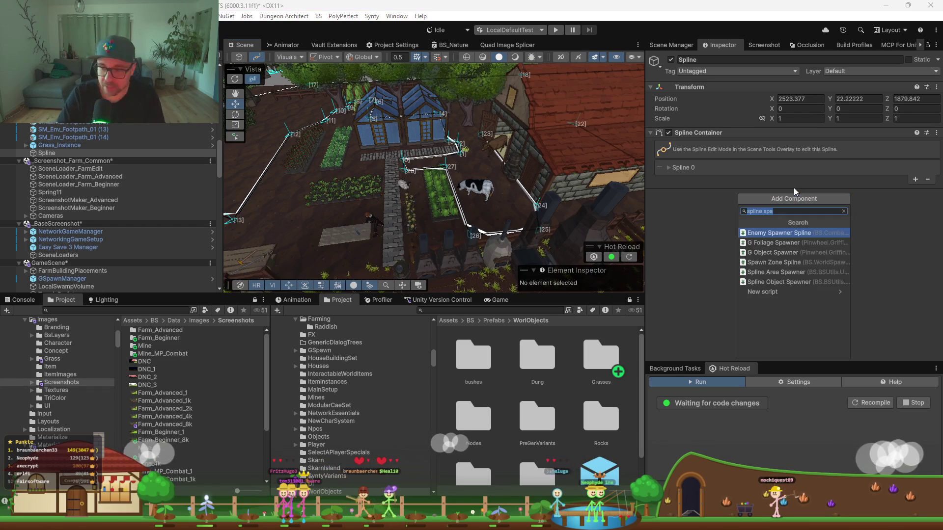
text(splie)
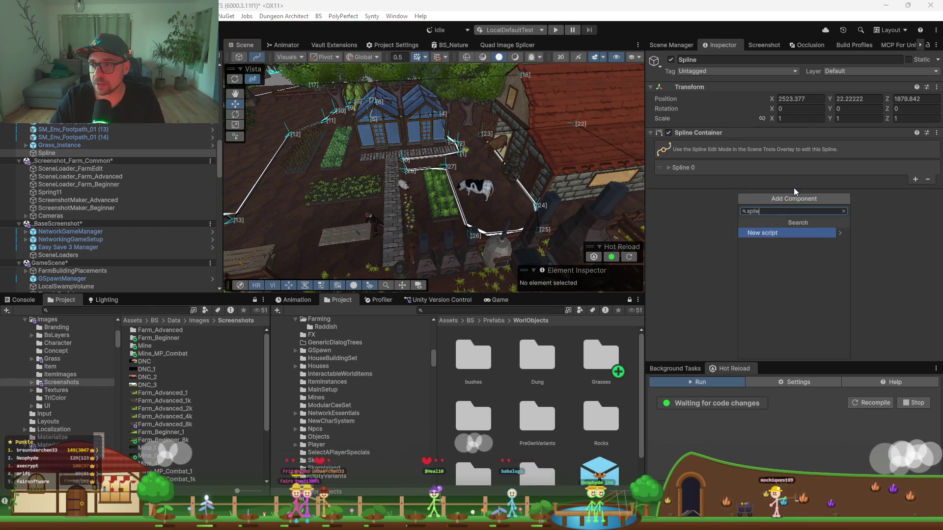
key(BackSpace)
text(ne spaw)
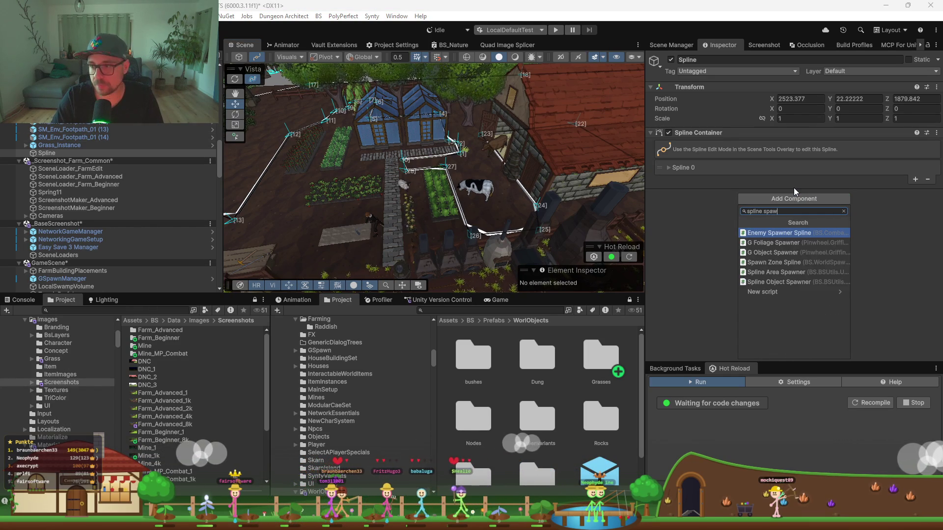
key(Down)
key(Down)
key(Down)
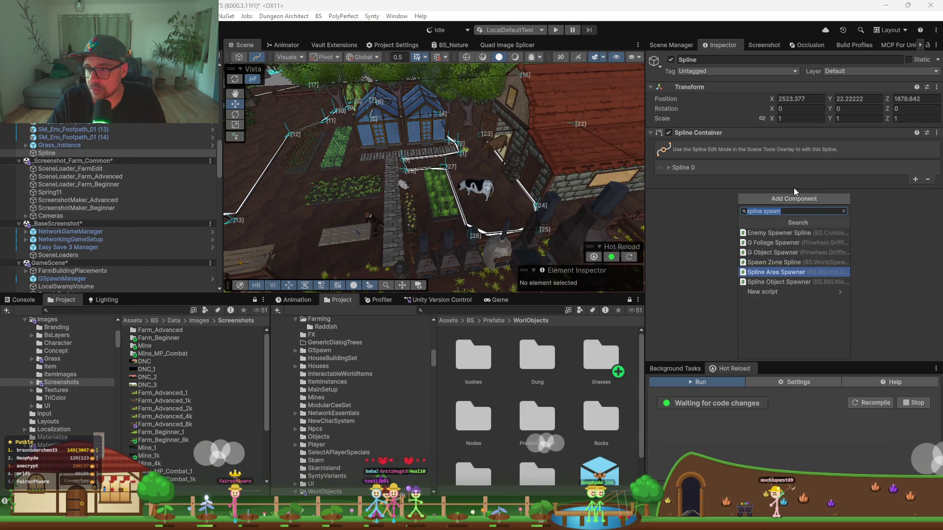
key(Return)
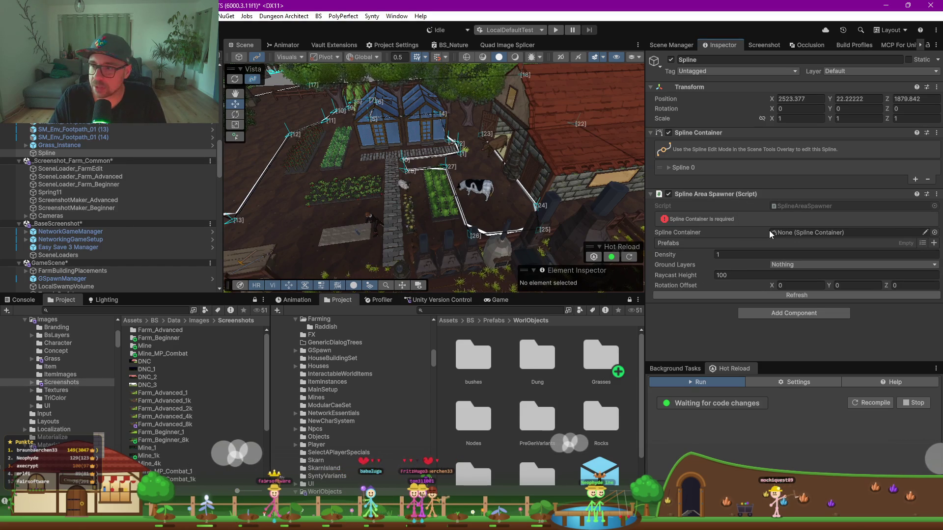
Link the spline container to the spawner and assign Grass_Instance as its prefab
drag(703, 133, 698, 219)
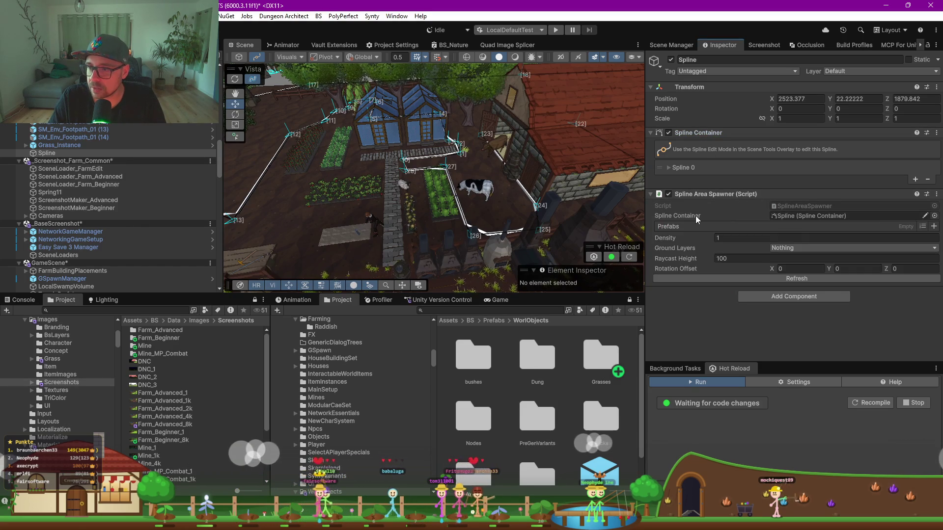
click(934, 227)
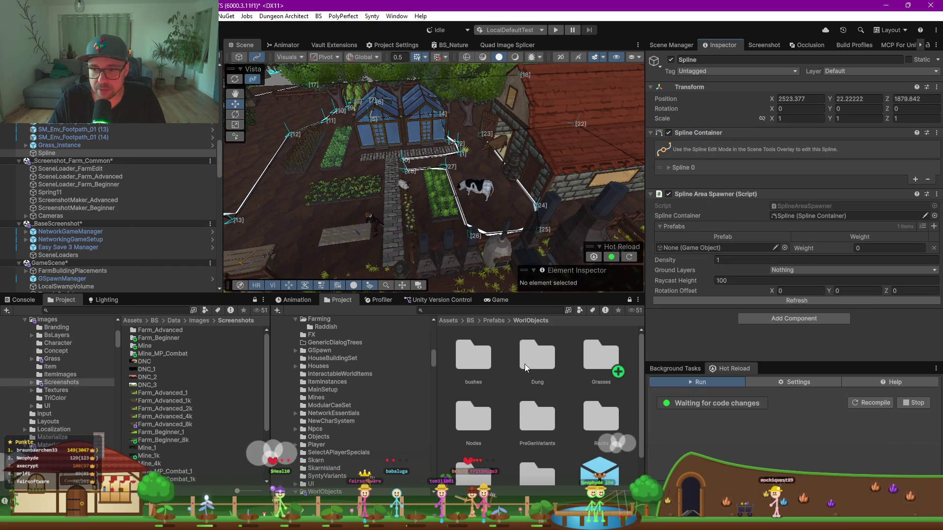
double_click(603, 363)
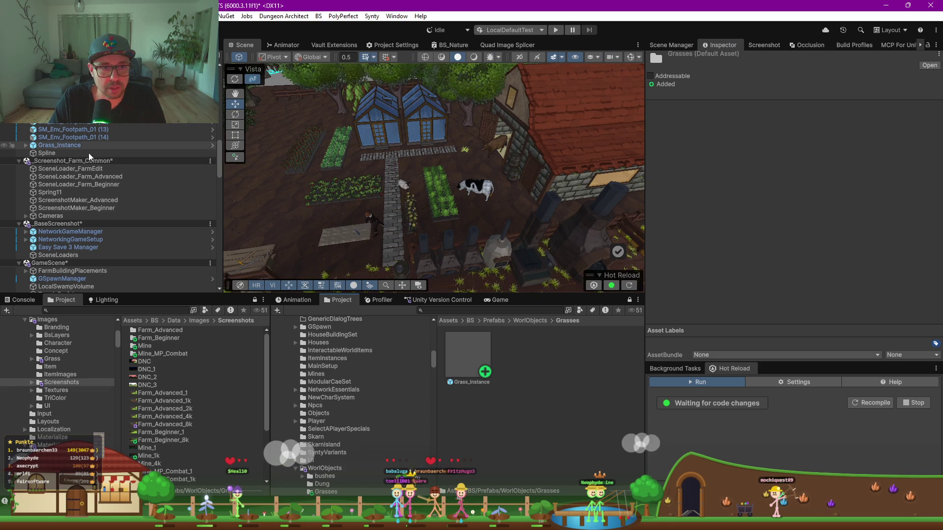
click(85, 153)
drag(479, 362, 738, 252)
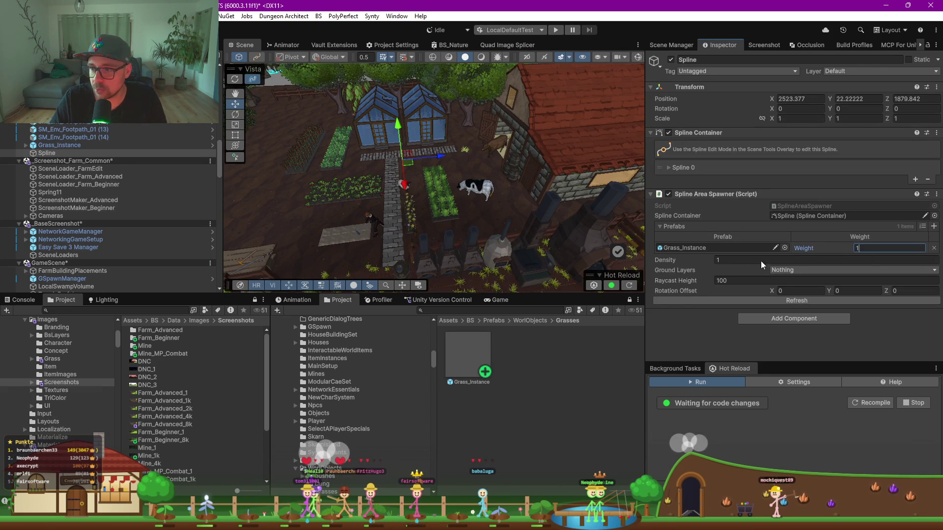
Set the spawner's density to 3 and its ground layer to Terrain
click(760, 261)
text(3)
click(790, 270)
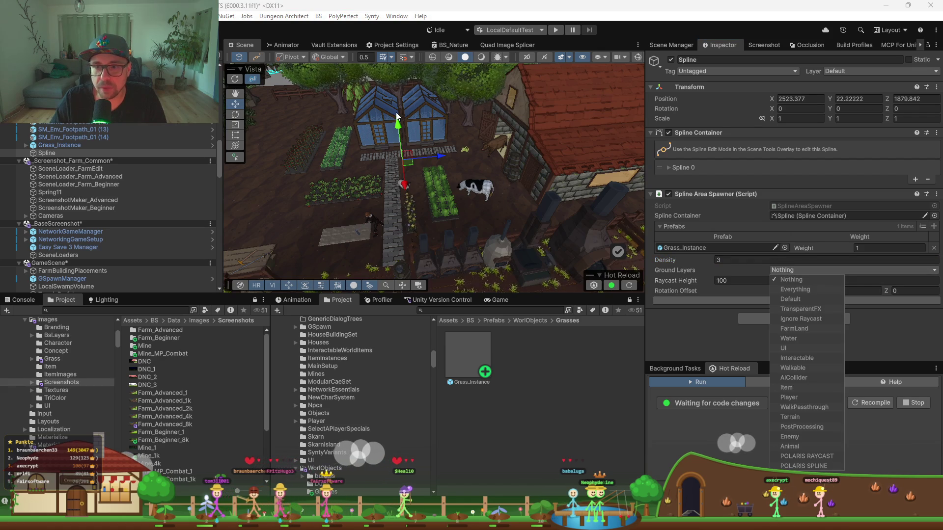
click(722, 340)
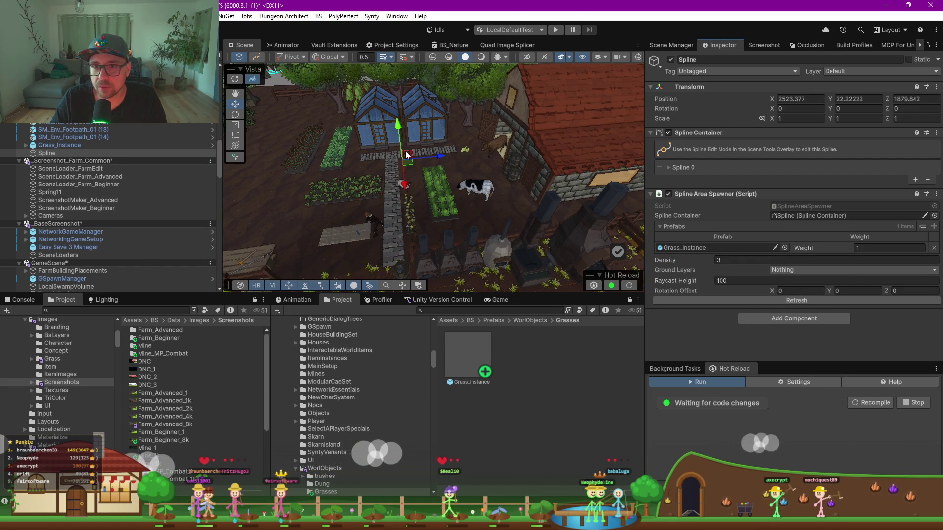
click(789, 269)
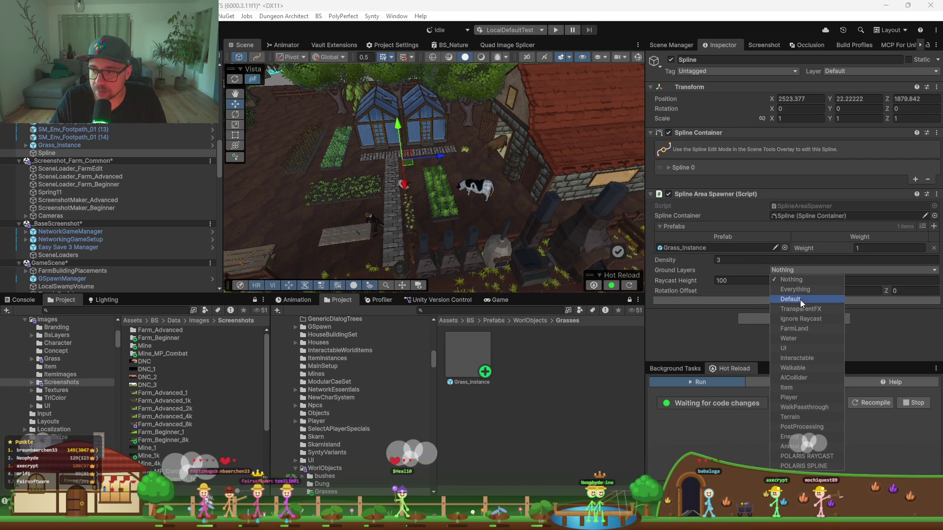
click(794, 423)
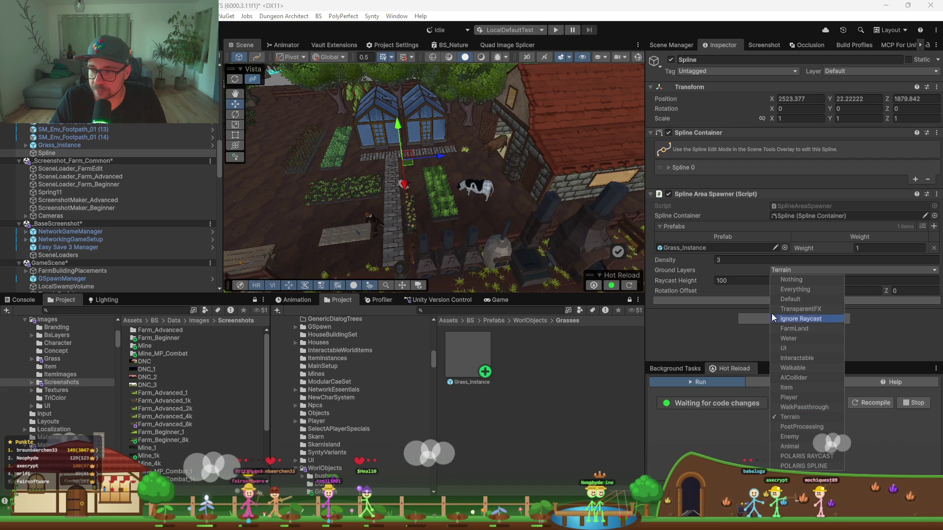
click(698, 325)
Delete the stray grass tuft beside the greenhouse
drag(491, 147, 487, 126)
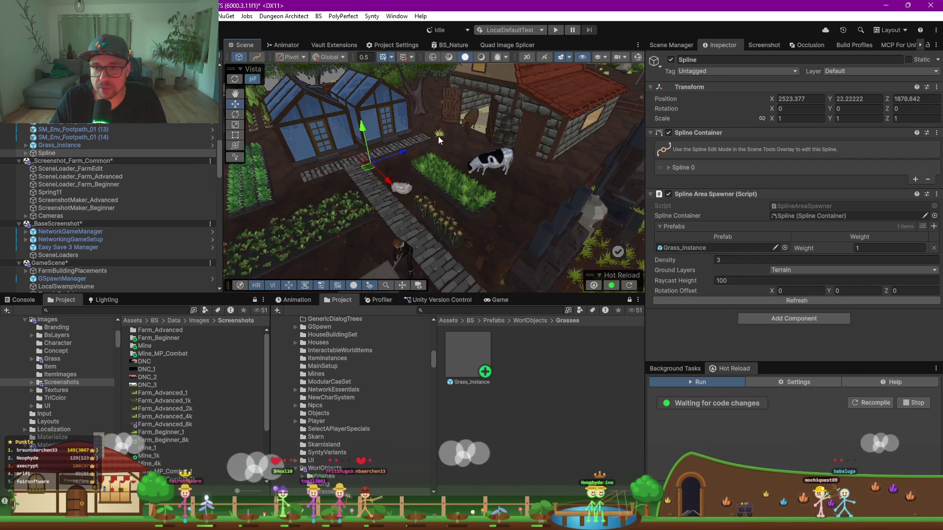
click(438, 134)
key(Delete)
mouse_move(456, 147)
mouse_down()
mouse_move(405, 158)
mouse_move(405, 140)
mouse_move(504, 172)
mouse_move(511, 212)
mouse_up()
click(47, 145)
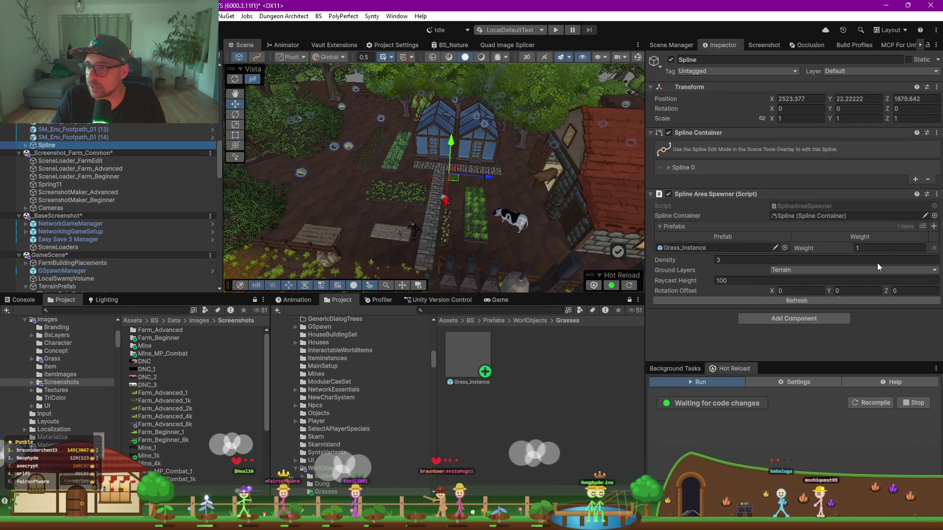
Respawn the grass at density 5, then 7, then 10
click(740, 259)
text(5)
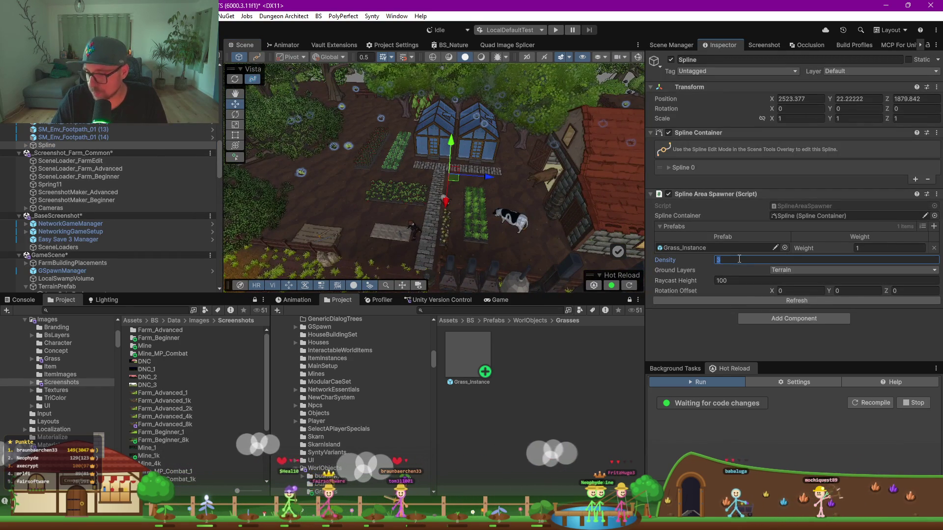
click(778, 301)
click(717, 259)
key(BackSpace)
click(748, 259)
text(7)
click(796, 303)
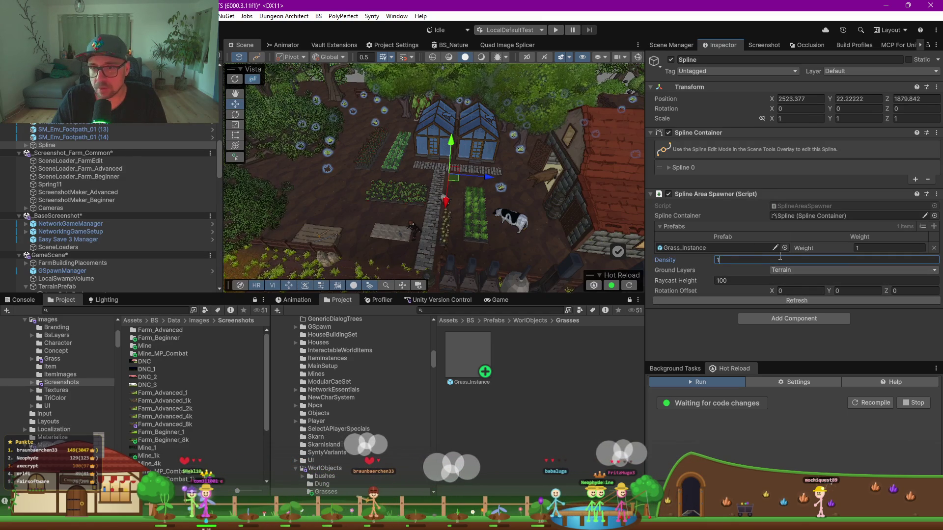
click(774, 302)
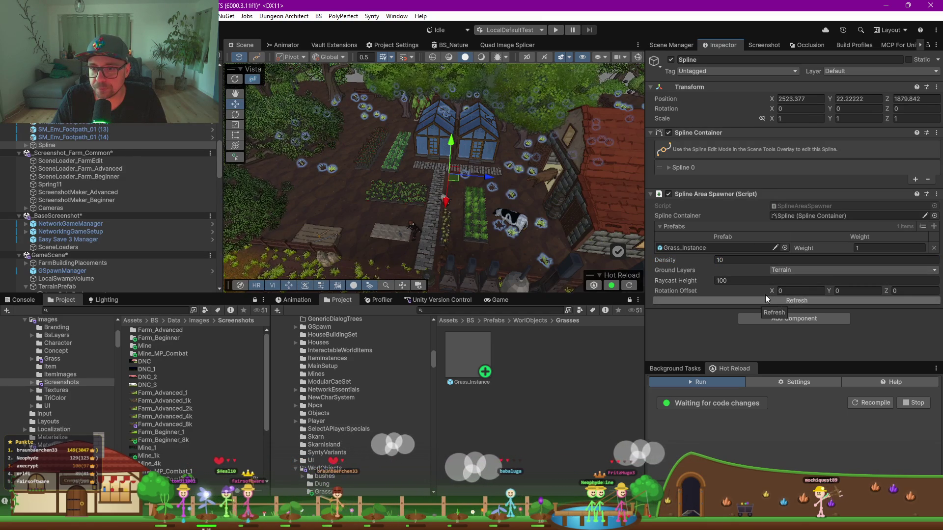
Fly the scene camera around the farm and select a grass instance beside the cow
key(w)
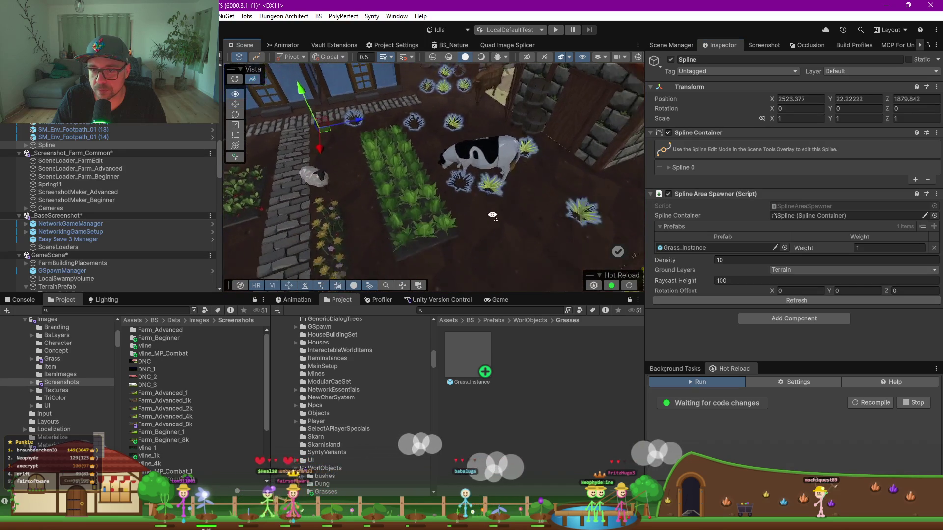
key(s)
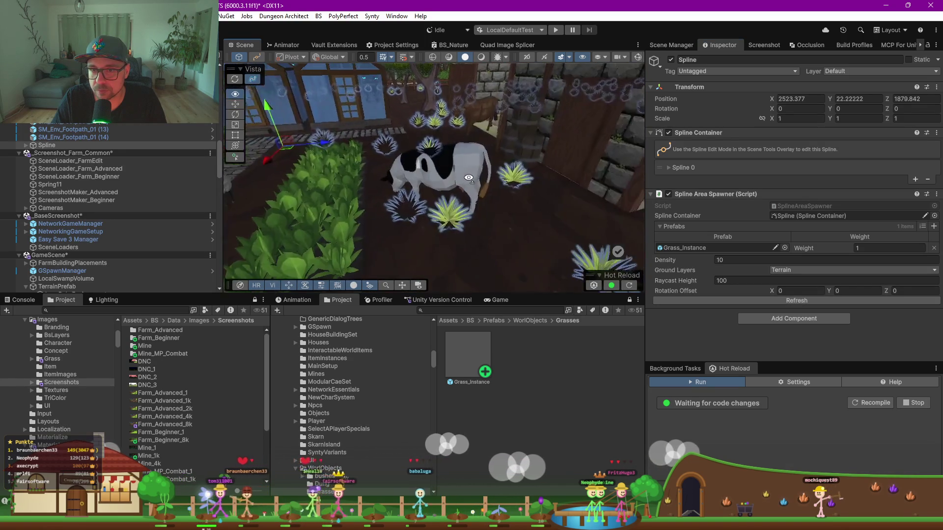
key(s)
key(w)
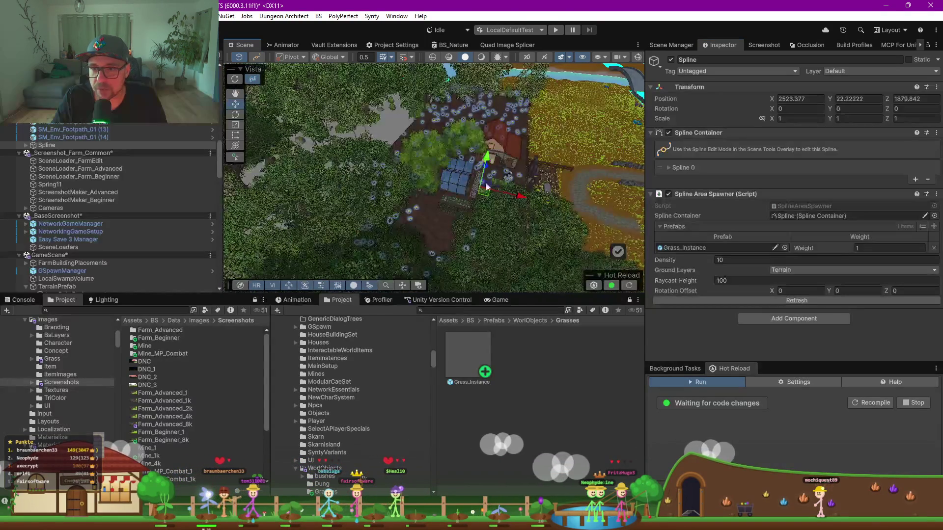
key(w)
key(w)
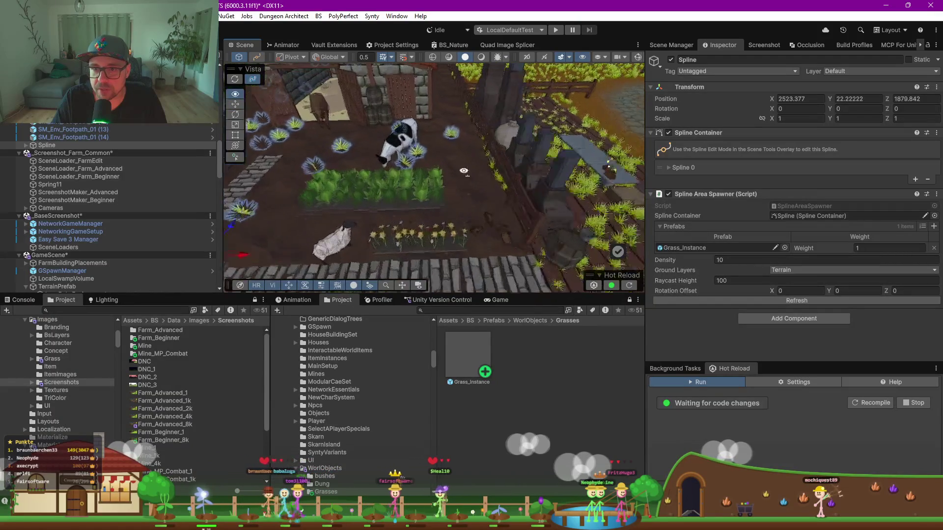
click(432, 198)
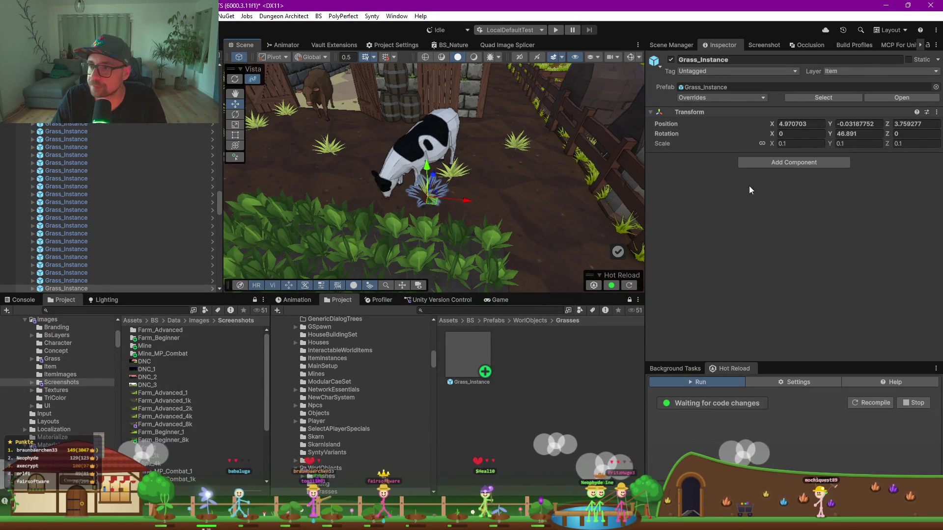
Set the BS_LettuceStage0 grass material's Render Face to Both
scroll(71, 262, down, 3)
click(33, 200)
click(60, 208)
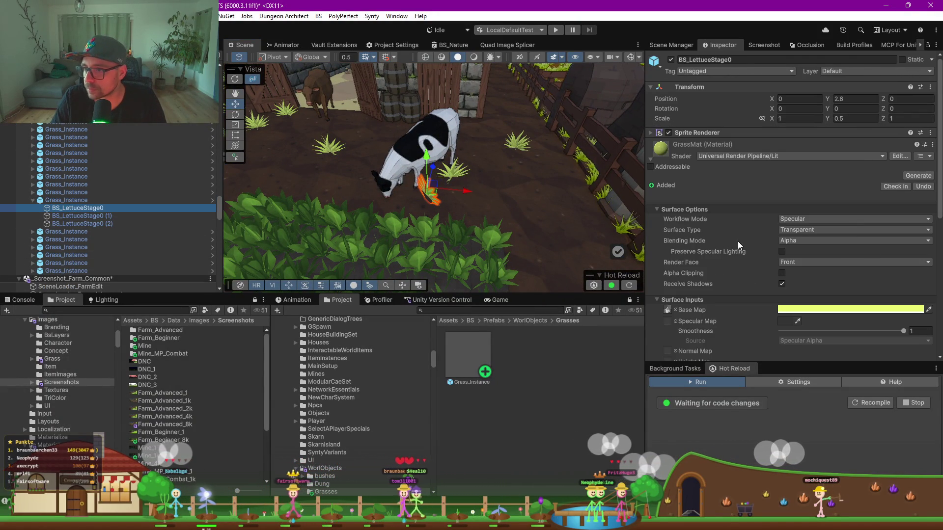
click(790, 261)
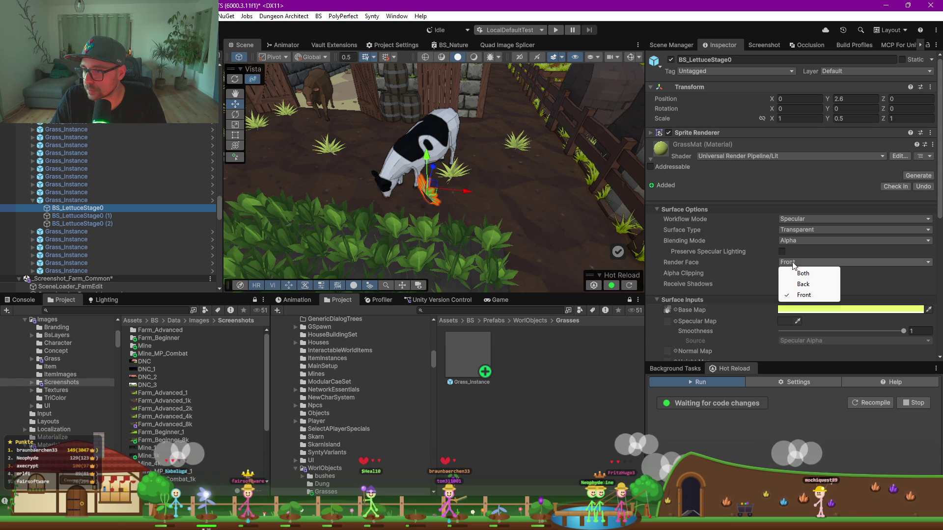
click(812, 274)
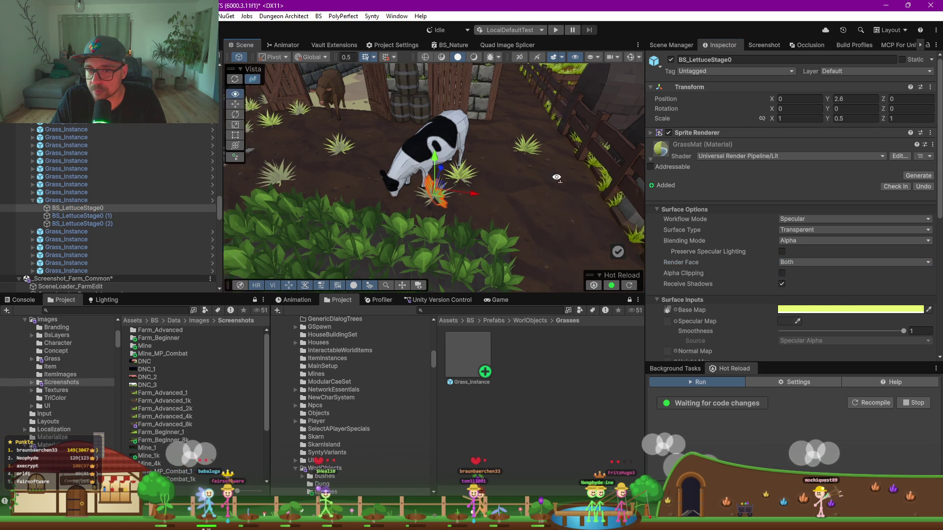
Lower the grass material's smoothness to 0 and enable GPU instancing
scroll(744, 260, down, 4)
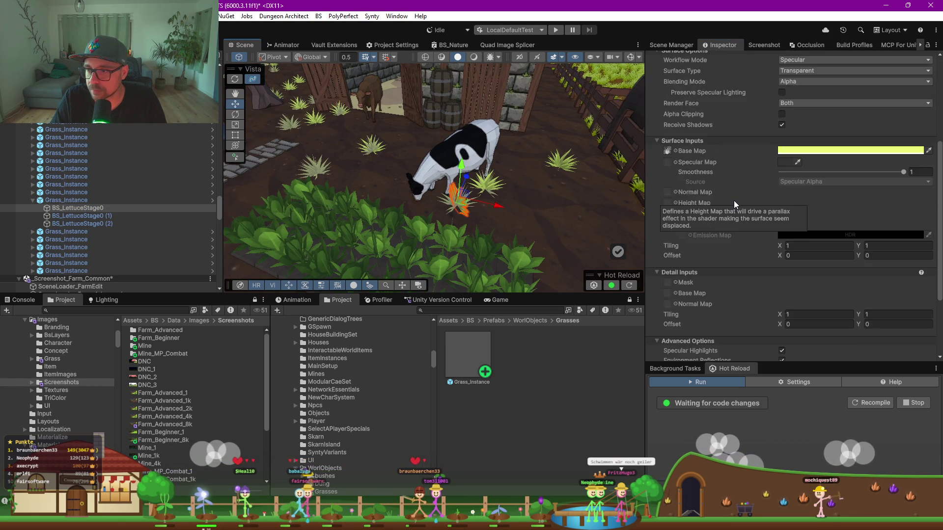
scroll(733, 200, down, 5)
click(782, 260)
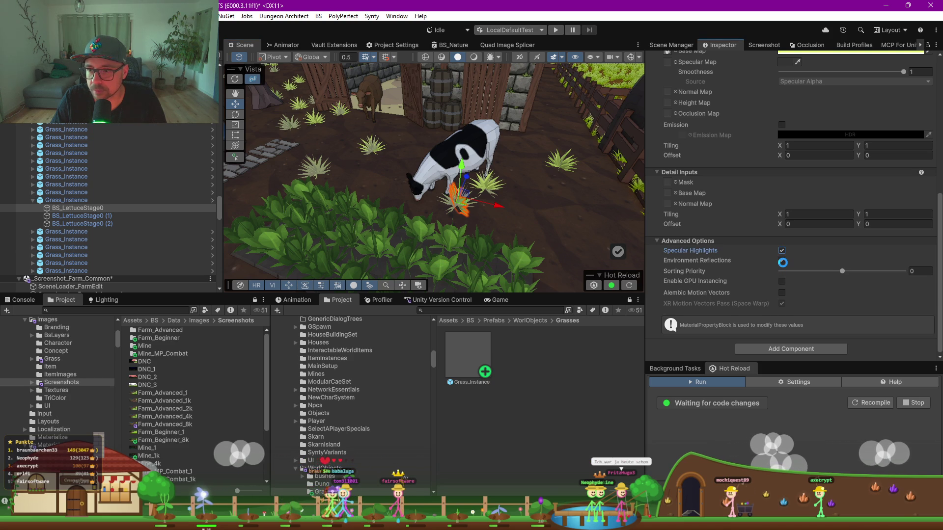
click(782, 260)
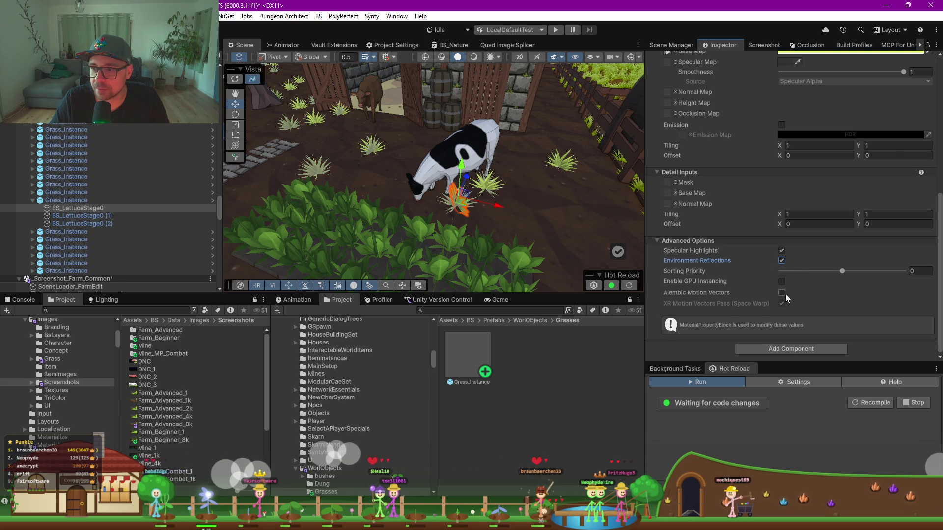
scroll(754, 232, up, 3)
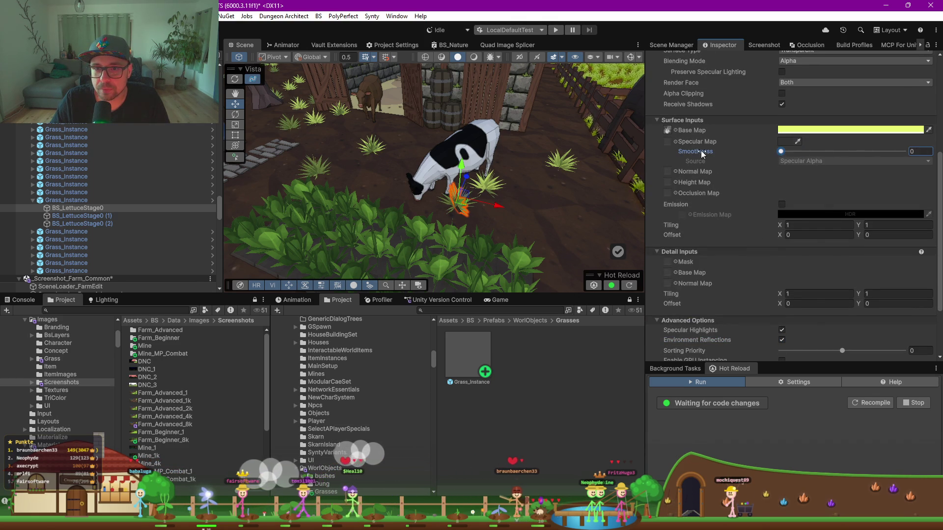
drag(904, 151, 635, 330)
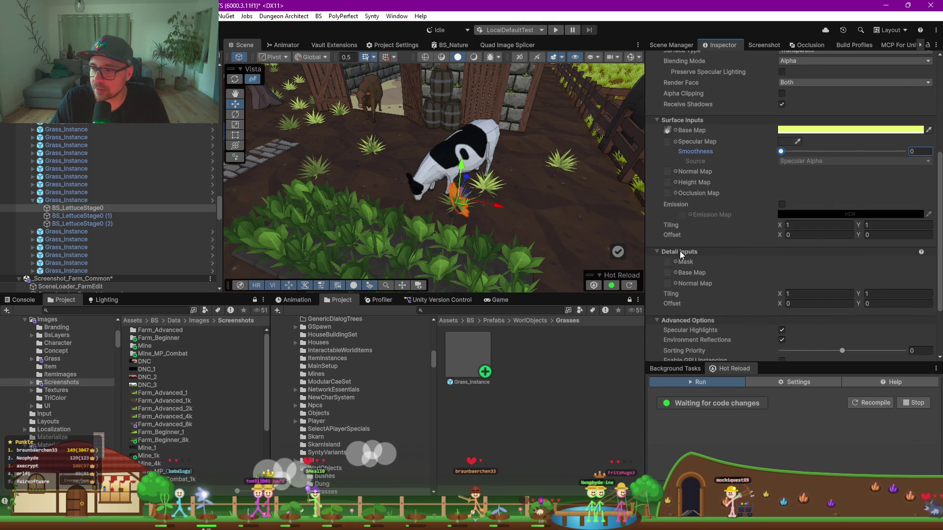
scroll(735, 215, down, 3)
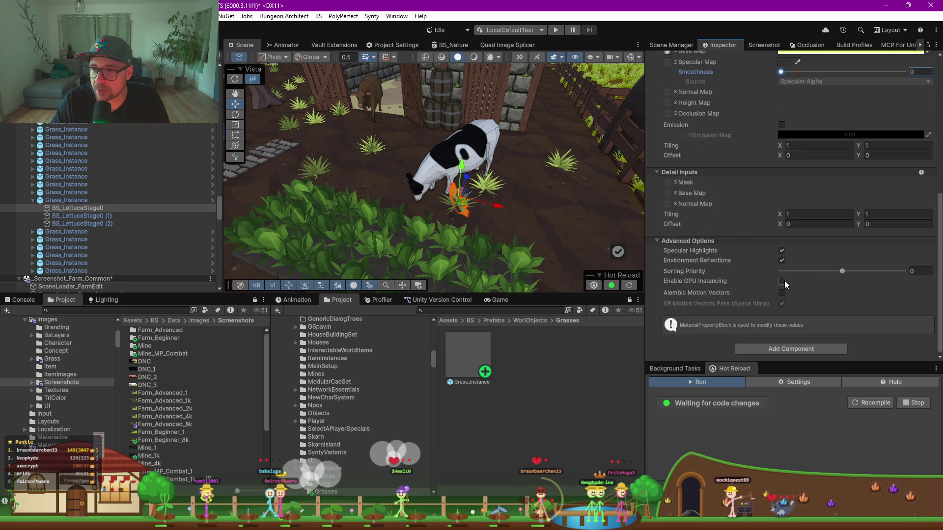
click(781, 282)
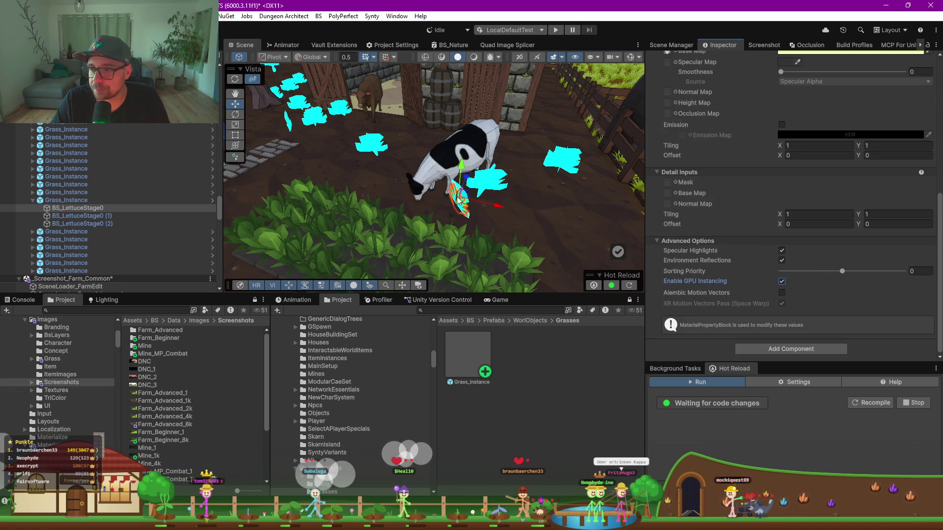
mouse_move(348, 177)
mouse_down()
mouse_move(200, 146)
mouse_move(297, 168)
mouse_move(209, 173)
mouse_move(515, 195)
mouse_up()
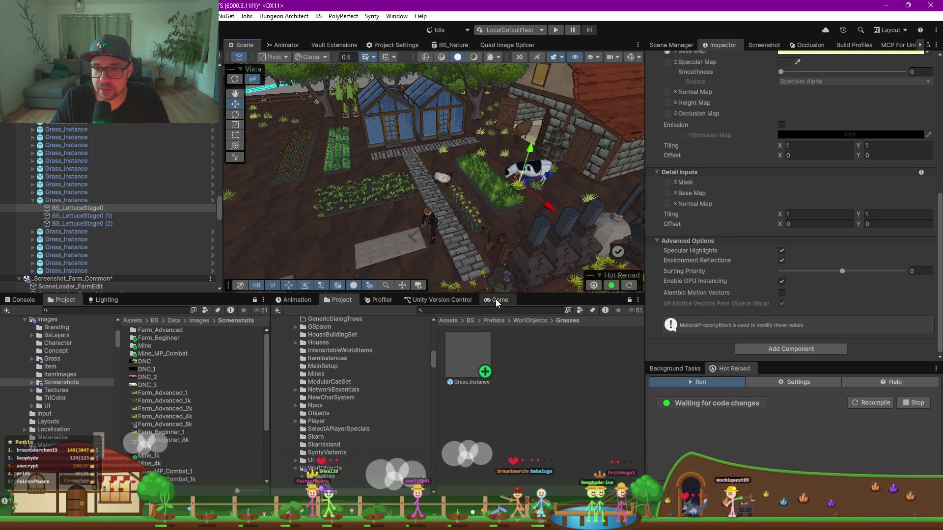
Show the Game view below an enlarged Scene view and select the Spline spawner
click(498, 301)
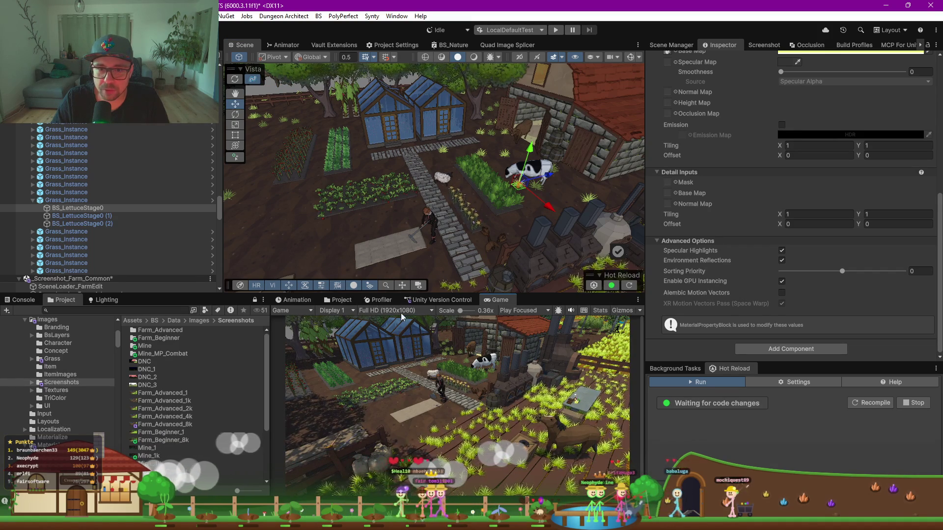
drag(400, 295, 400, 365)
scroll(334, 314, down, 5)
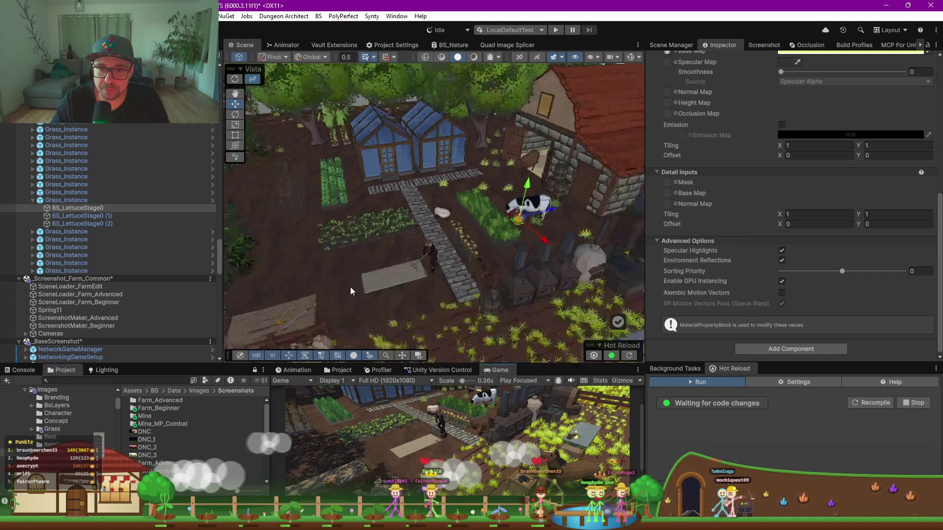
scroll(55, 225, up, 15)
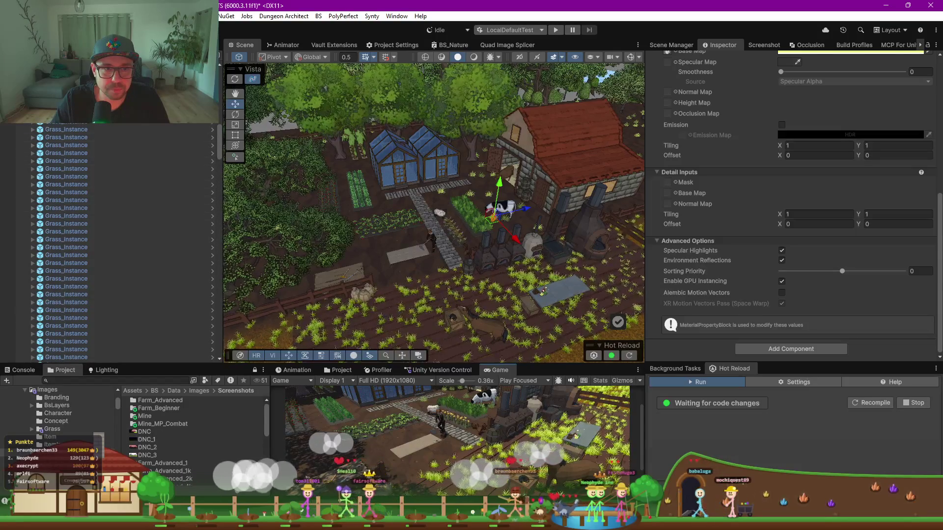
scroll(113, 243, up, 10)
click(488, 224)
Drag spline knots 13–15 around the garden beds and make knot 15 Linear for straight edges
key(f)
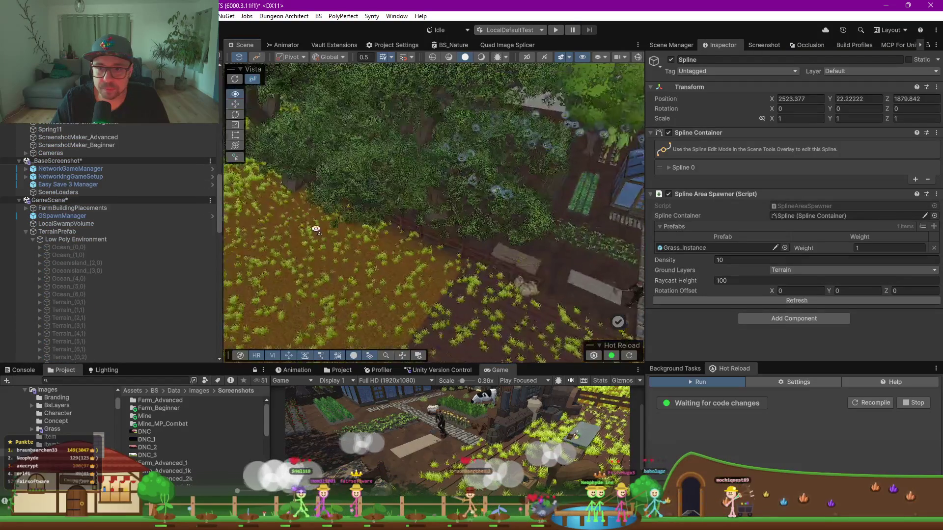
click(258, 57)
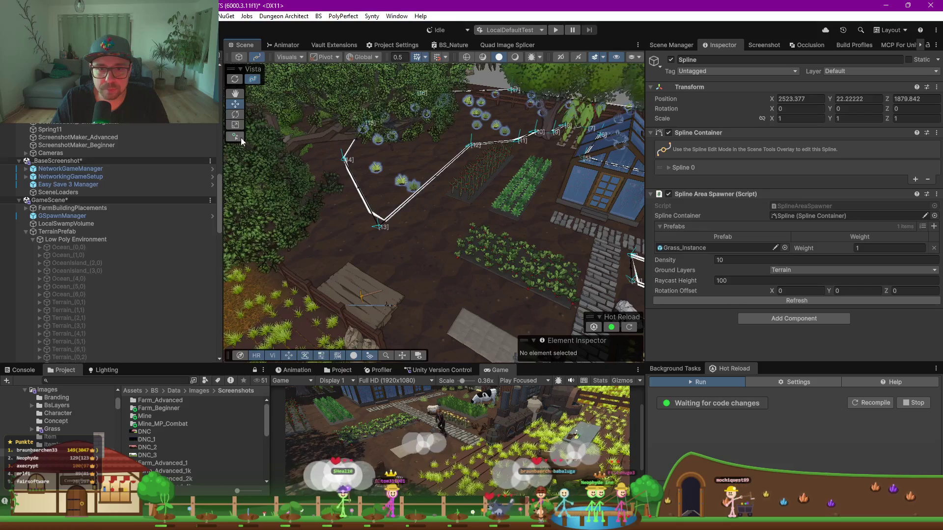
drag(382, 230, 430, 189)
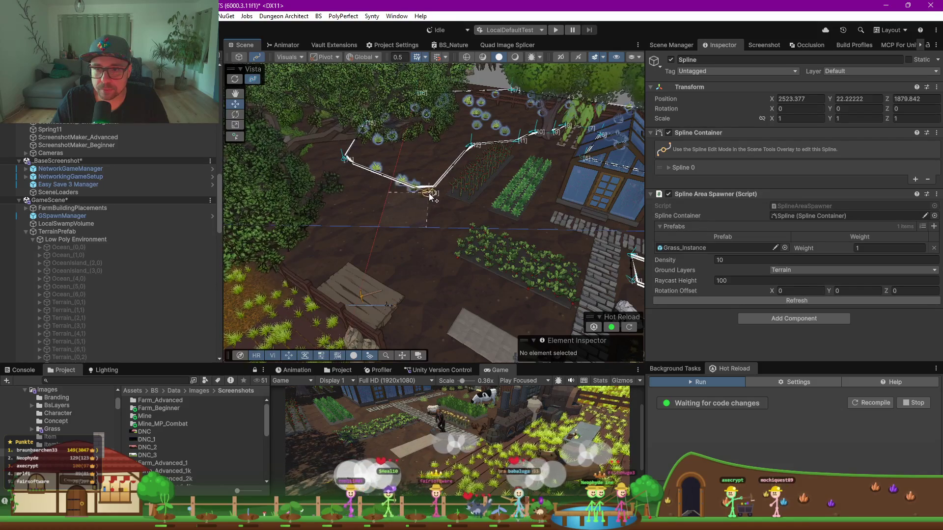
mouse_move(346, 160)
mouse_down()
mouse_move(356, 231)
mouse_move(326, 271)
mouse_move(408, 252)
mouse_move(427, 226)
mouse_up()
drag(408, 181, 333, 180)
mouse_move(314, 128)
mouse_down()
mouse_move(248, 197)
mouse_move(216, 208)
mouse_move(299, 213)
mouse_move(401, 196)
mouse_up()
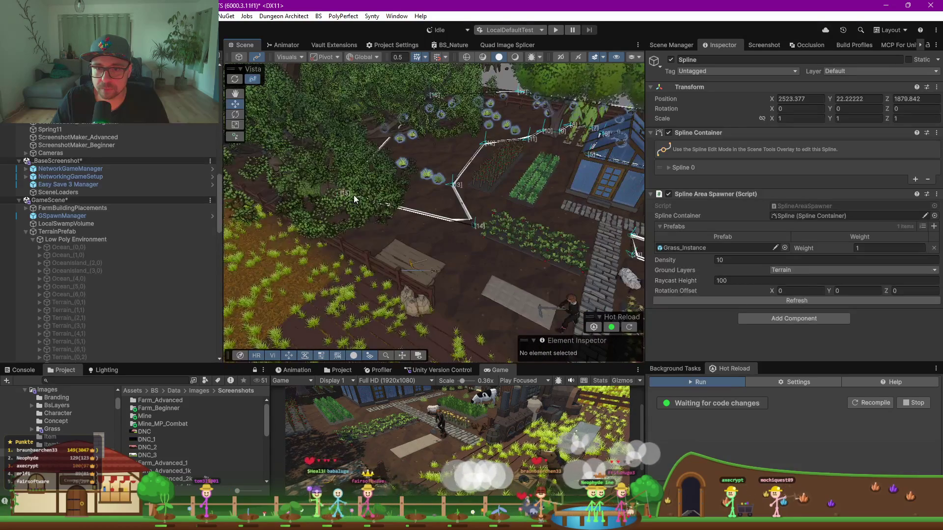
drag(335, 193, 252, 193)
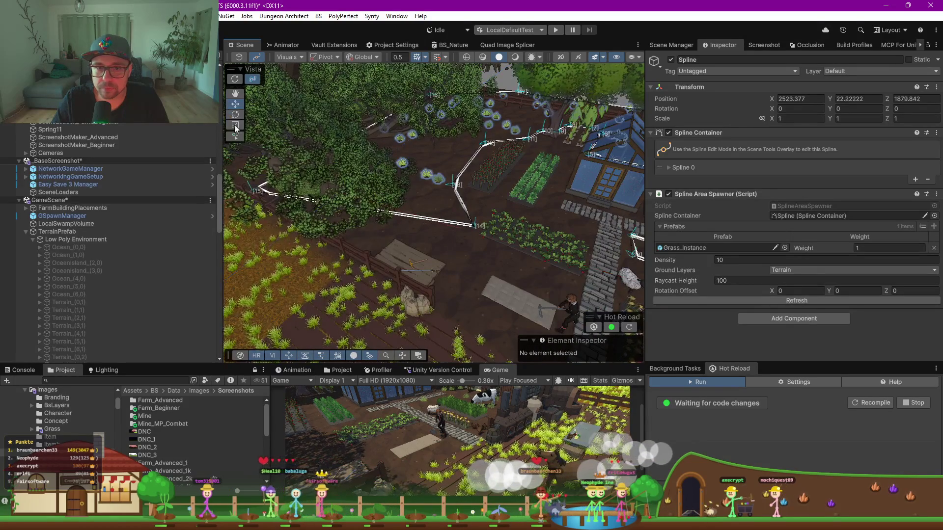
click(235, 136)
click(413, 216)
key(Escape)
mouse_move(417, 218)
mouse_down()
mouse_move(431, 256)
mouse_move(422, 286)
mouse_up()
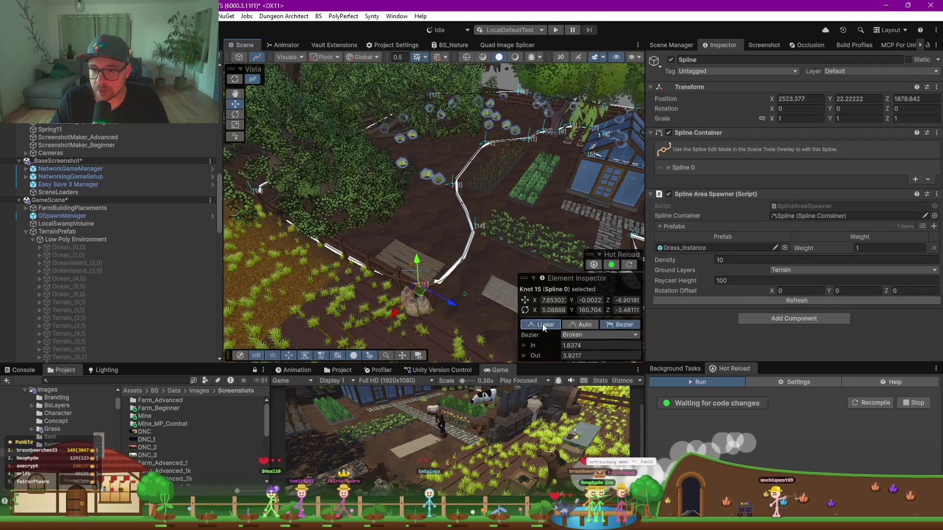
click(542, 324)
From a top-down view, nudge knot 14 into place and refresh the spawner to respawn the grass
mouse_move(437, 234)
mouse_down()
mouse_move(368, 203)
mouse_move(504, 281)
mouse_move(331, 174)
mouse_up()
drag(360, 211, 373, 179)
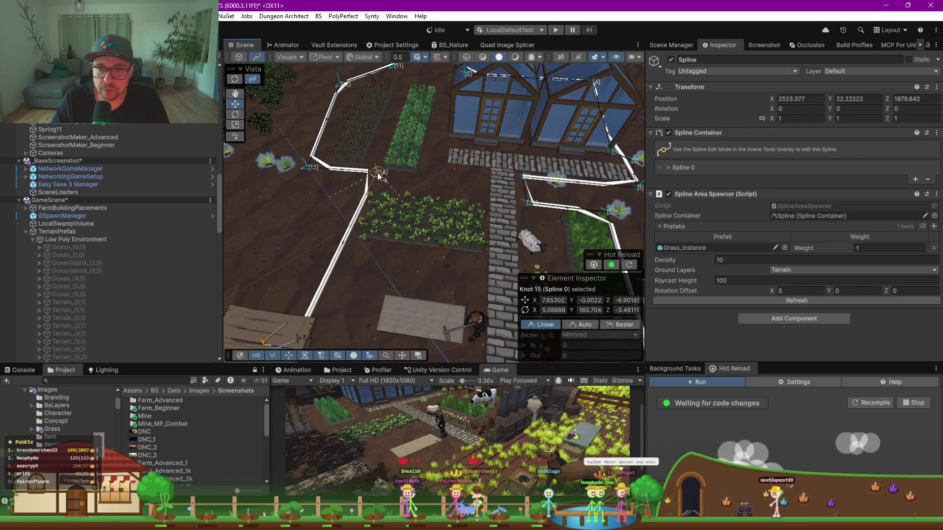
scroll(365, 262, down, 2)
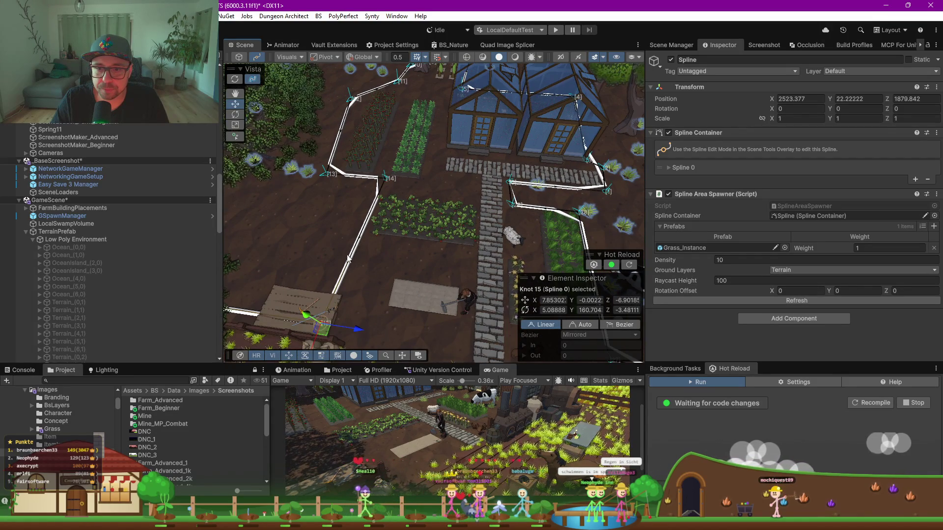
click(787, 299)
scroll(313, 465, up, 2)
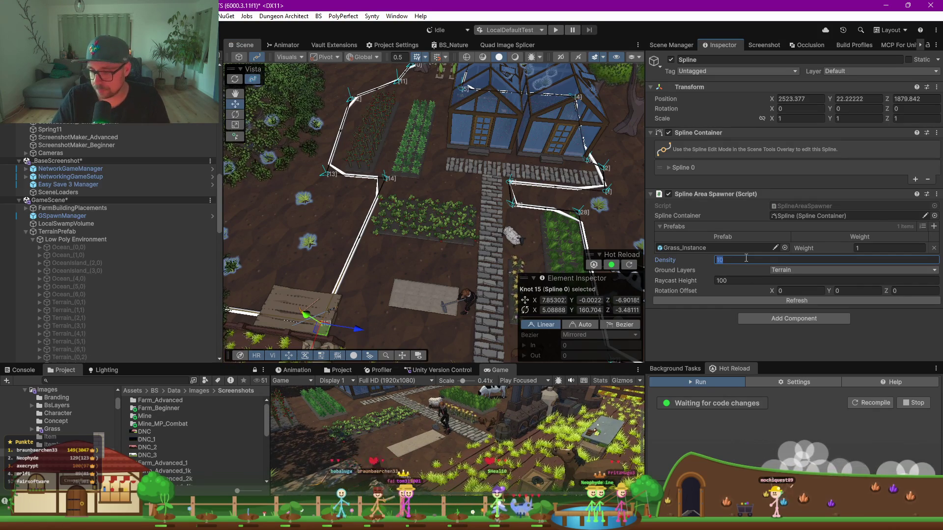
text(12)
Respawn the grass at Density 12, then enlarge the Game and Scene view panels
click(786, 303)
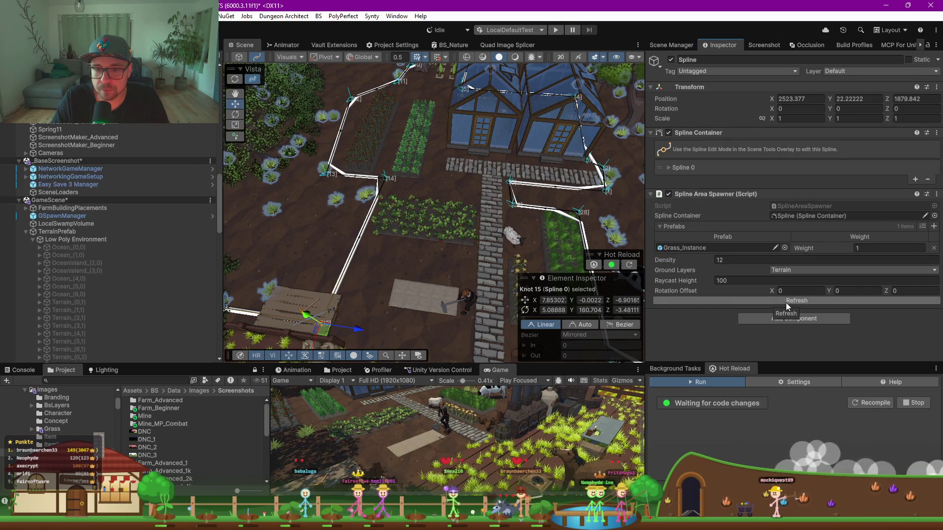
mouse_move(402, 206)
mouse_down()
mouse_move(548, 161)
mouse_move(529, 195)
mouse_up()
drag(405, 363, 405, 114)
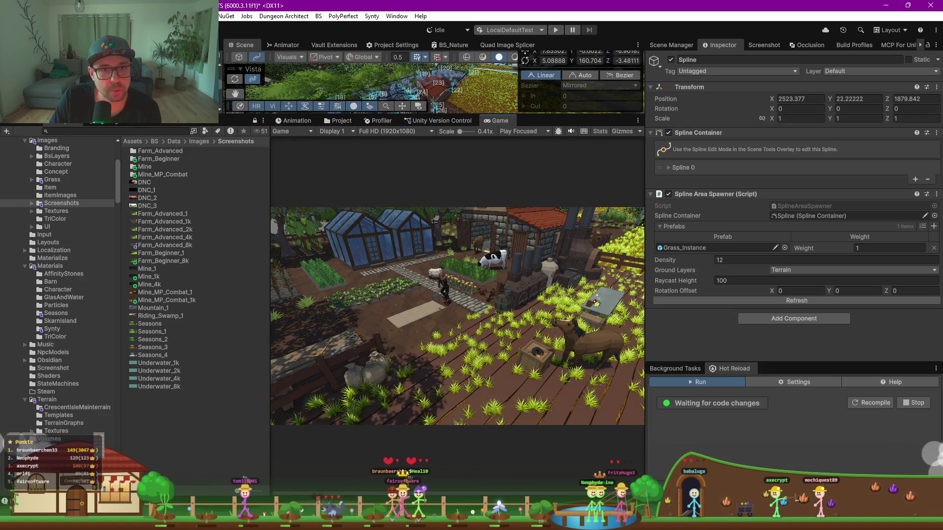
drag(58, 124, 58, 204)
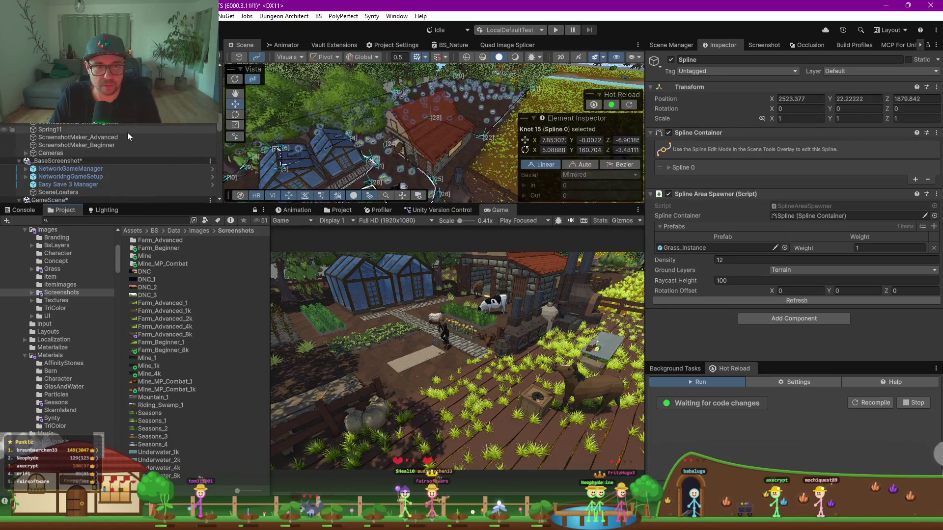
click(368, 168)
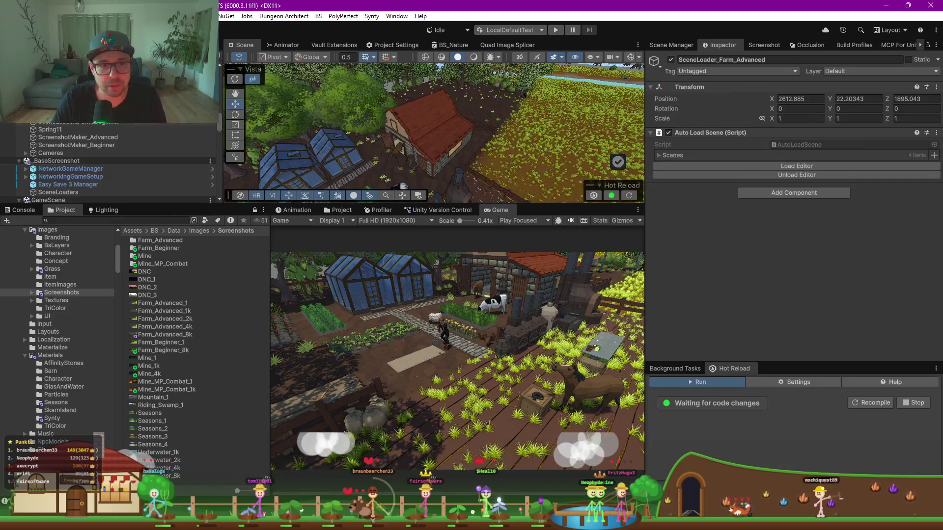
click(111, 139)
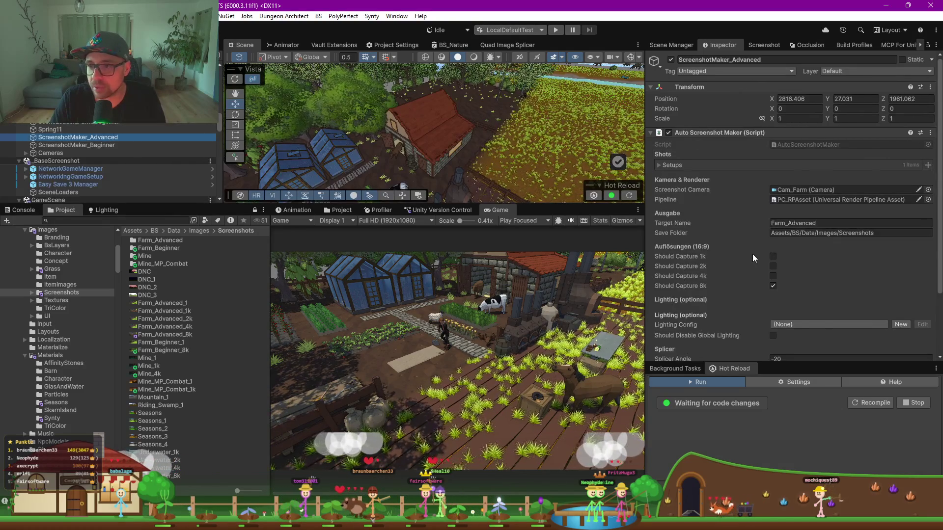
Confirm the saved 8k screenshot and open Farm_Advanced_8k.png from the Screenshots folder
scroll(752, 254, down, 3)
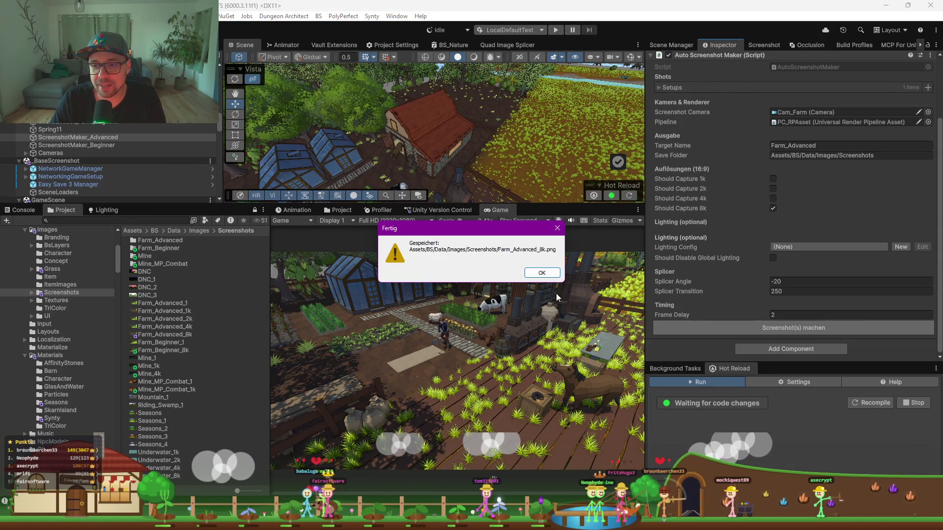
click(542, 273)
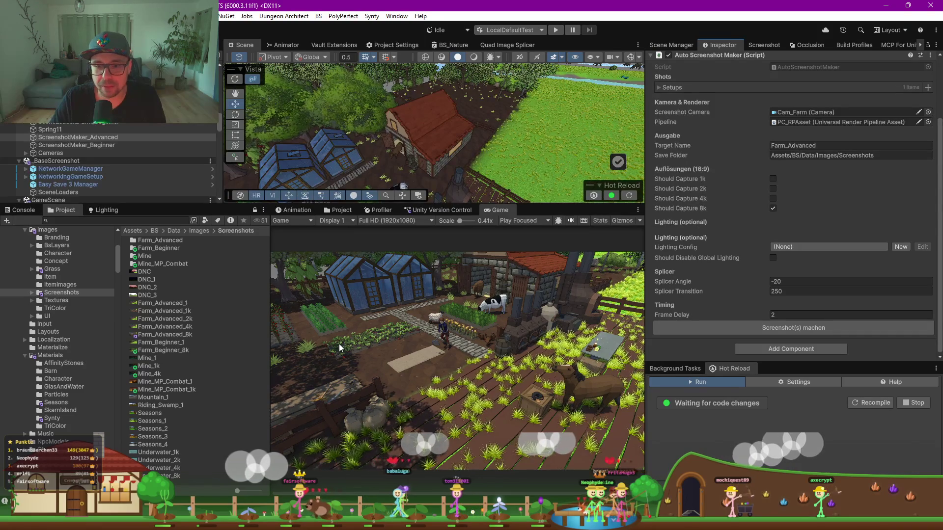
mouse_move(397, 521)
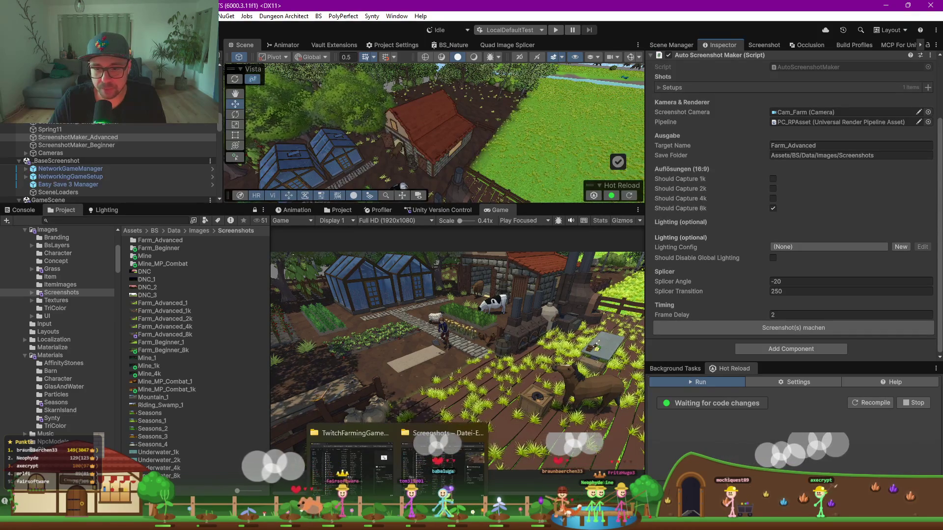
click(442, 457)
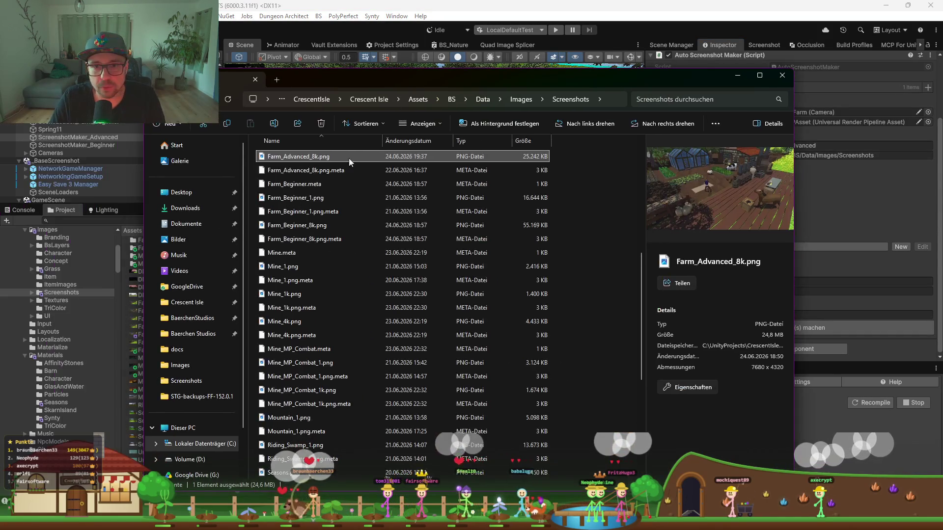
click(305, 180)
click(306, 159)
double_click(306, 160)
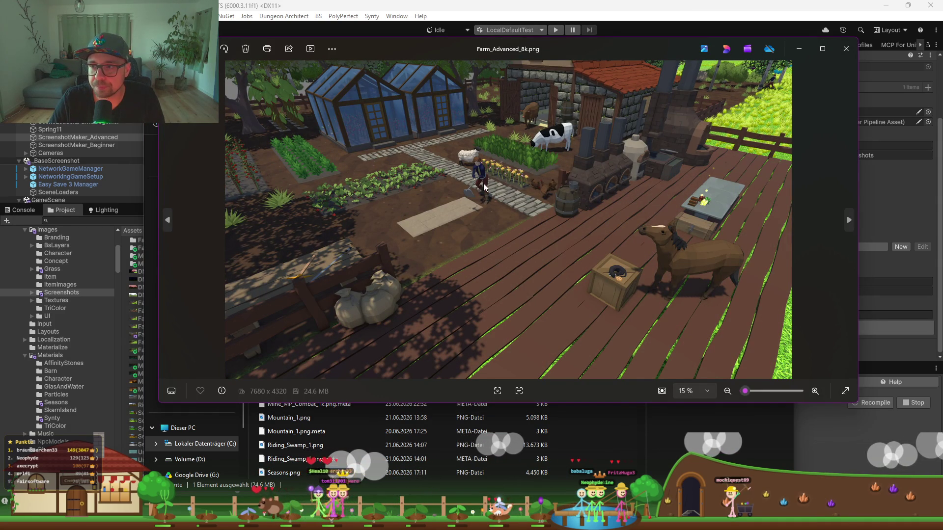
Maximize the Farm_Advanced_8k.png preview in Photos, then minimize Photos and File Explorer
click(816, 50)
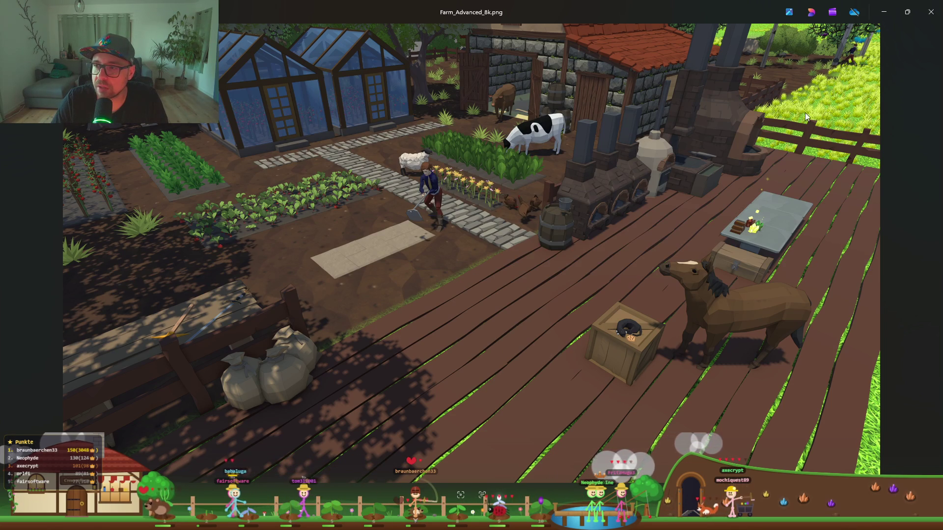
click(887, 17)
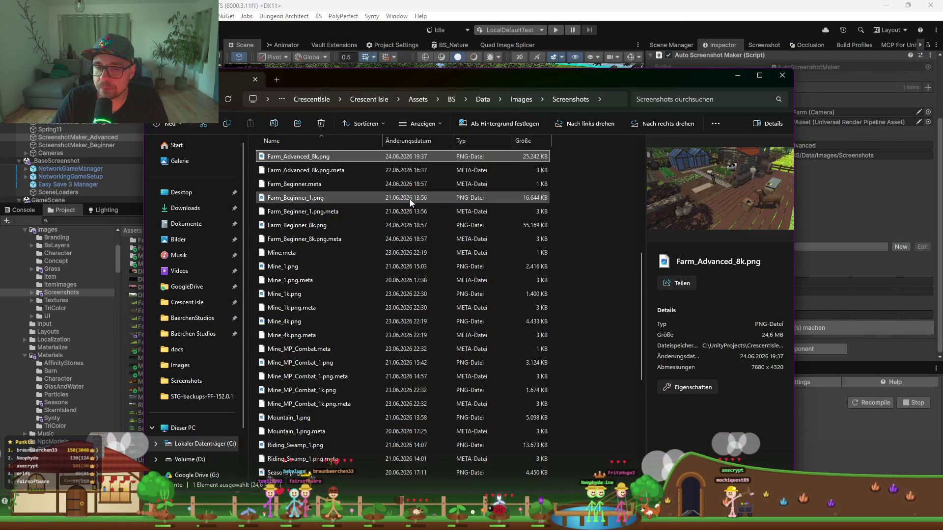
click(741, 75)
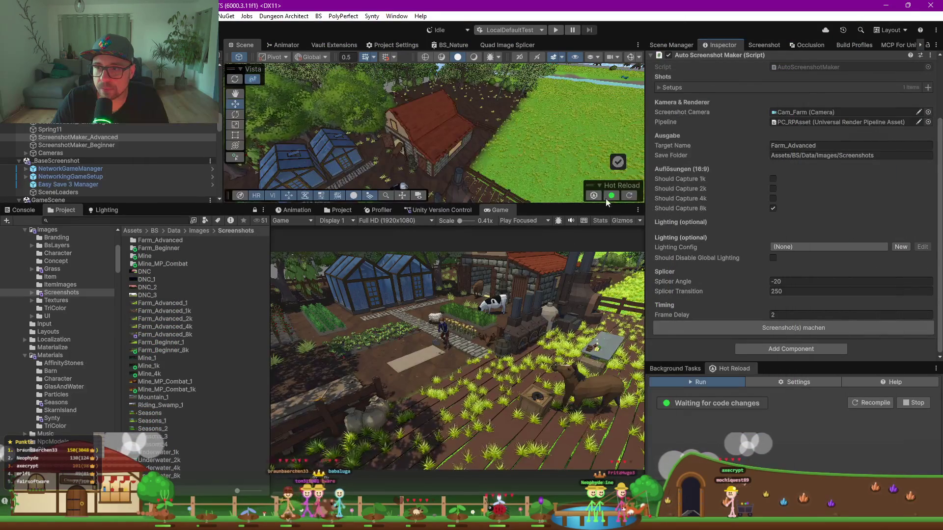
Select terrain chunk C(0,4) and show the Project folder tree in place of the Game view
click(538, 153)
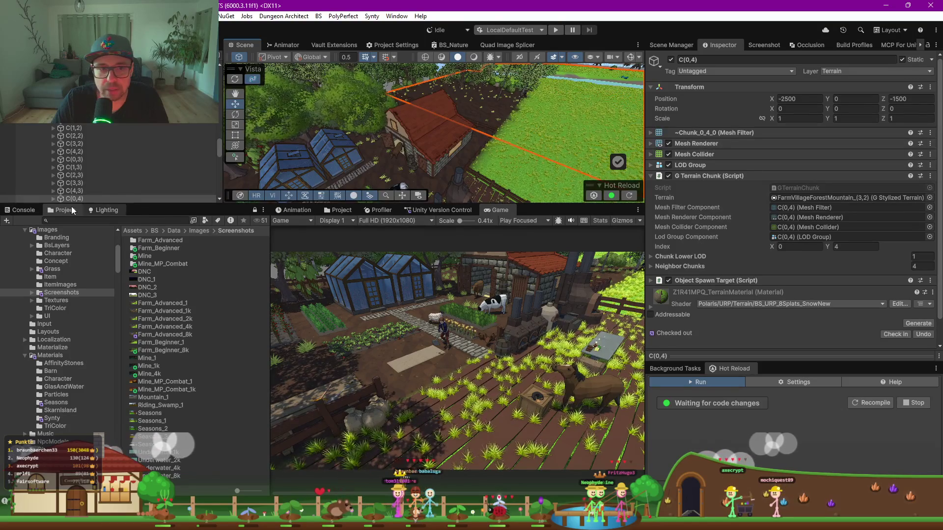
click(357, 215)
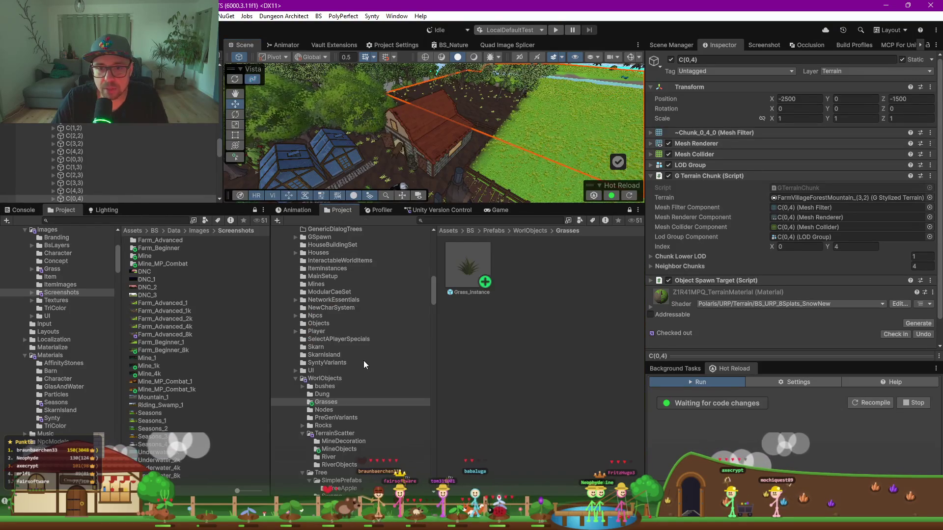
scroll(366, 362, down, 3)
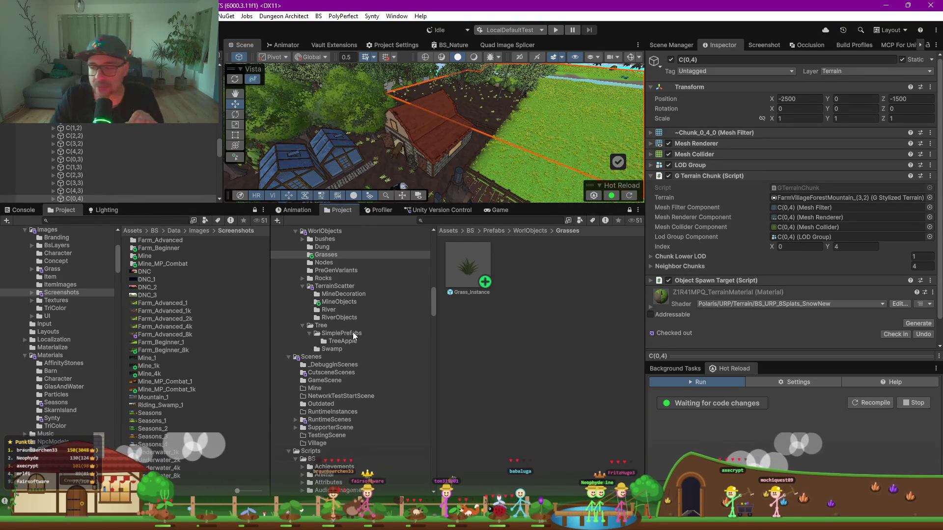
scroll(324, 337, down, 6)
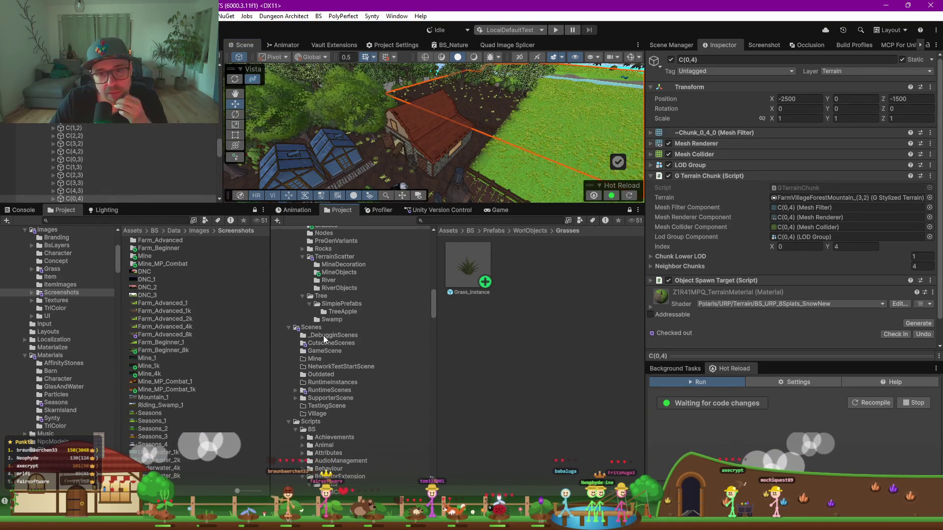
scroll(323, 335, down, 15)
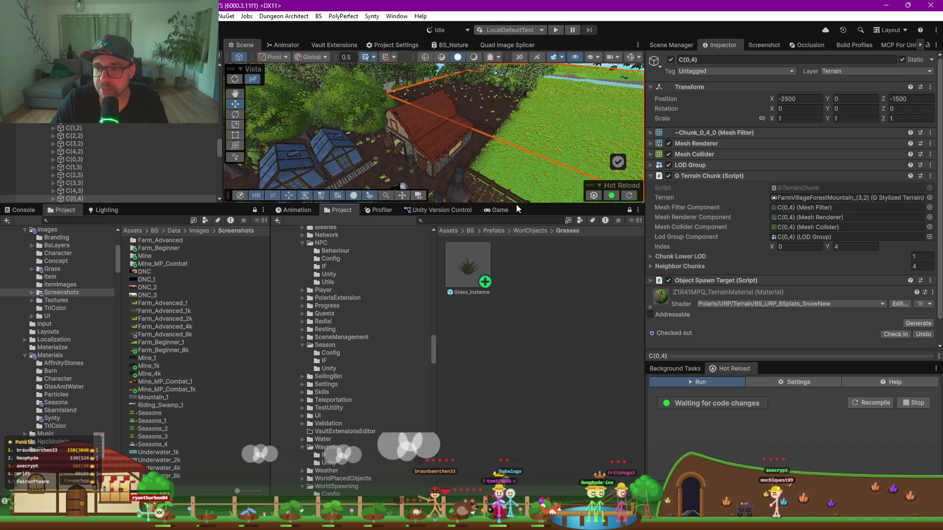
Select the FarmVillageForestMountain_(3,2) terrain and scroll its Rendering settings down to Foliage
drag(219, 204, 219, 270)
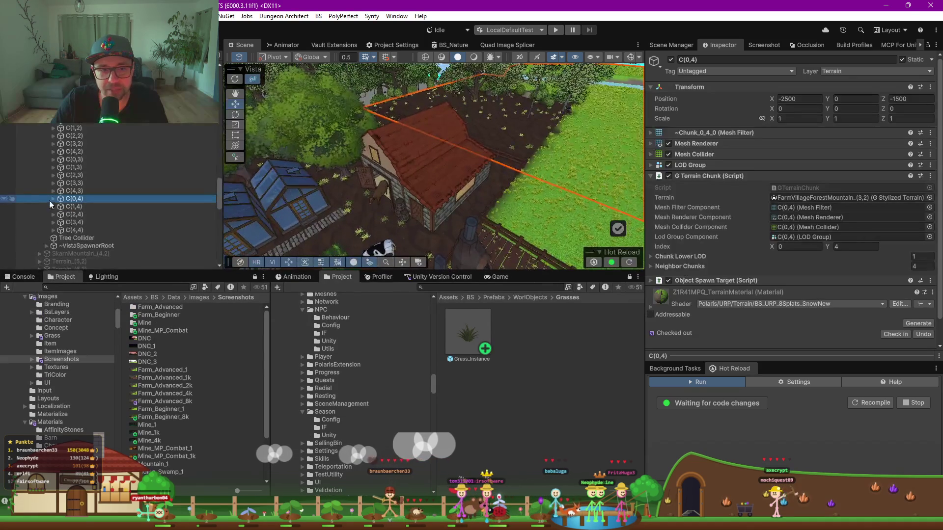
scroll(66, 197, up, 7)
click(90, 229)
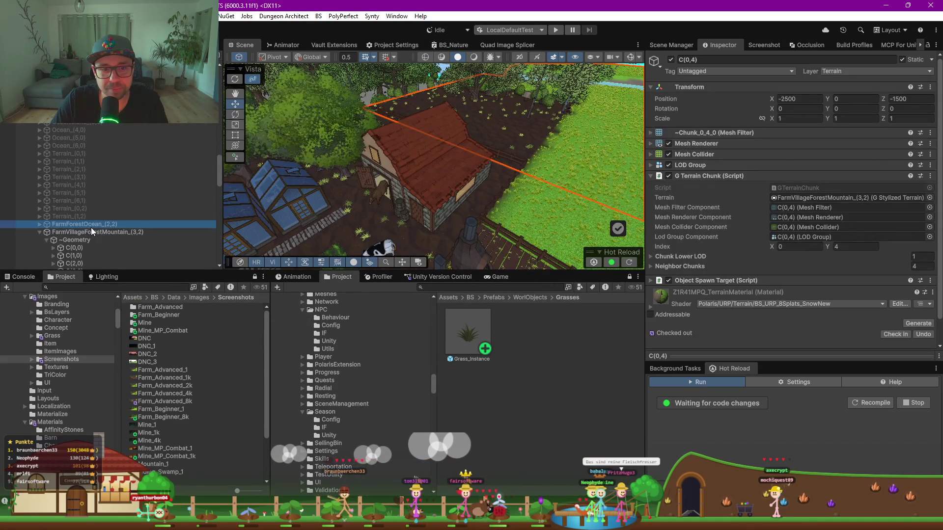
click(687, 204)
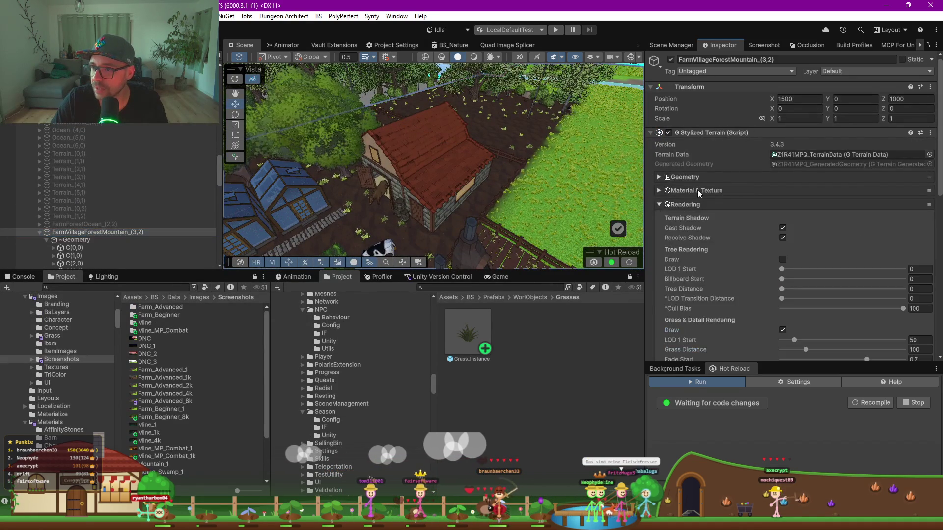
scroll(700, 193, down, 4)
scroll(743, 187, down, 6)
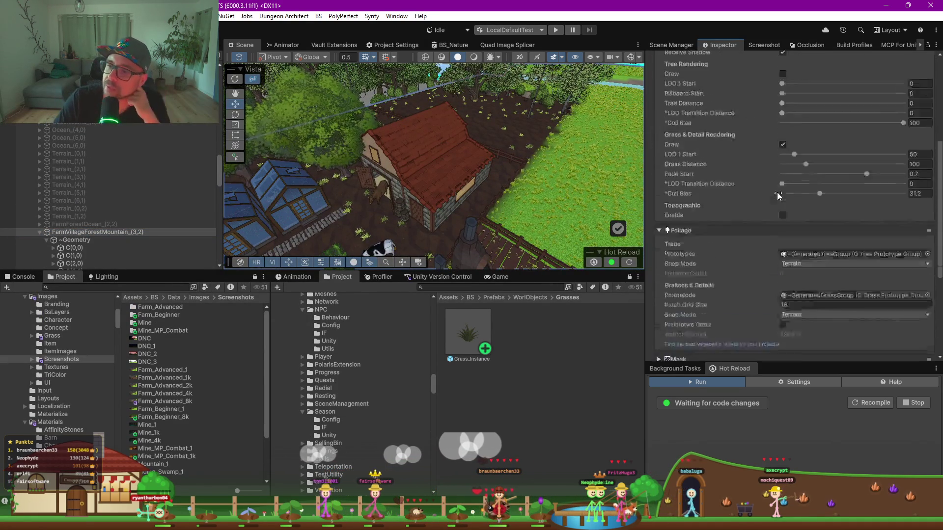
scroll(736, 197, down, 3)
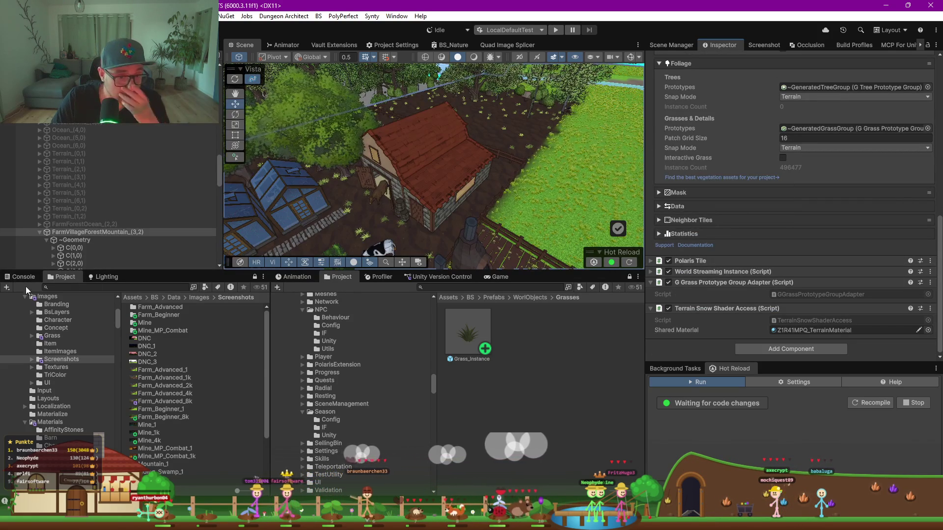
Widen the Project folder panel and resize the panes around it
drag(270, 295, 351, 294)
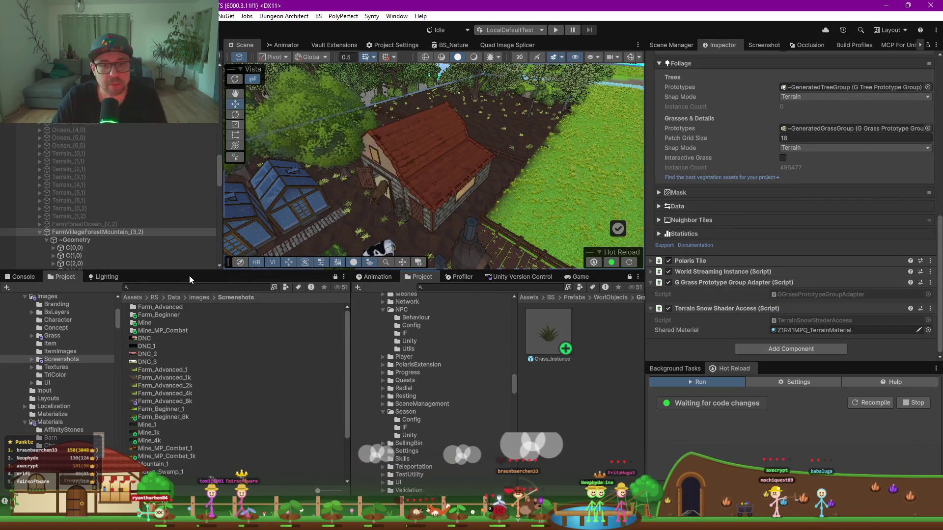
drag(189, 276, 190, 164)
scroll(68, 329, down, 5)
scroll(68, 329, up, 10)
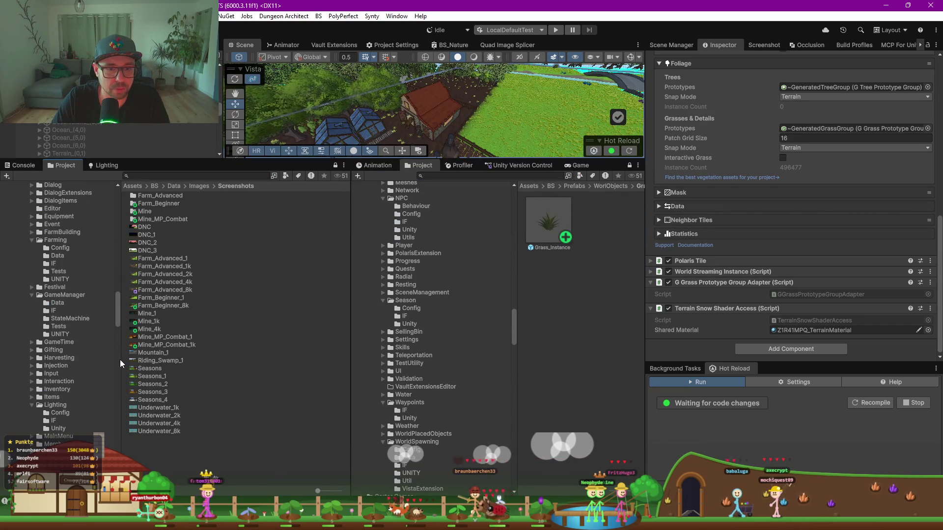
Collapse the Scenes, Scripts, PolygonNature and PolygonNatureBiomes folders in the Project tree
drag(120, 359, 258, 344)
scroll(102, 282, down, 15)
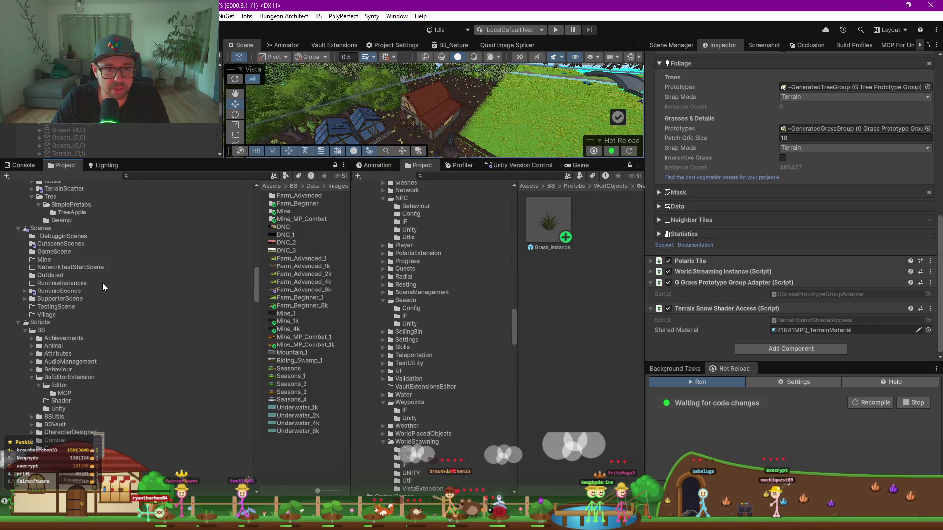
click(18, 227)
click(17, 236)
scroll(33, 286, down, 8)
scroll(37, 294, down, 10)
click(11, 238)
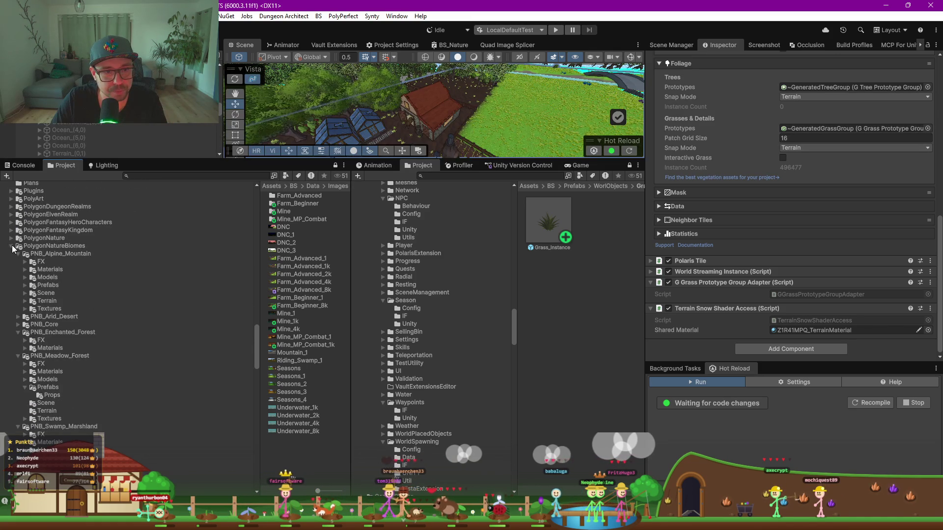
click(12, 246)
click(24, 205)
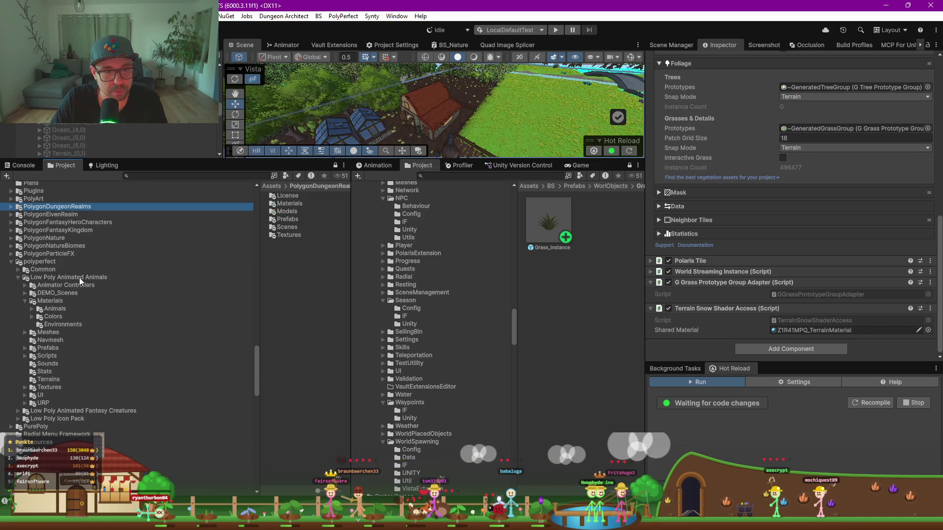
scroll(39, 253, up, 4)
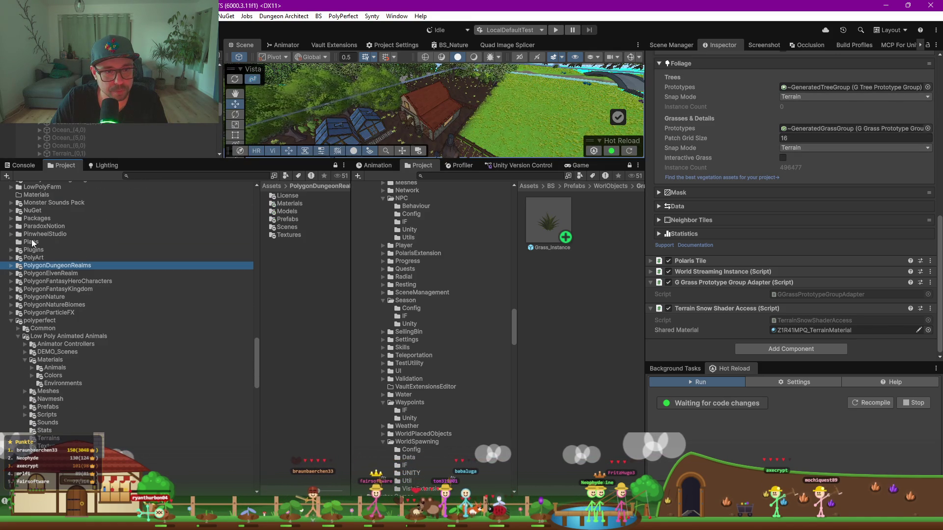
Expand PinwheelStudio > Polaris > URP Support > Shaders > ShaderGraph > Foliage and enlarge the panes
click(15, 233)
click(10, 234)
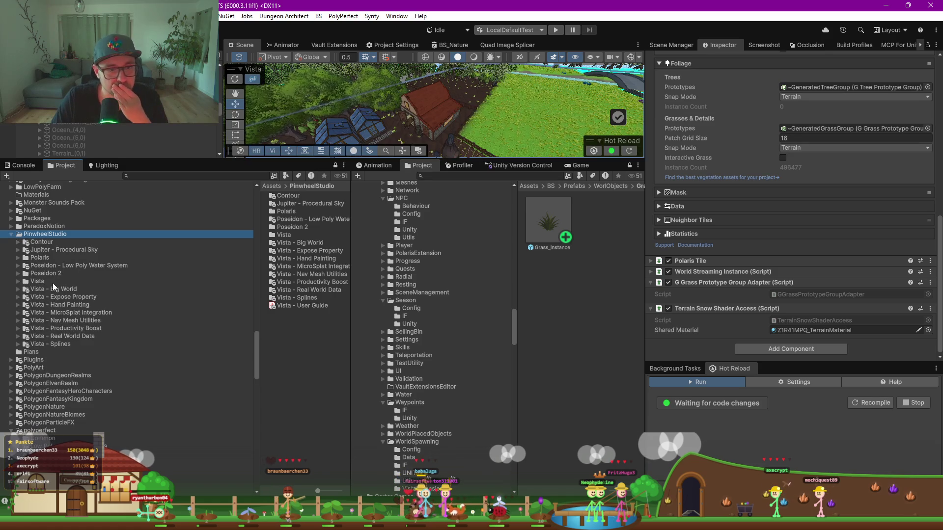
click(18, 258)
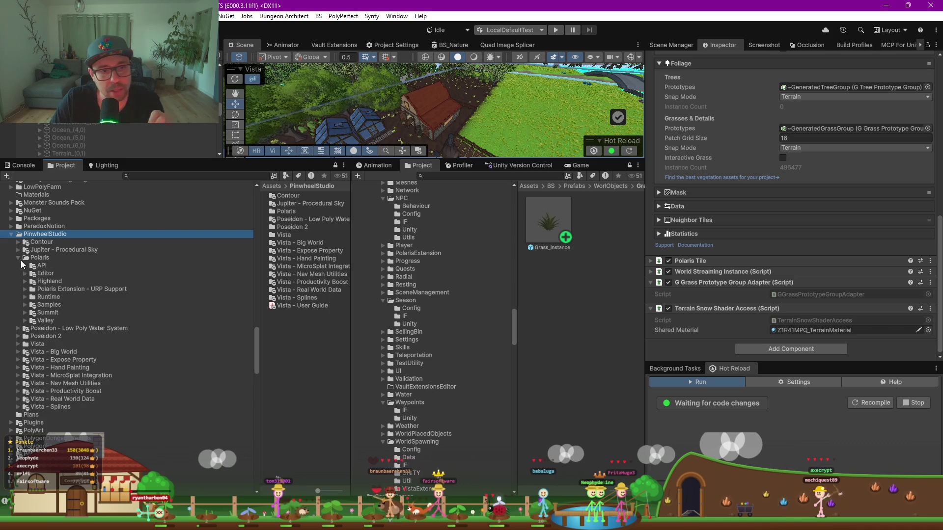
click(25, 290)
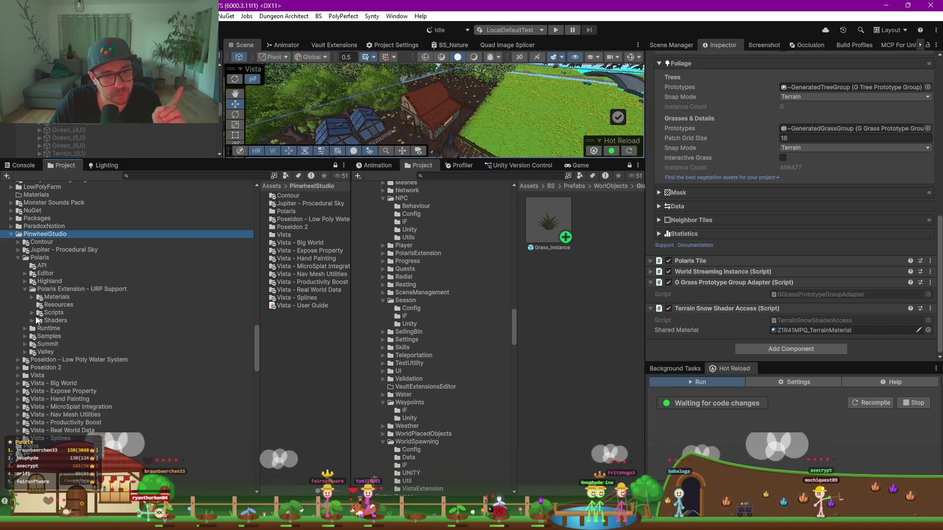
click(32, 320)
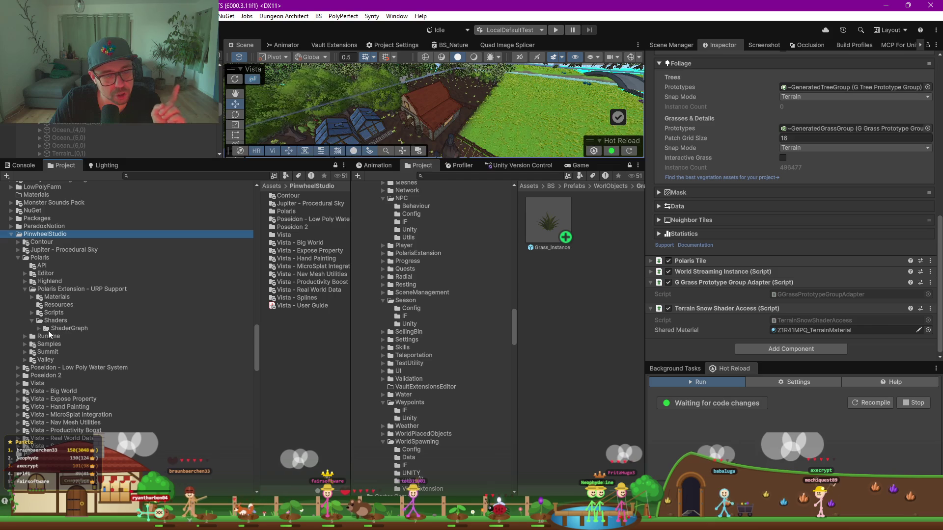
click(39, 328)
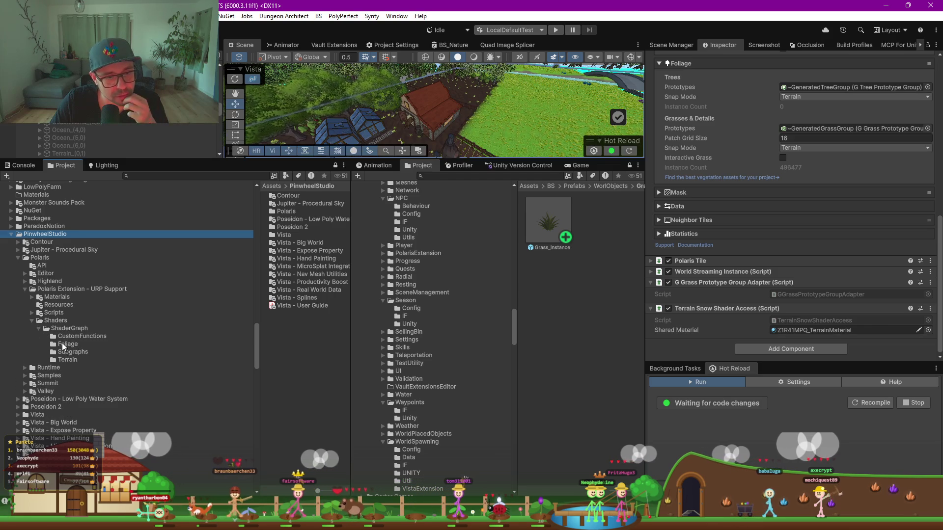
click(63, 344)
drag(352, 275, 427, 263)
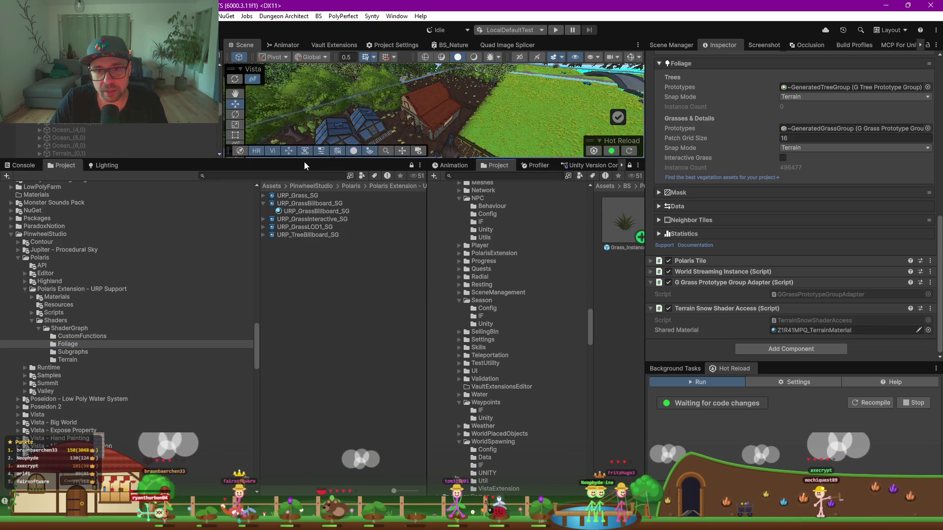
drag(303, 161, 309, 278)
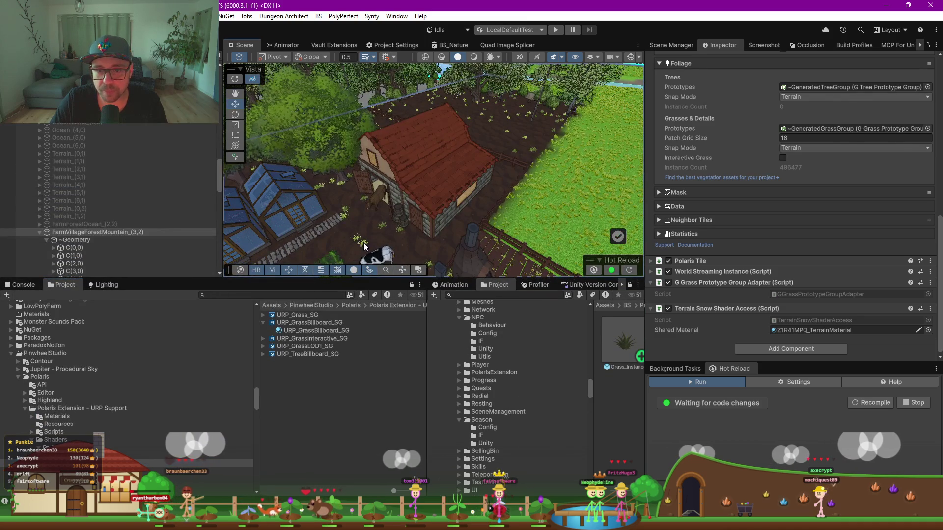
Switch BS_LettuceStage0's GrassMat shader to Polaris/URP/Foliage/URP_Grass_SG and frame the lettuce
click(363, 246)
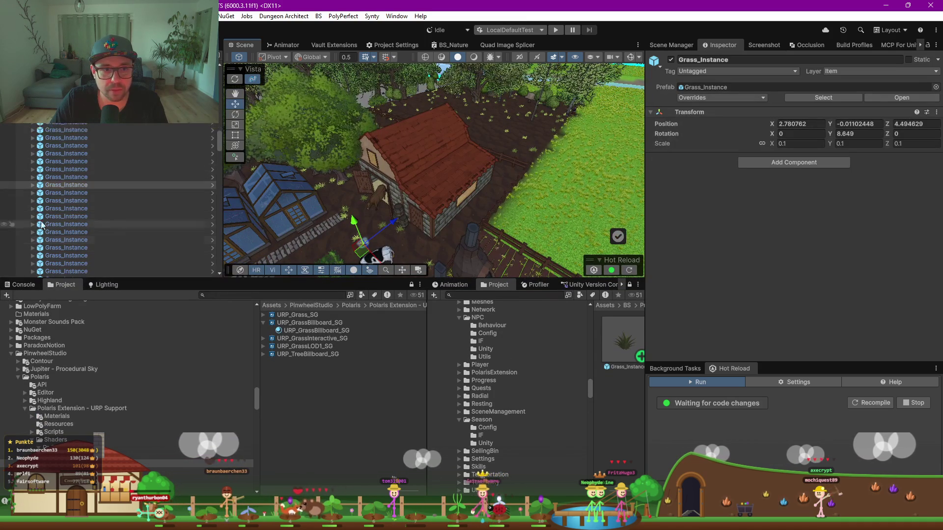
click(33, 185)
click(78, 193)
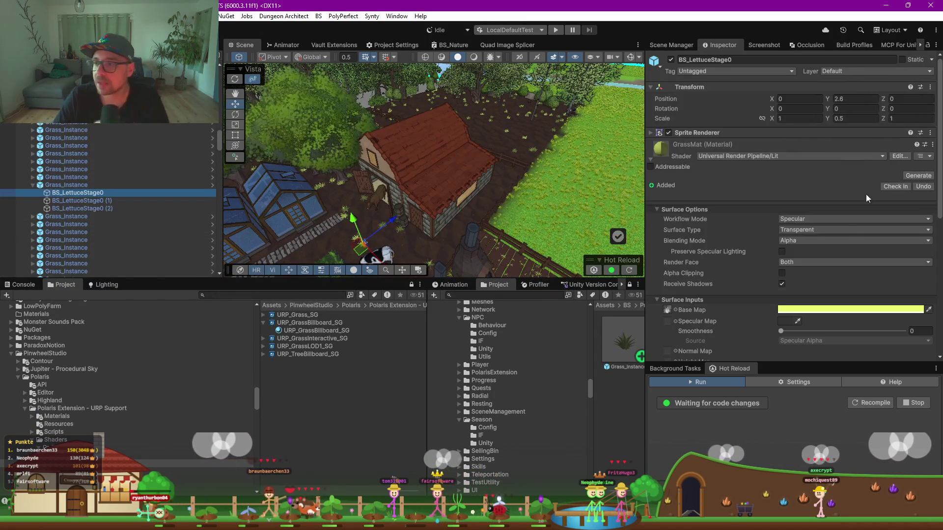
click(800, 156)
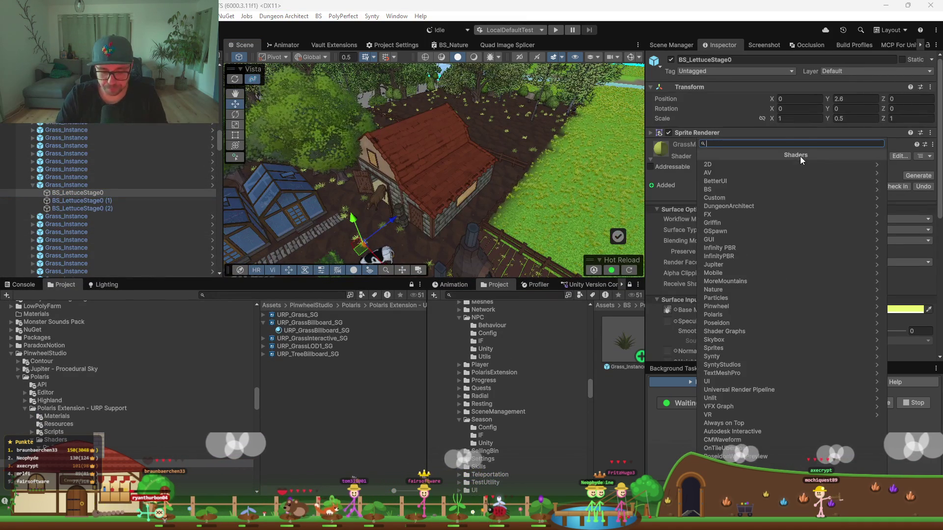
text(urp gr)
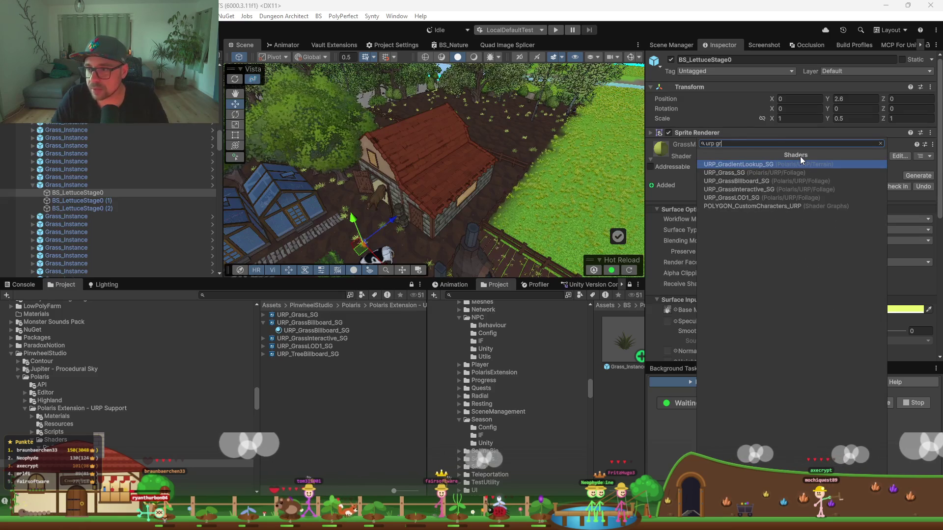
key(Down)
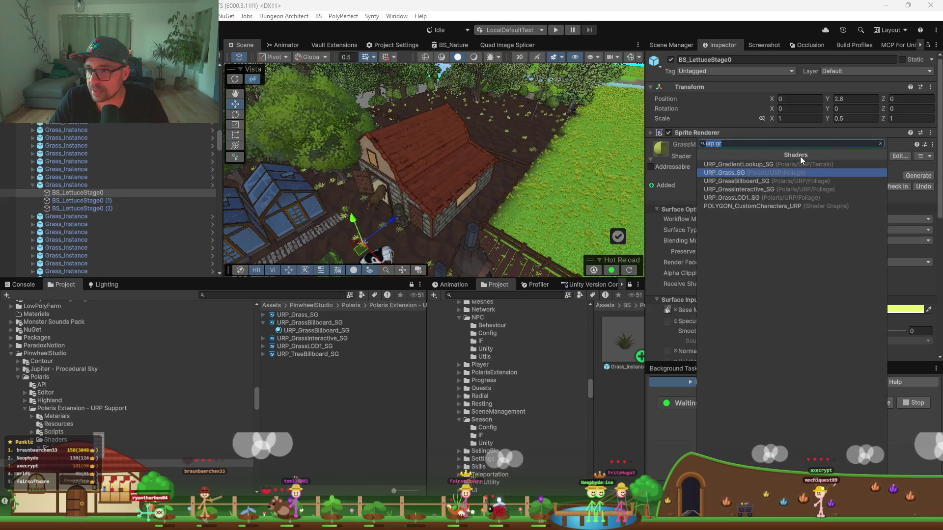
key(Return)
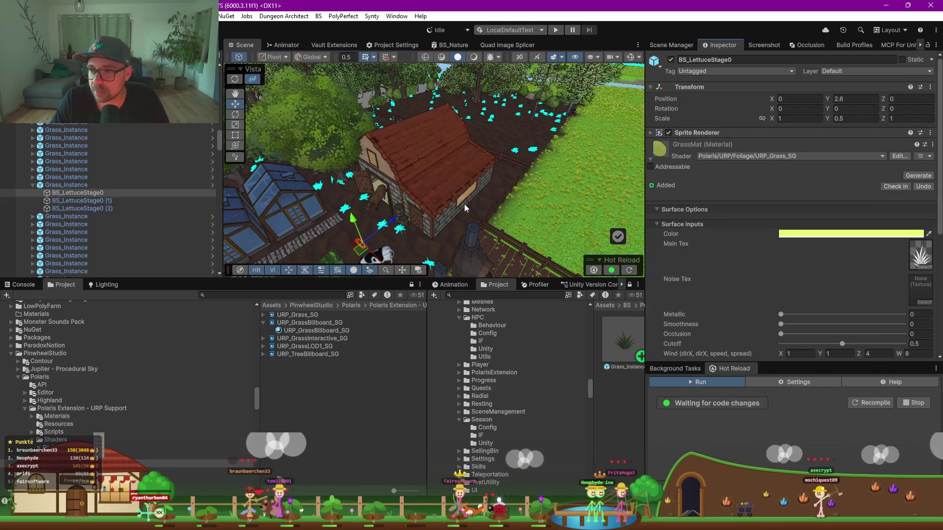
key(f)
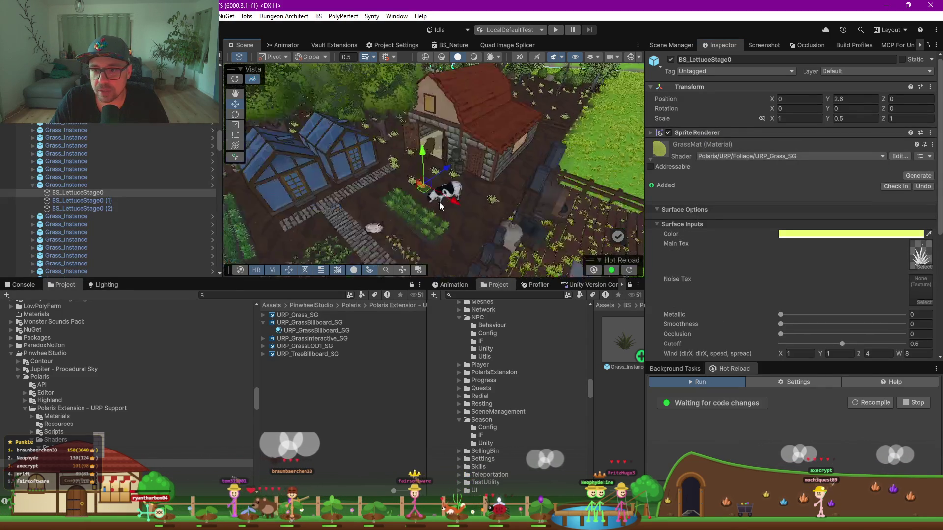
mouse_move(434, 203)
mouse_down()
mouse_move(506, 185)
mouse_move(337, 186)
mouse_move(490, 193)
mouse_move(480, 200)
mouse_up()
drag(423, 199, 417, 200)
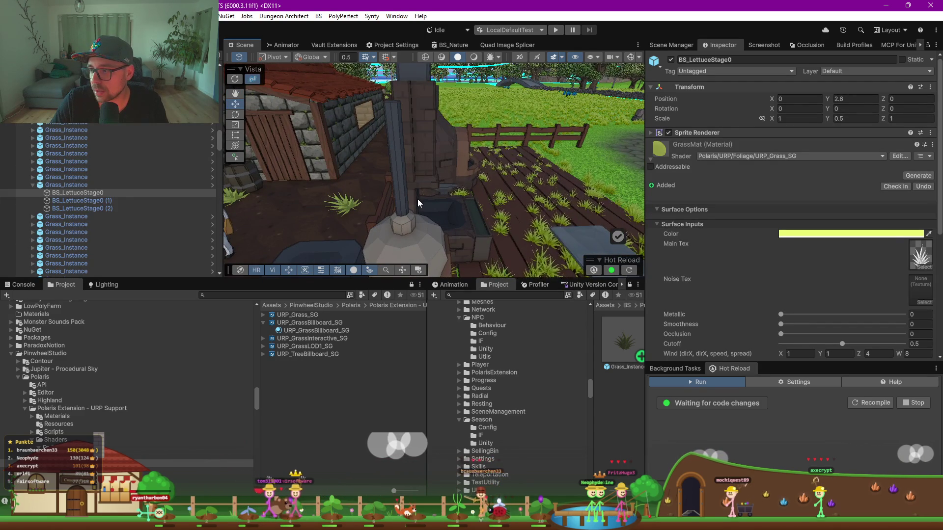
mouse_move(420, 213)
mouse_down()
mouse_move(368, 184)
mouse_move(332, 95)
mouse_up()
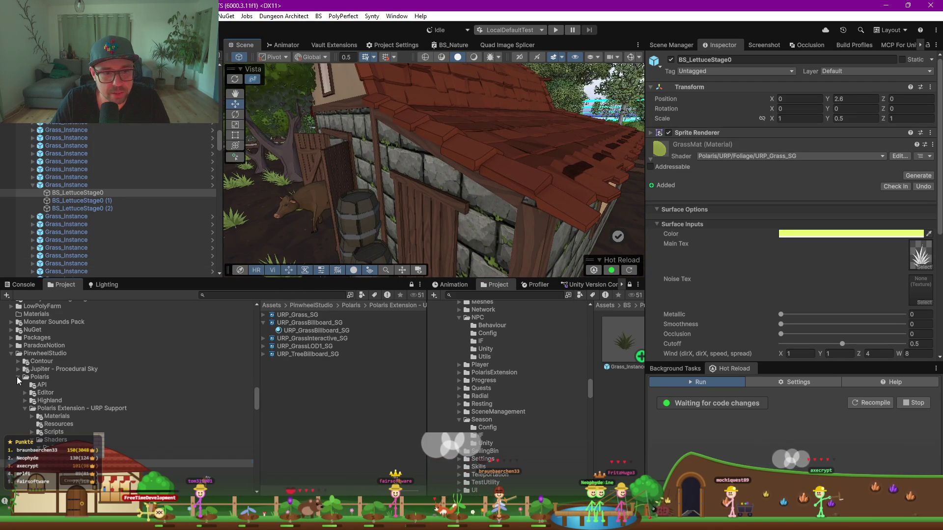
Collapse Polaris, expand the Contour folder, and search 'pc_render' to select PC_Renderer
click(18, 377)
click(41, 362)
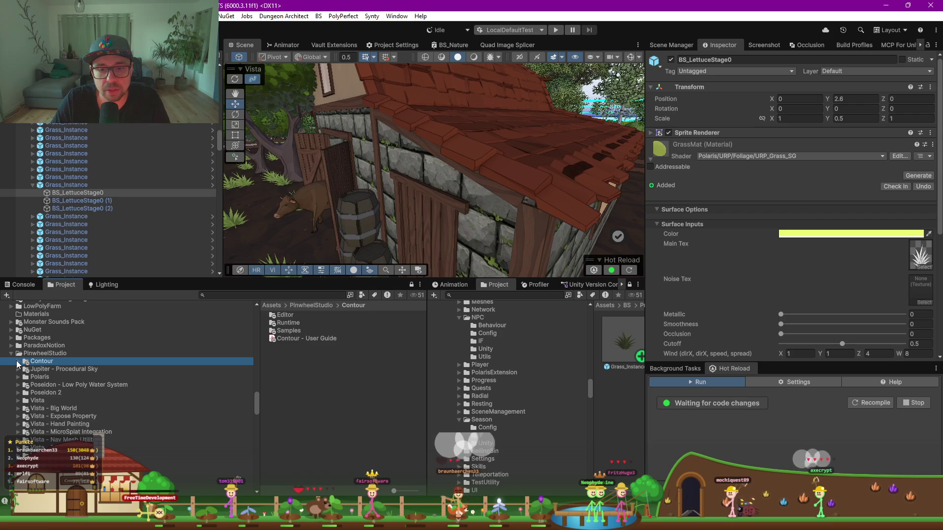
click(18, 362)
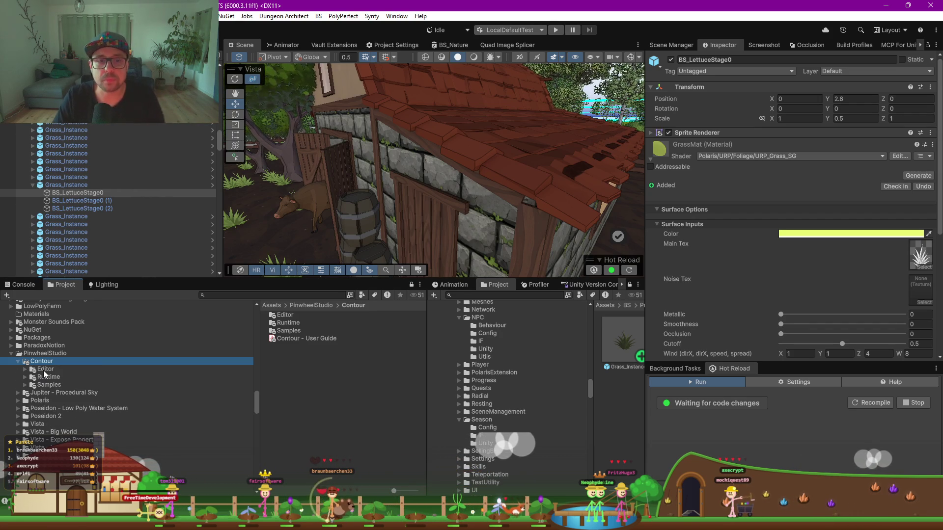
click(245, 296)
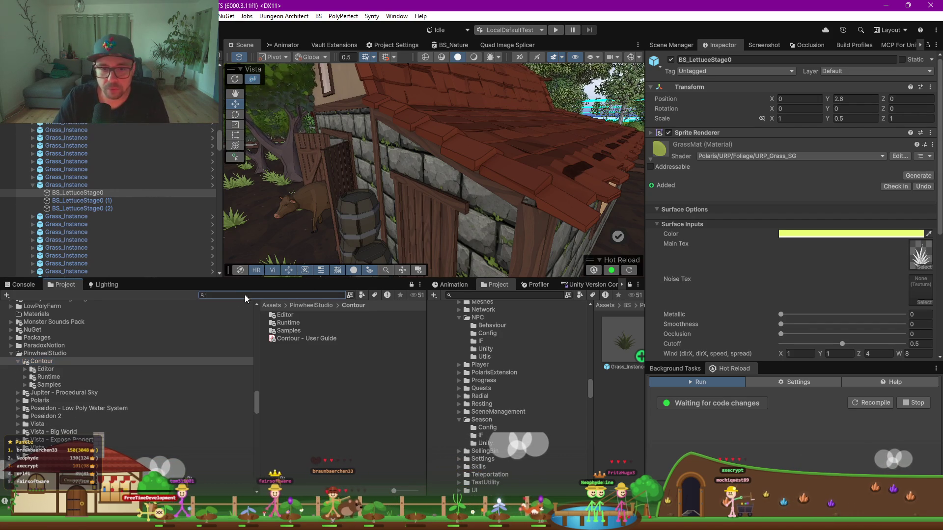
text(pc_render)
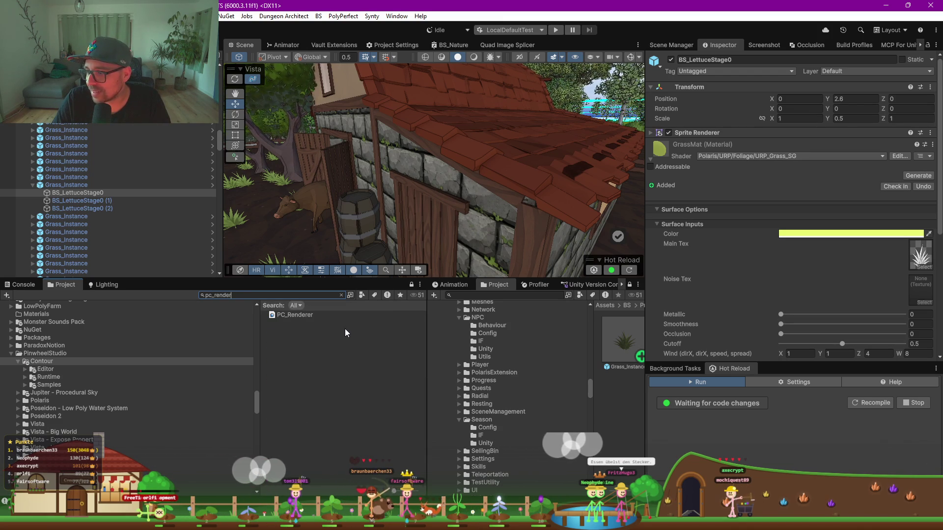
click(312, 315)
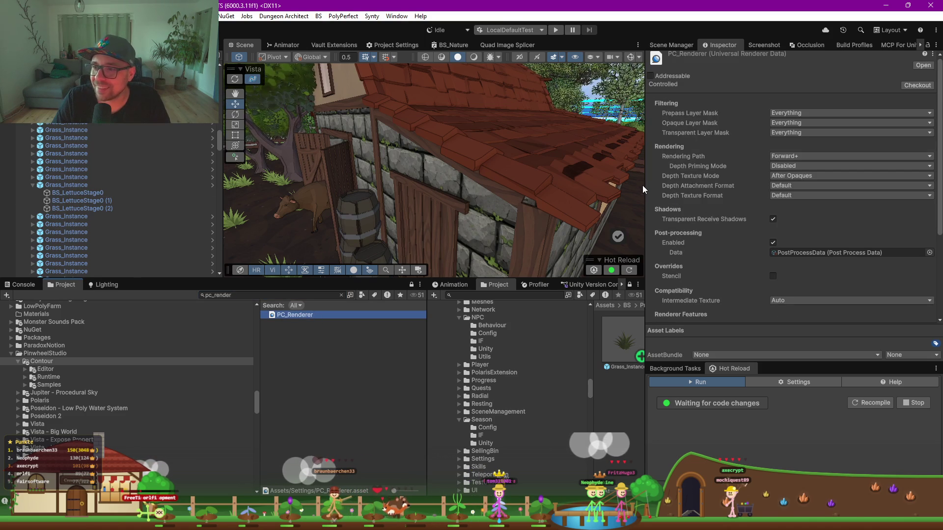
Widen the Inspector, collapse the Water Fx Renderer Feature, and move the view to the greenhouse
drag(642, 185, 617, 185)
scroll(701, 254, down, 5)
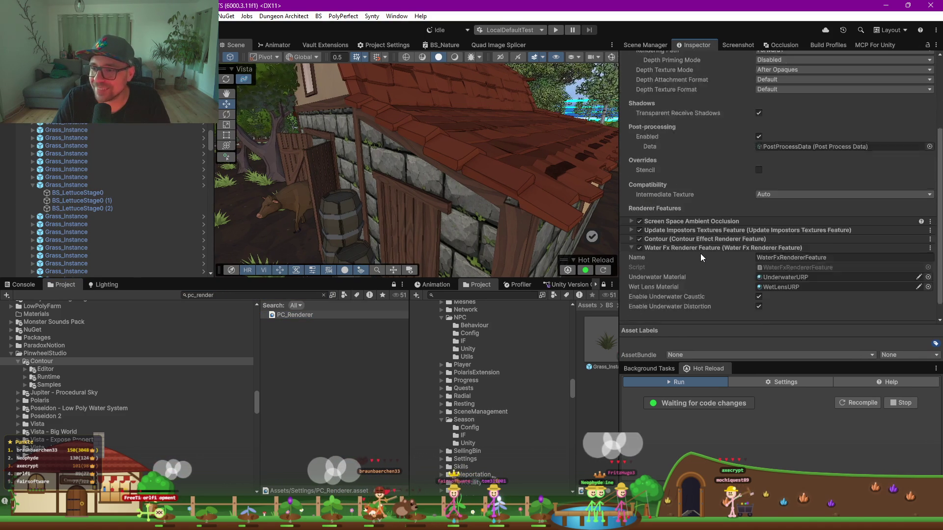
scroll(700, 254, down, 1)
click(632, 230)
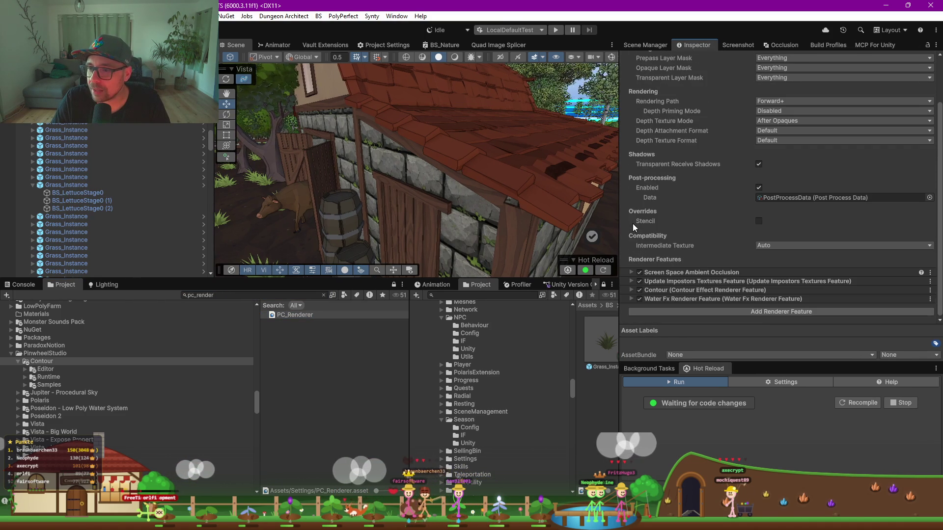
mouse_move(314, 172)
mouse_down()
mouse_move(322, 176)
mouse_move(244, 232)
mouse_move(521, 172)
mouse_move(420, 189)
mouse_move(388, 164)
mouse_up()
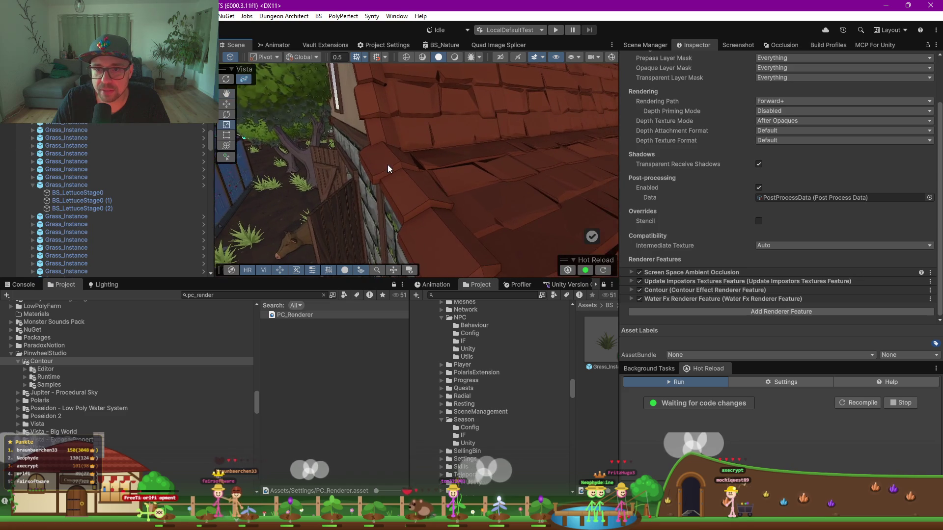
Toggle the Contour renderer feature off and back on, orbiting around the barn and garden to compare
click(639, 290)
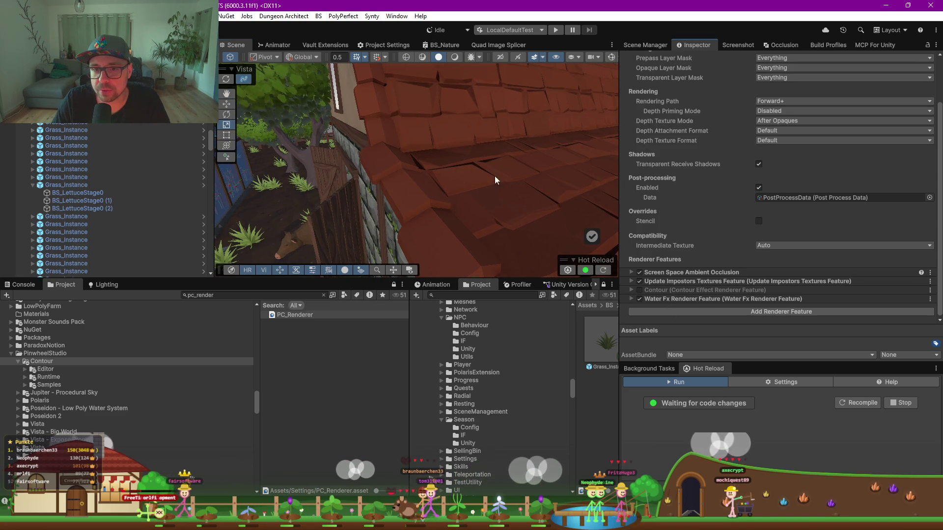
click(640, 291)
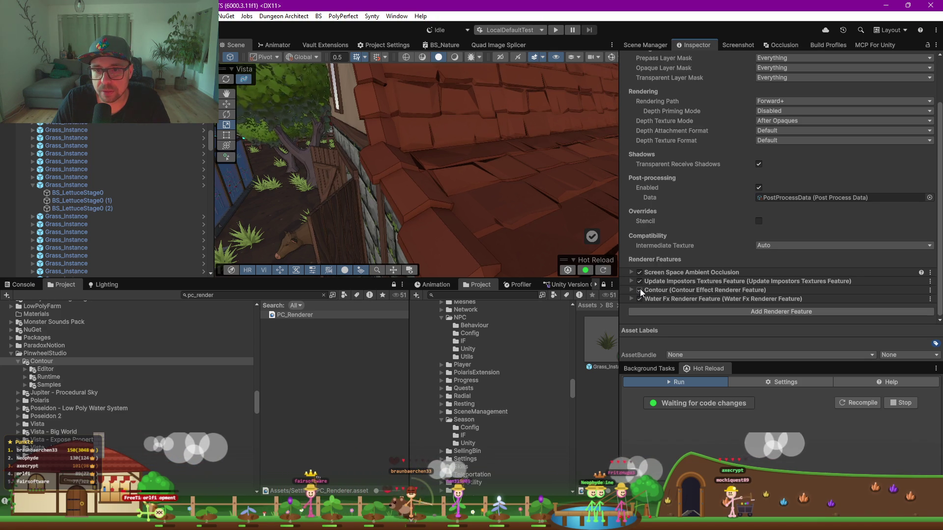
mouse_move(472, 192)
mouse_down()
mouse_move(439, 199)
mouse_move(449, 212)
mouse_move(423, 193)
mouse_up()
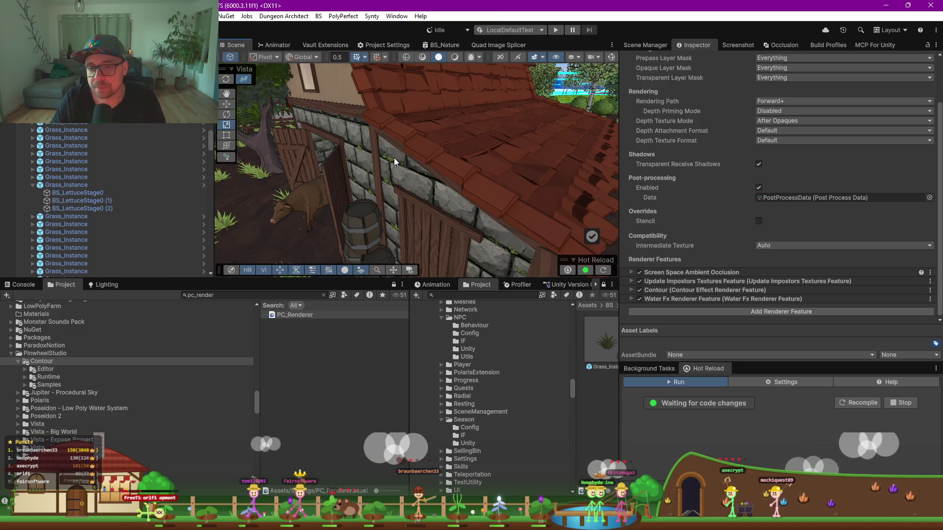
drag(471, 190, 446, 190)
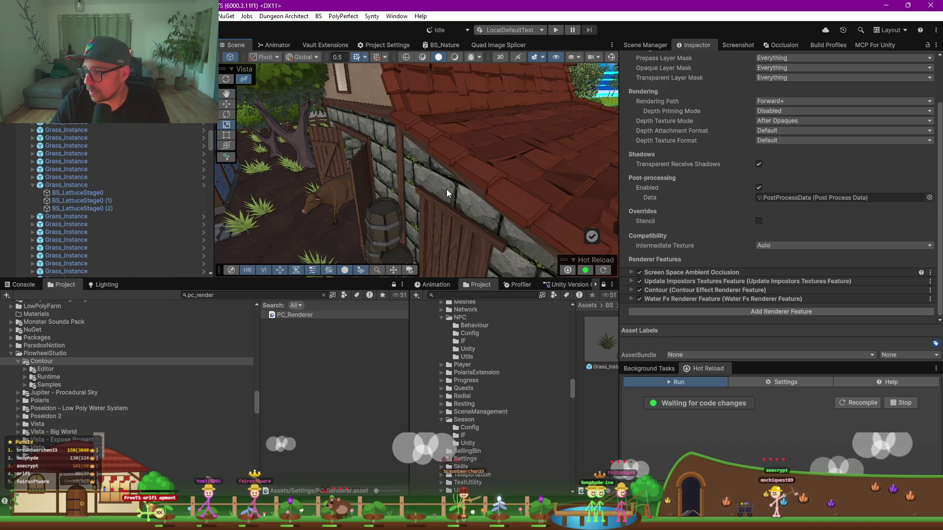
drag(461, 196, 410, 209)
scroll(450, 180, up, 10)
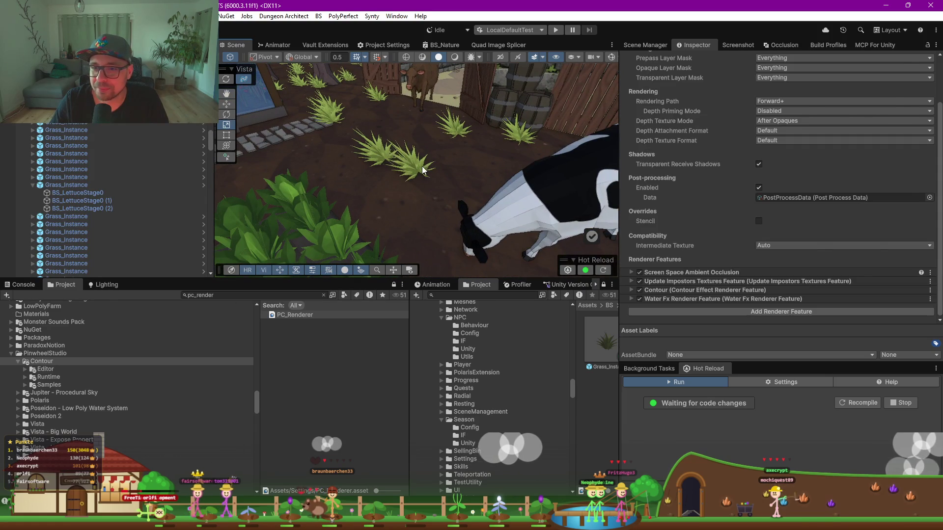
Select a grass clump's BS_LettuceStage0 child and review GrassMat's URP_Grass_SG settings (Bend Factor 1, Wave Distance 1, Fade Max Distance 100)
click(413, 159)
click(74, 192)
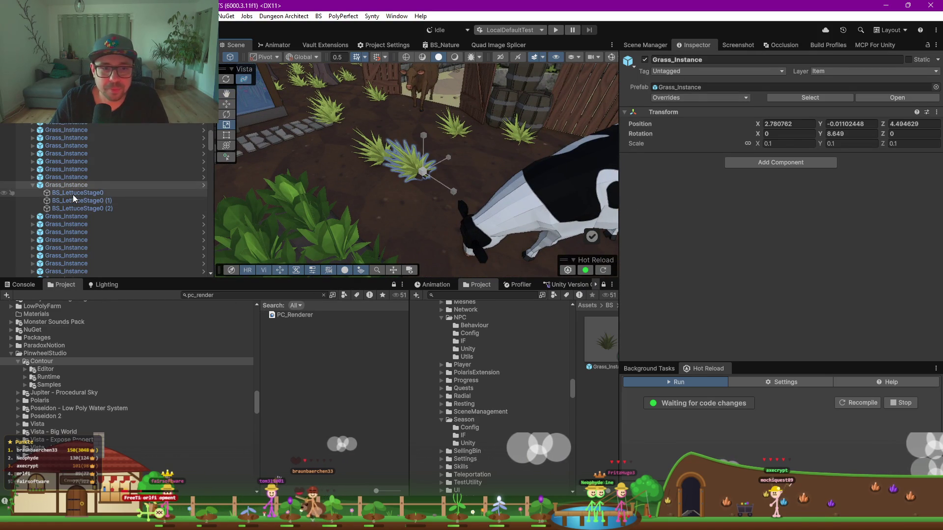
scroll(753, 258, down, 2)
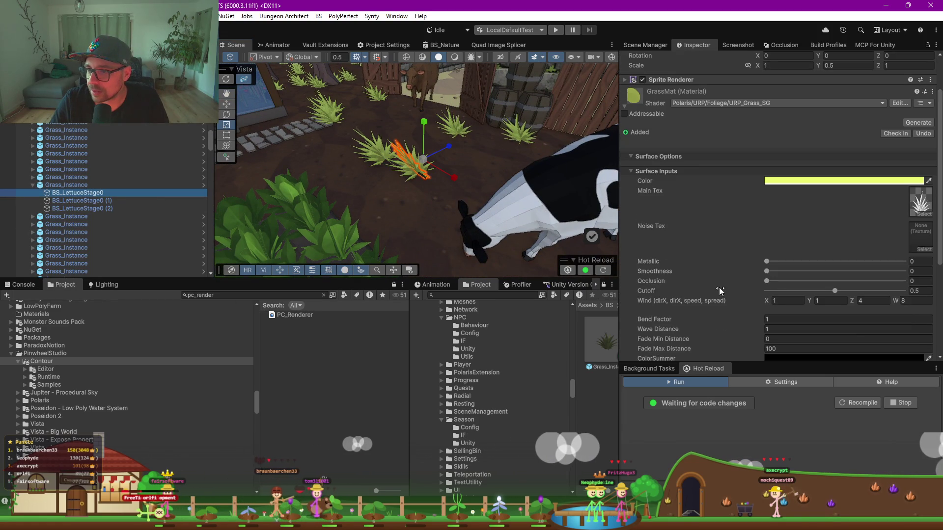
scroll(718, 279, down, 3)
scroll(724, 287, down, 3)
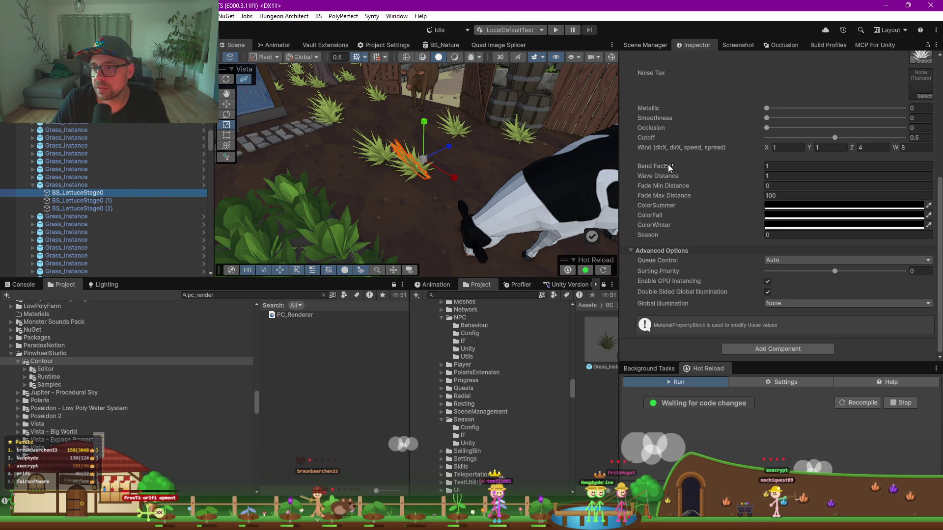
scroll(702, 174, up, 4)
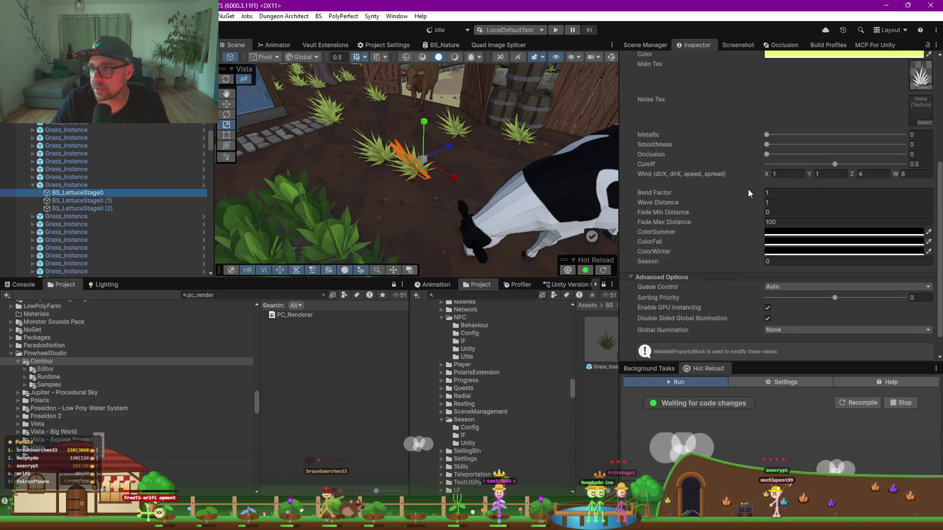
mouse_move(540, 148)
mouse_down()
mouse_move(609, 148)
mouse_move(525, 215)
mouse_move(385, 165)
mouse_move(496, 156)
mouse_move(418, 168)
mouse_up()
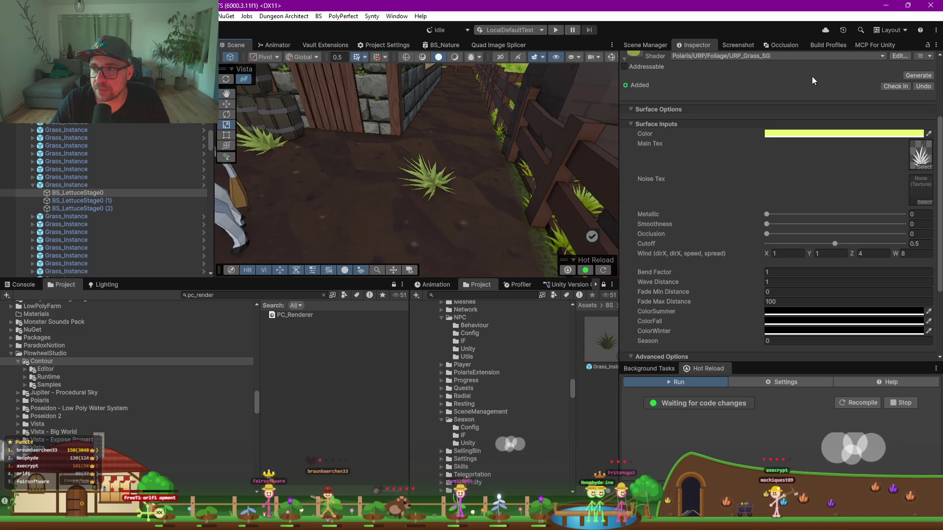
Switch GrassMat to the URP_GrassInteractive_SG shader via a 'urp grass' search, then orbit toward the bench grass
click(773, 55)
text(urop)
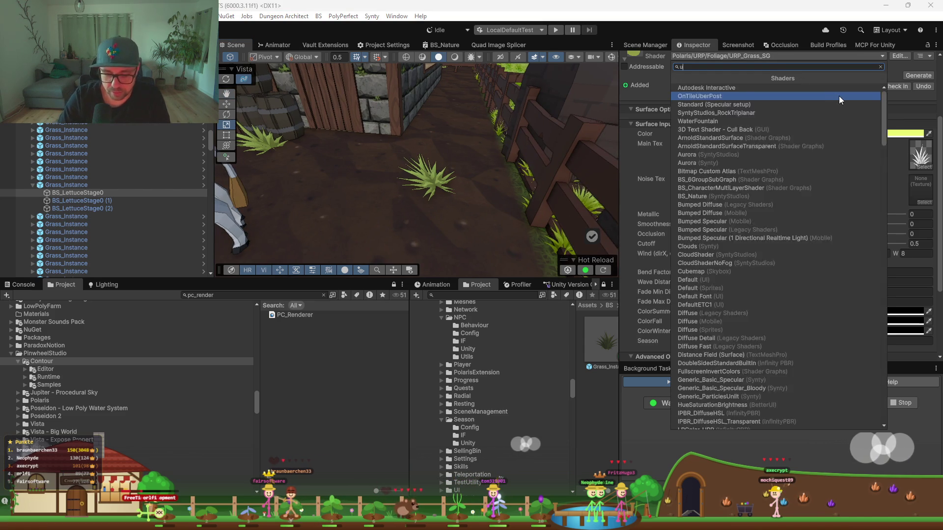
key(BackSpace)
key(BackSpace)
text(p)
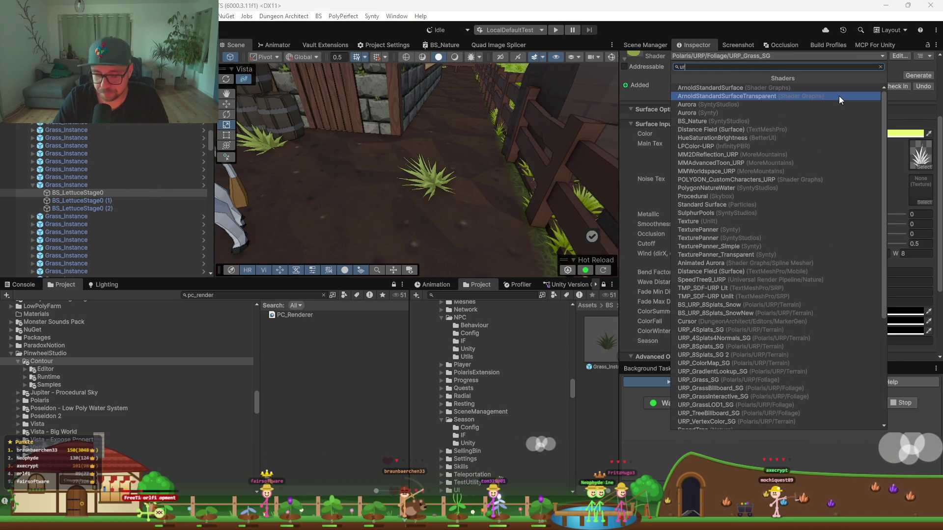
text( grass)
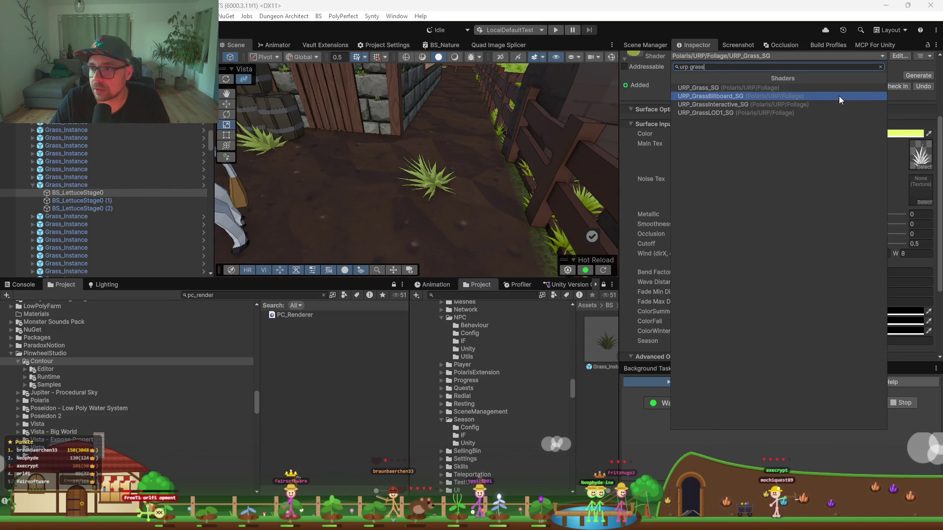
key(Down)
key(Down)
key(Up)
key(Return)
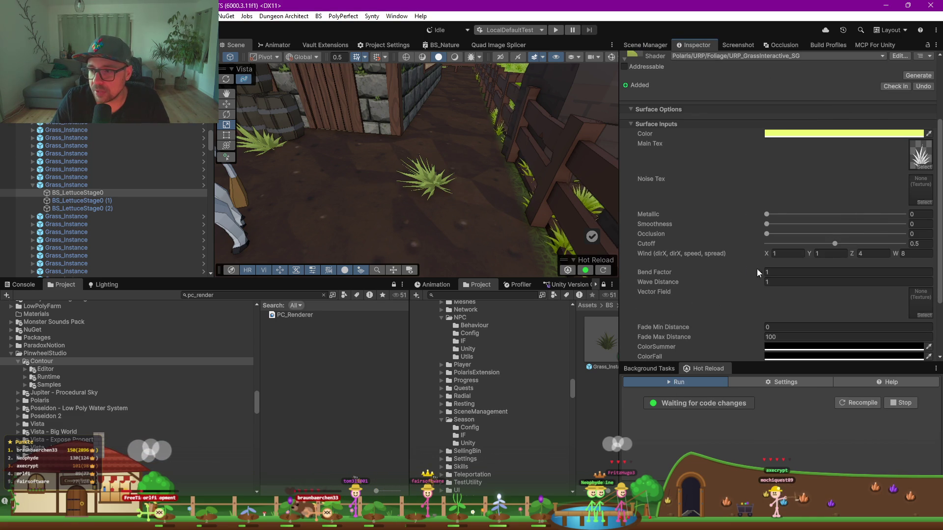
drag(442, 206, 452, 212)
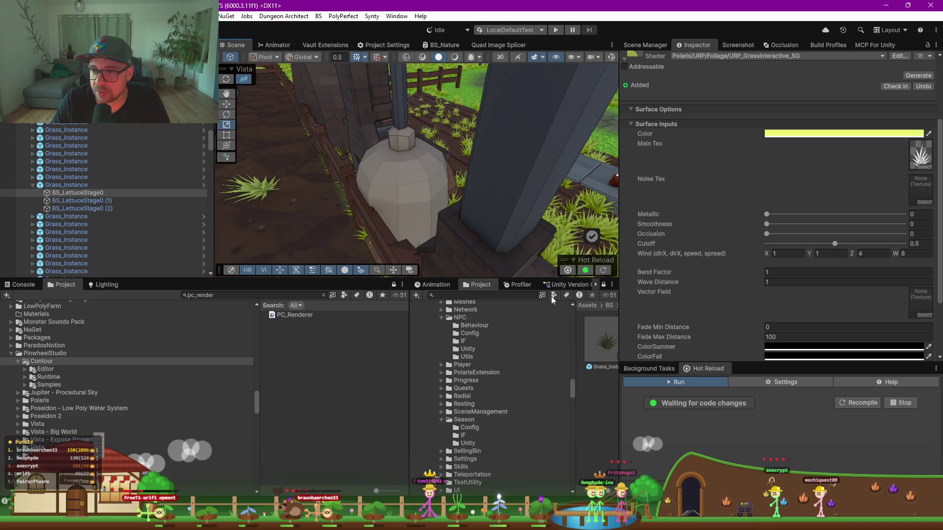
scroll(680, 296, down, 3)
drag(452, 187, 474, 186)
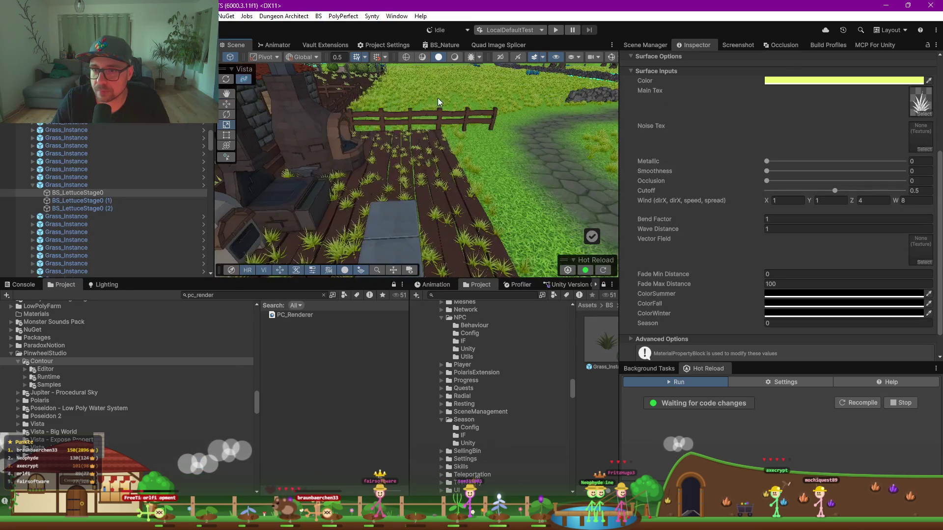
Select terrain chunk C(0,4) and expand it and ~VistaSpawnerRoot in the Hierarchy
click(475, 186)
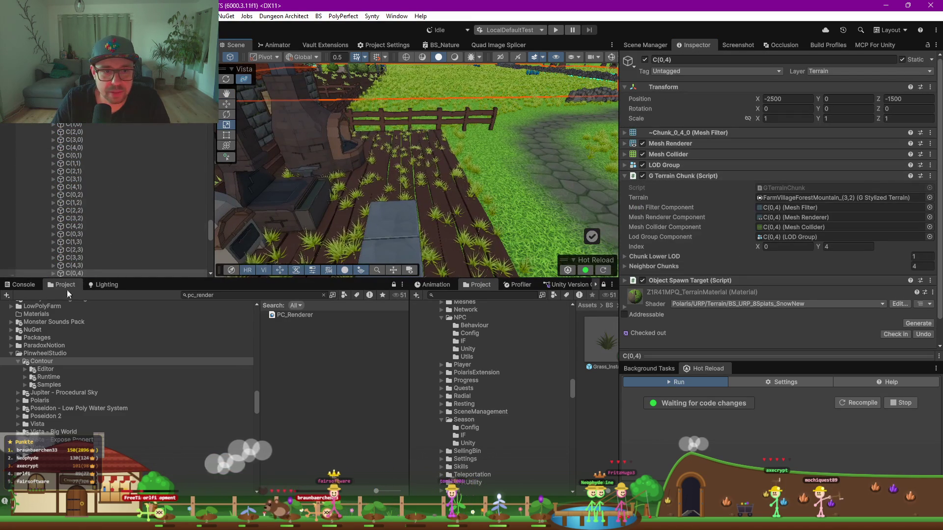
scroll(93, 229, down, 3)
click(53, 185)
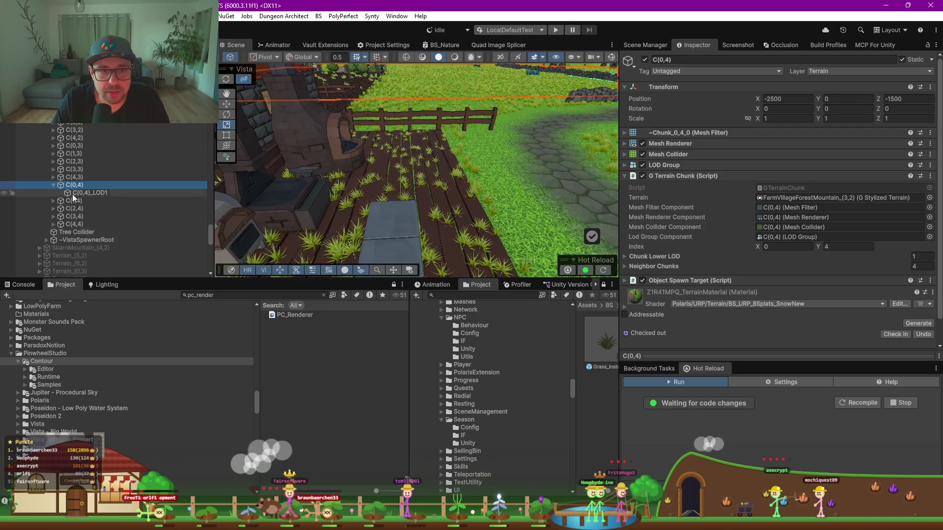
click(46, 240)
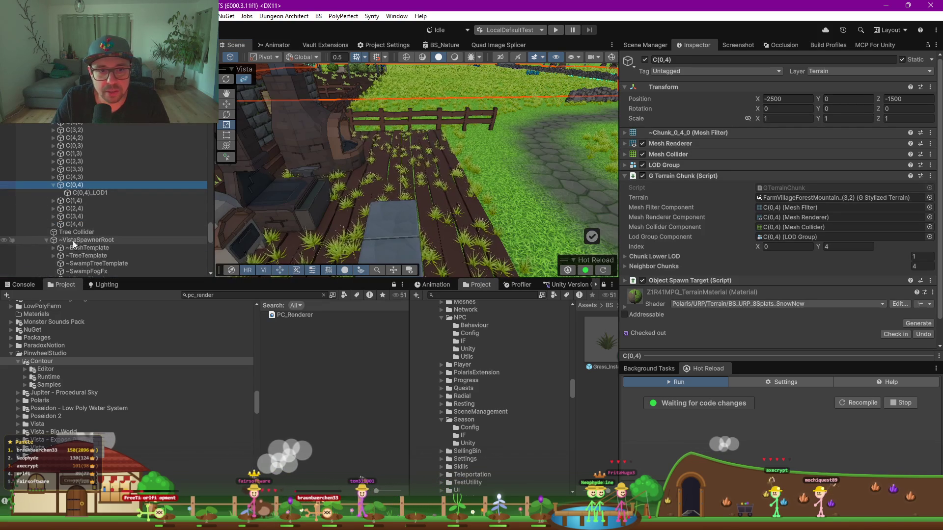
scroll(99, 242, down, 3)
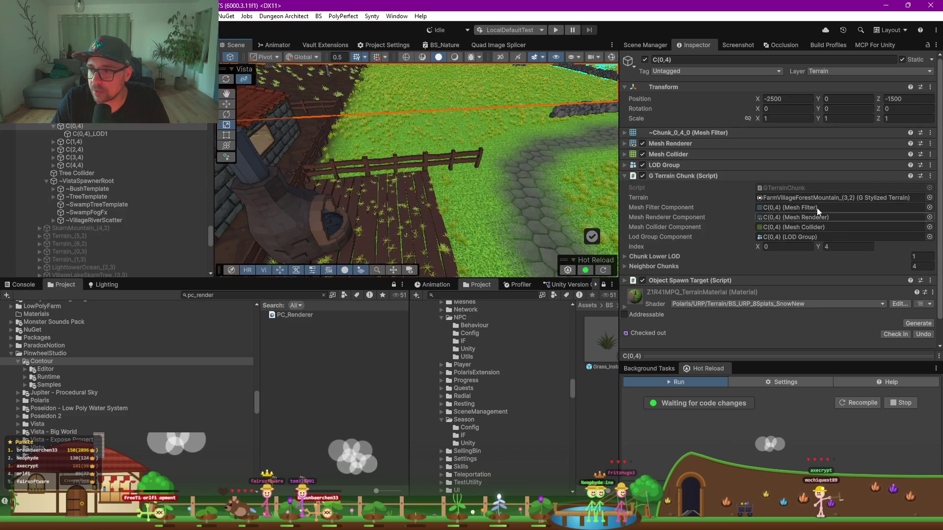
Review G Stylized Terrain's Rendering and Foliage settings, then select a Grass_Instance clump (scale 0.1, Y rotation 8.849)
double_click(801, 196)
scroll(703, 246, down, 2)
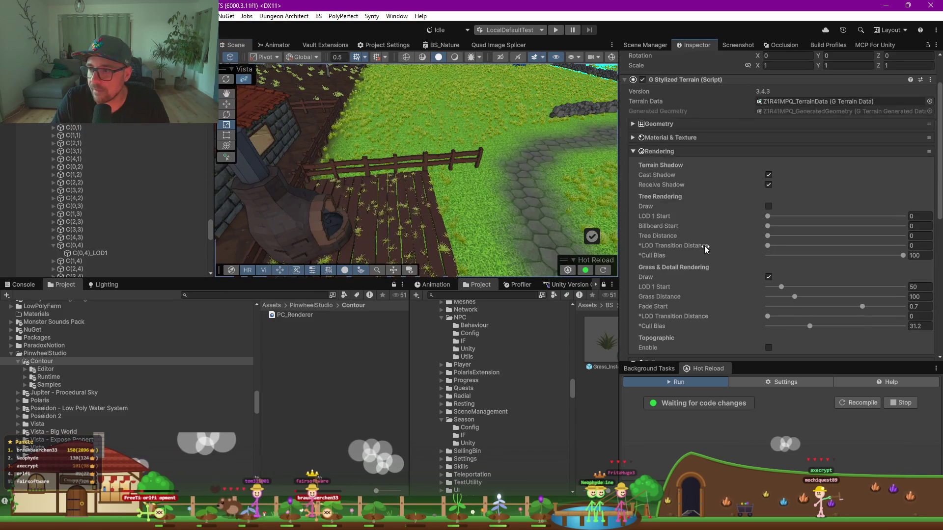
scroll(665, 230, down, 3)
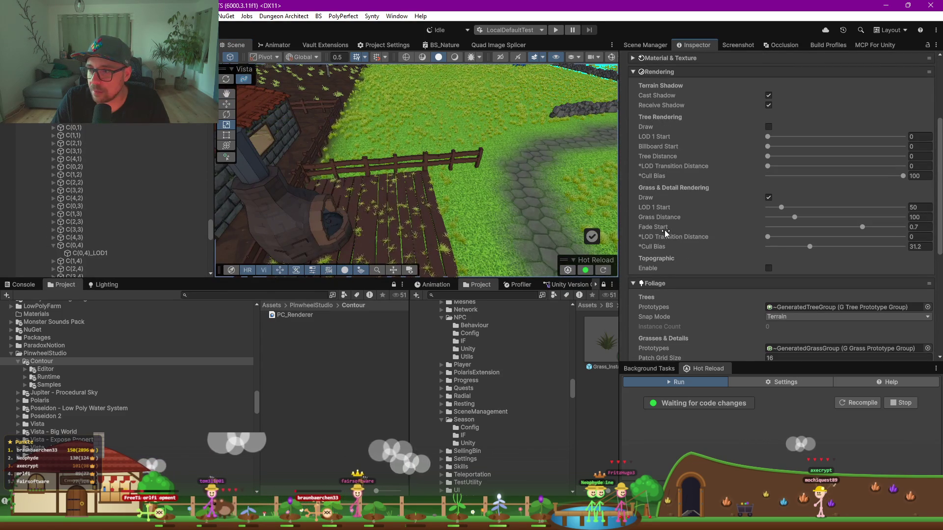
scroll(688, 242, down, 7)
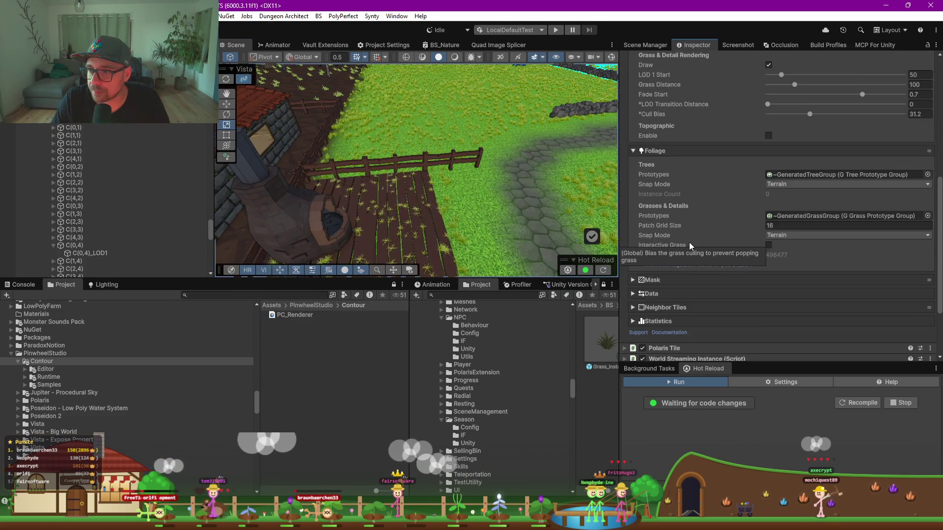
scroll(688, 242, down, 2)
mouse_move(505, 151)
mouse_down()
mouse_move(361, 157)
mouse_move(376, 153)
mouse_up()
click(408, 157)
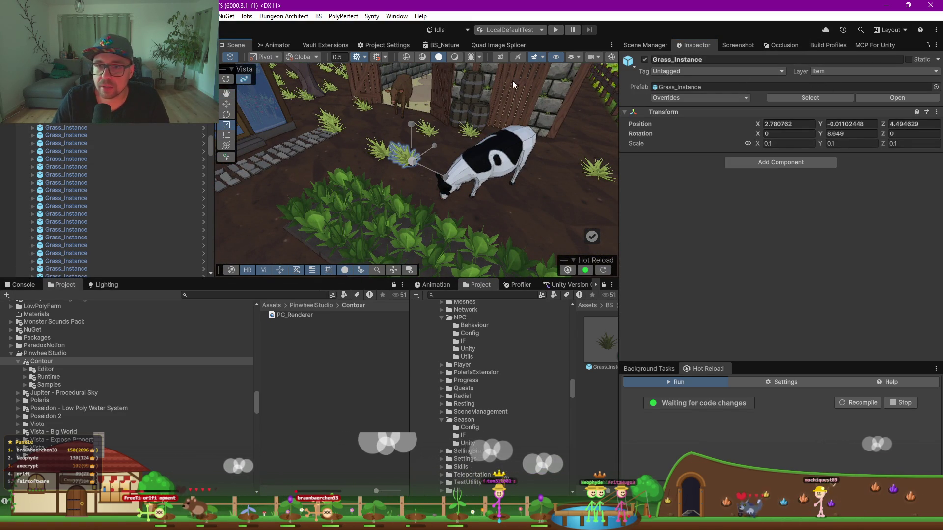
Apply the built-in Polaris Grass shader to BS_LettuceStage0's GrassMat, turning the grass magenta
click(405, 156)
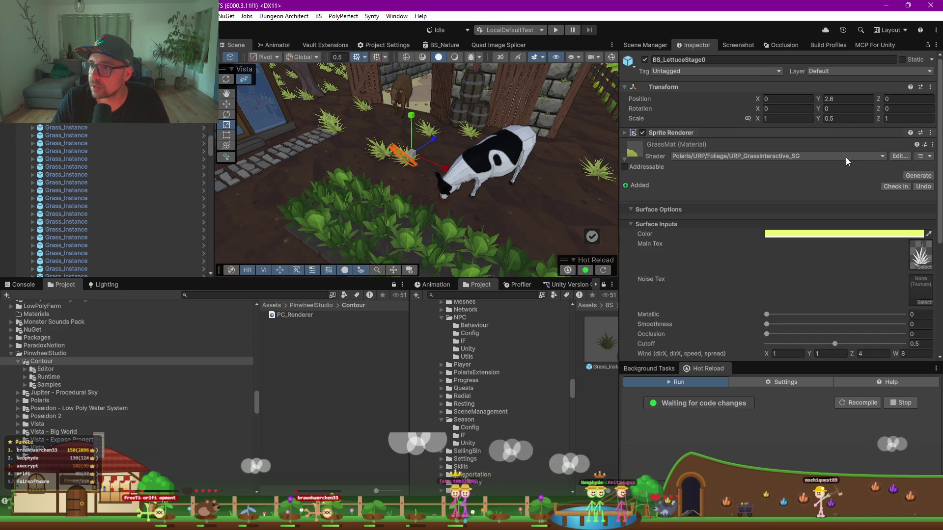
click(781, 158)
text(grass)
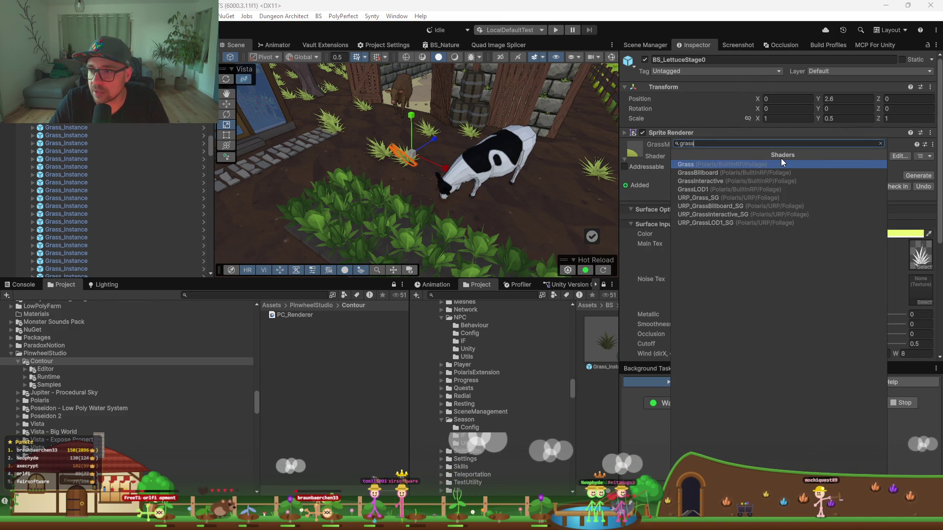
key(Return)
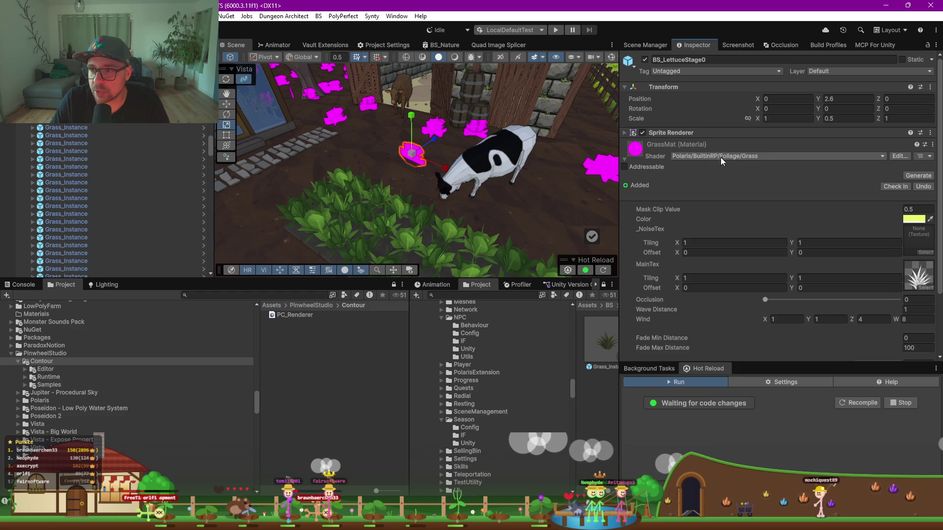
Reopen GrassMat's shader list, browse the 'grass' results down to URP_Grass_SG, and clear the search
click(738, 155)
text(grass)
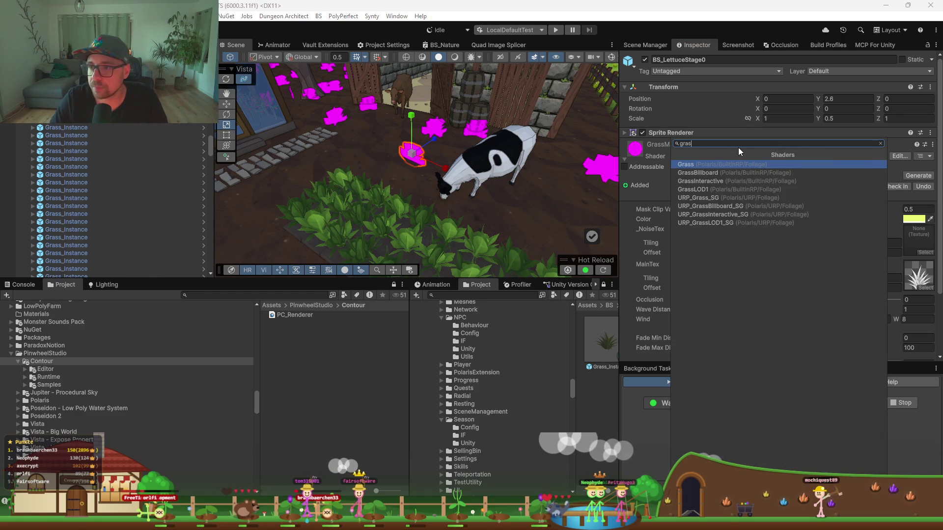
key(Down)
key(Down)
key(Down)
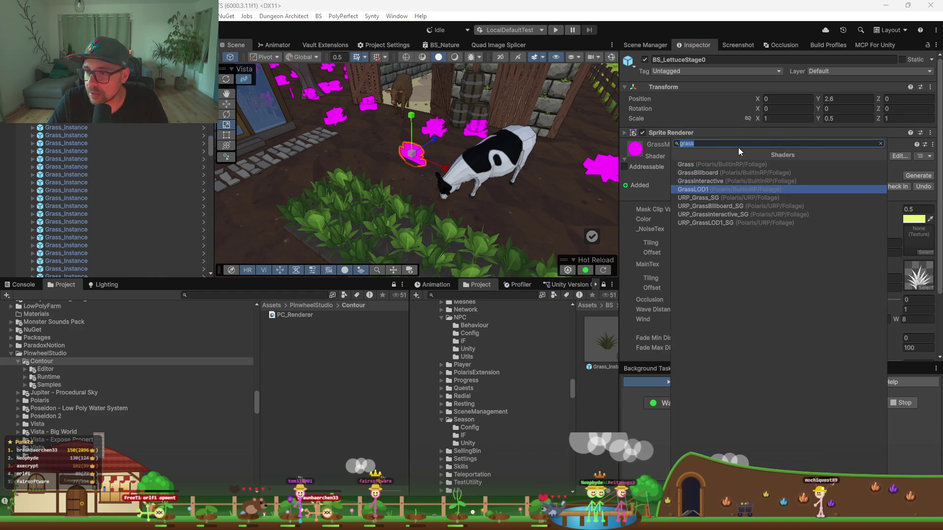
key(Down)
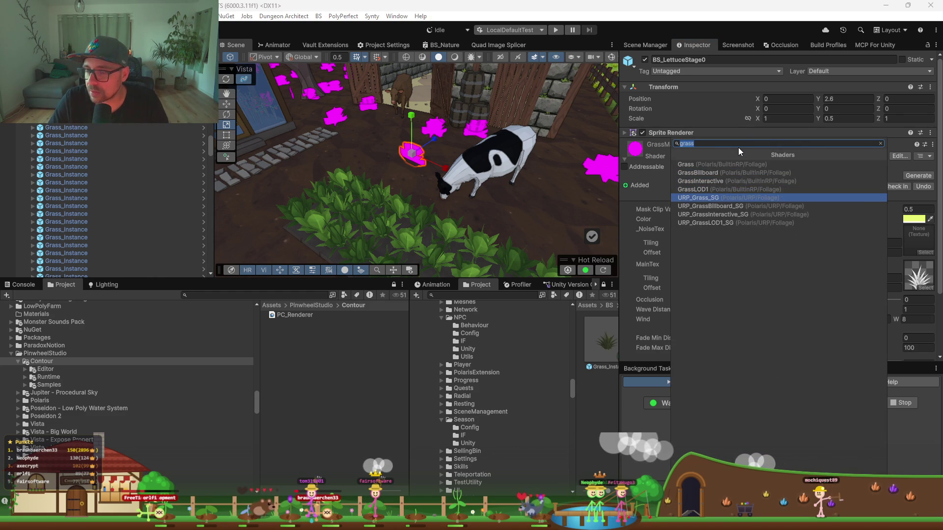
key(BackSpace)
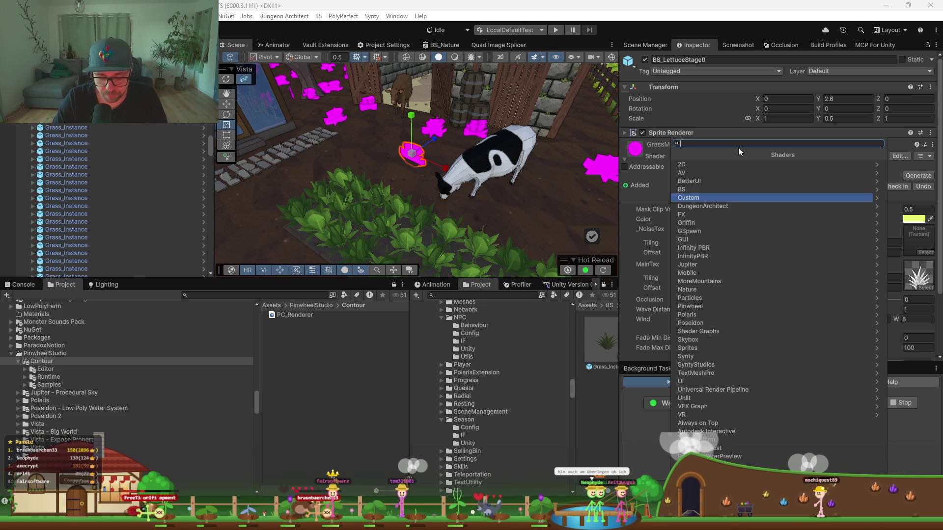
Apply the SyntyStudios/BS_Nature shader to GrassMat via a 'nature' search and move in on the green grass
text(nature)
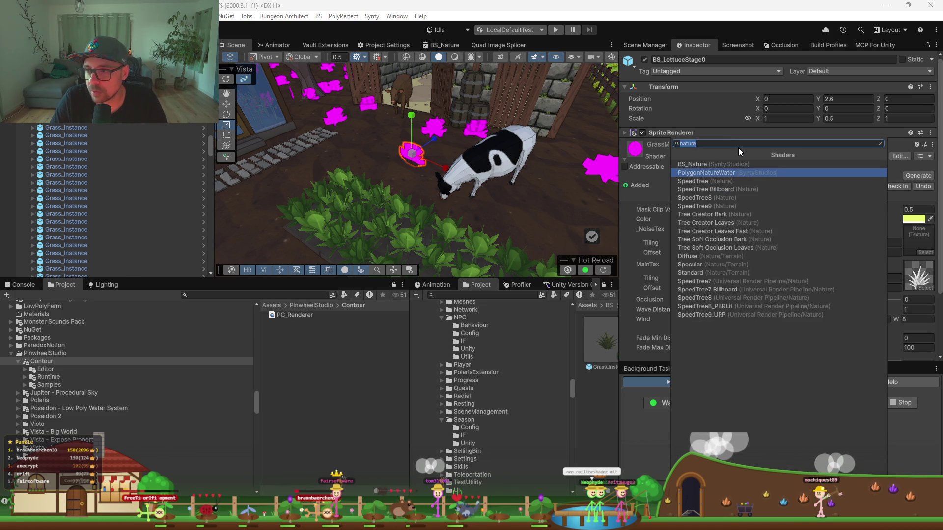
key(Return)
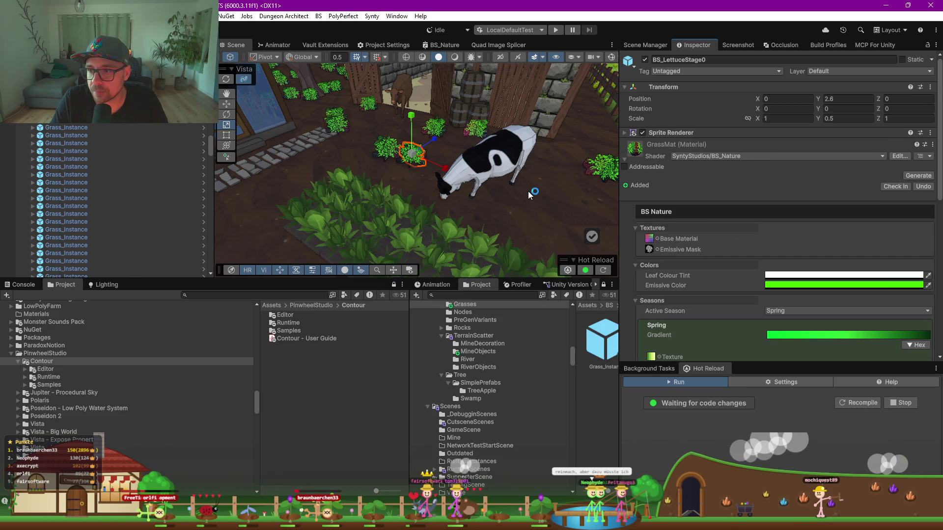
mouse_move(491, 186)
mouse_down()
mouse_move(423, 174)
mouse_move(415, 188)
mouse_move(403, 181)
mouse_up()
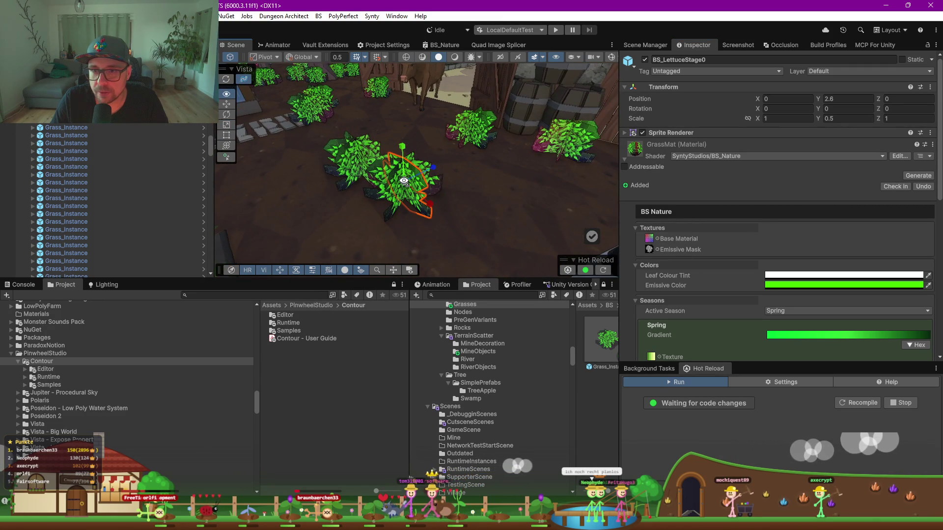
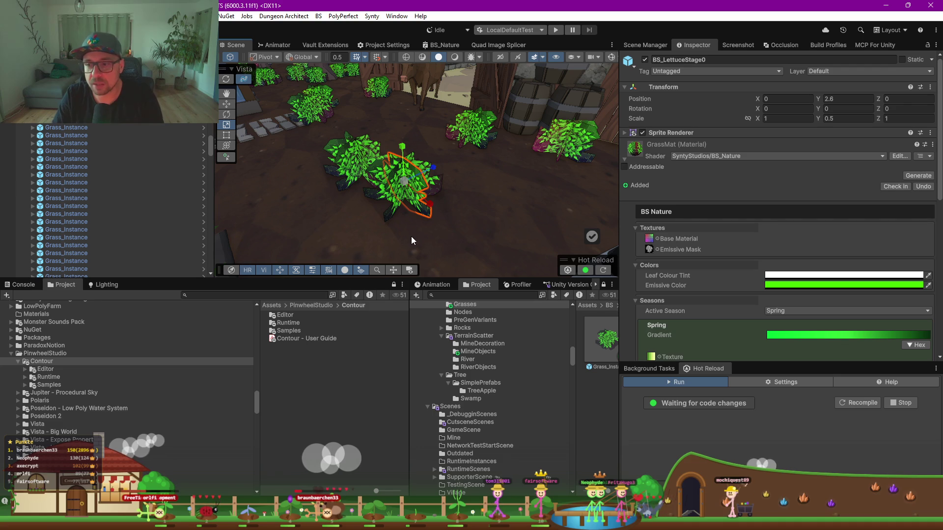
Scroll the Inspector to the Seasons section and move the view in toward the barn and cow
scroll(749, 252, down, 3)
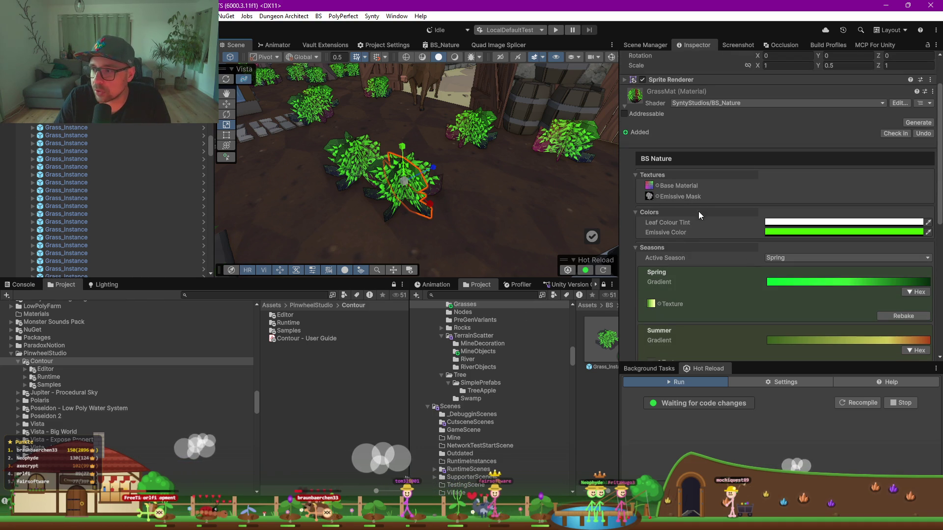
scroll(700, 215, down, 3)
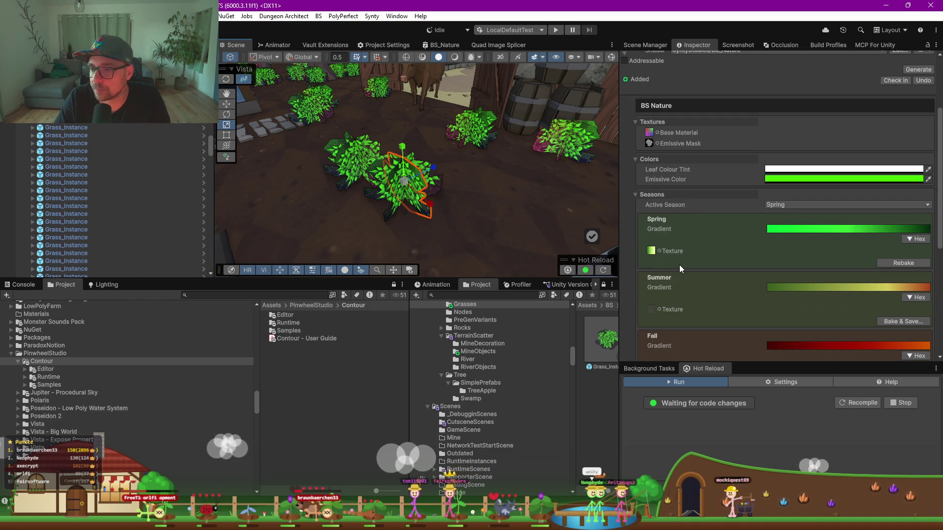
mouse_move(370, 160)
mouse_down()
mouse_move(409, 115)
mouse_move(587, 137)
mouse_move(271, 133)
mouse_move(419, 146)
mouse_move(398, 123)
mouse_up()
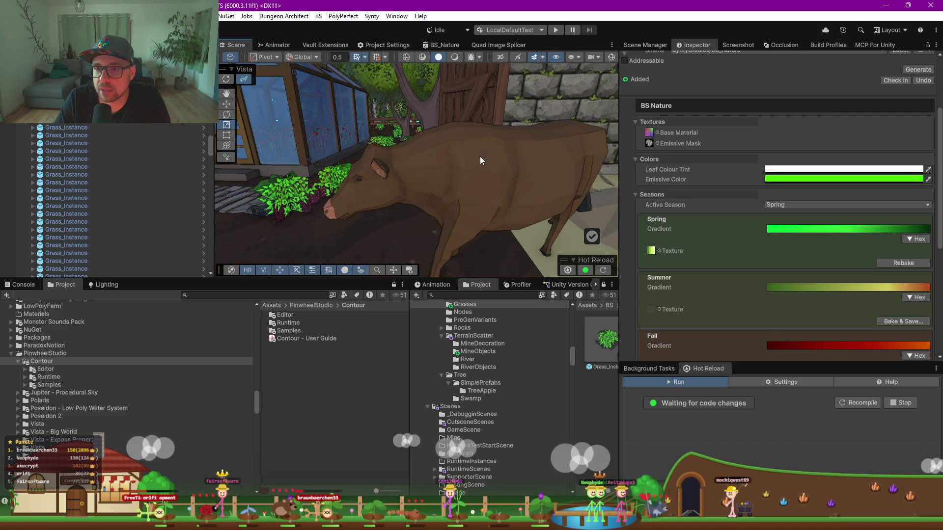
scroll(438, 184, up, 2)
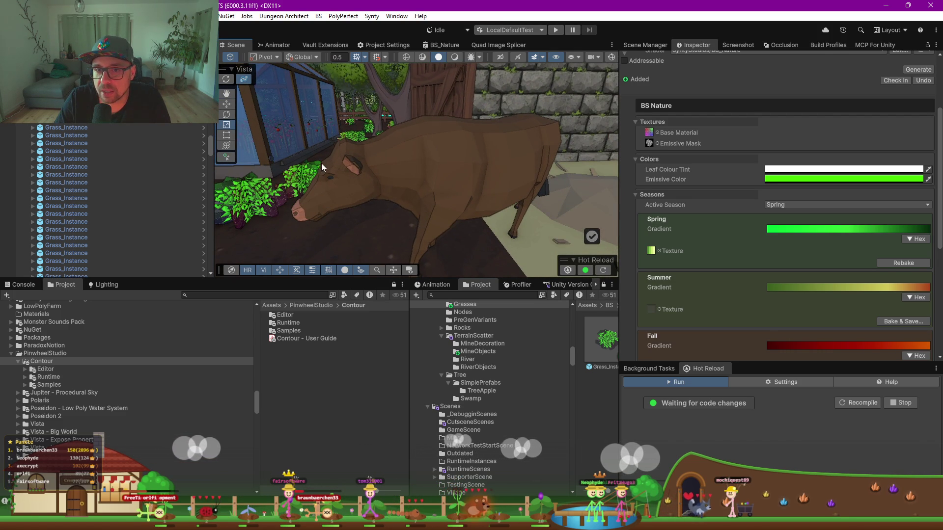
mouse_move(364, 189)
mouse_down()
mouse_move(431, 170)
mouse_move(473, 100)
mouse_up()
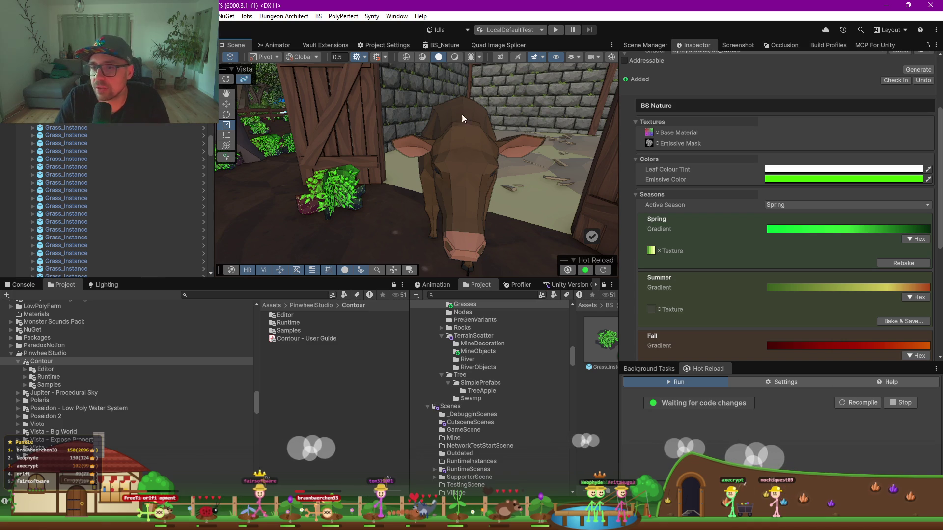
mouse_move(535, 159)
mouse_down()
mouse_move(393, 186)
mouse_move(385, 205)
mouse_move(393, 206)
mouse_up()
scroll(733, 240, down, 10)
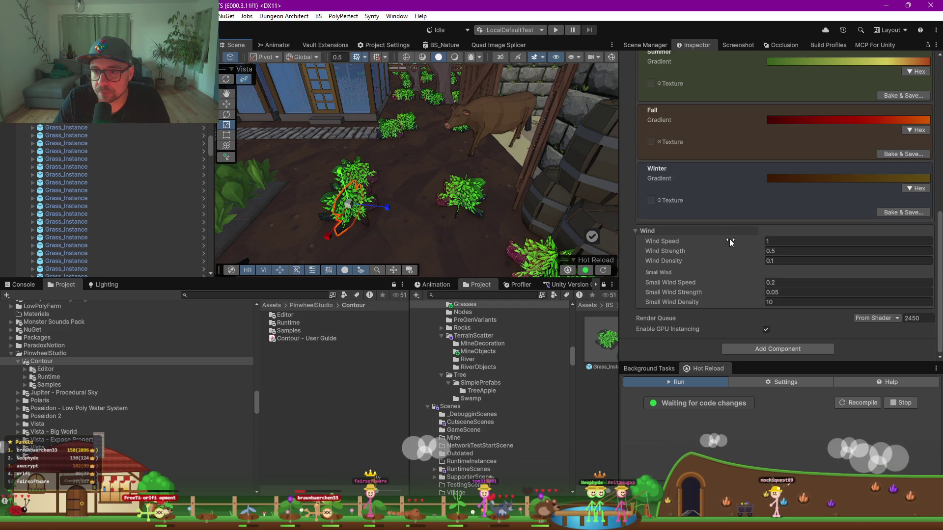
scroll(696, 276, up, 10)
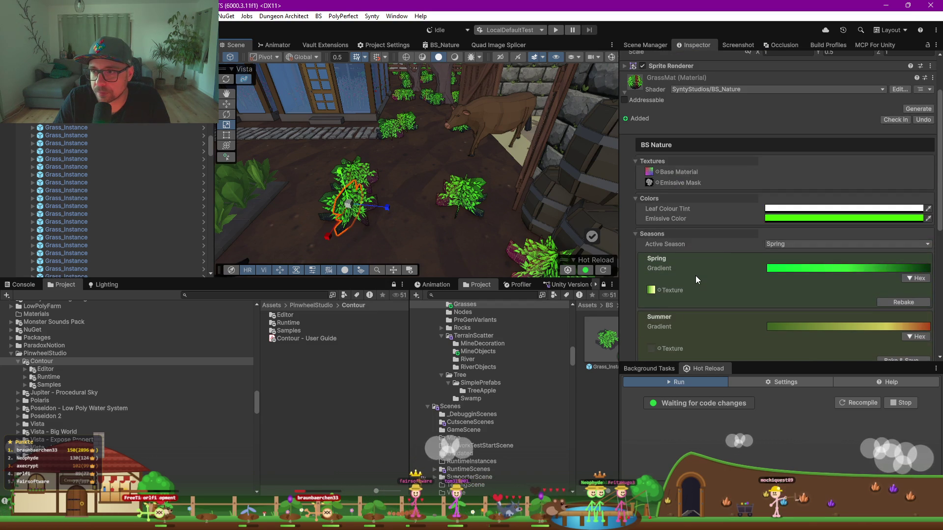
Try switching the grass material's shader to PolygonTrees
click(750, 87)
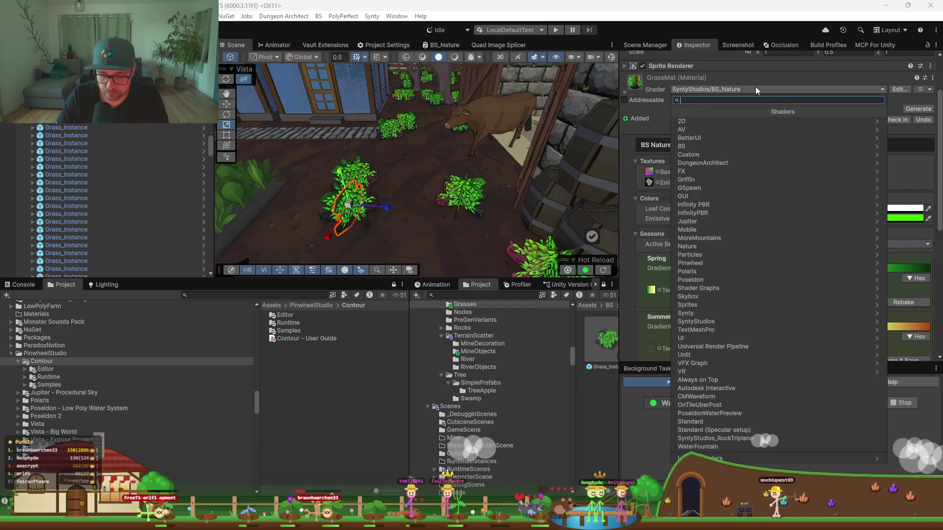
text(nature)
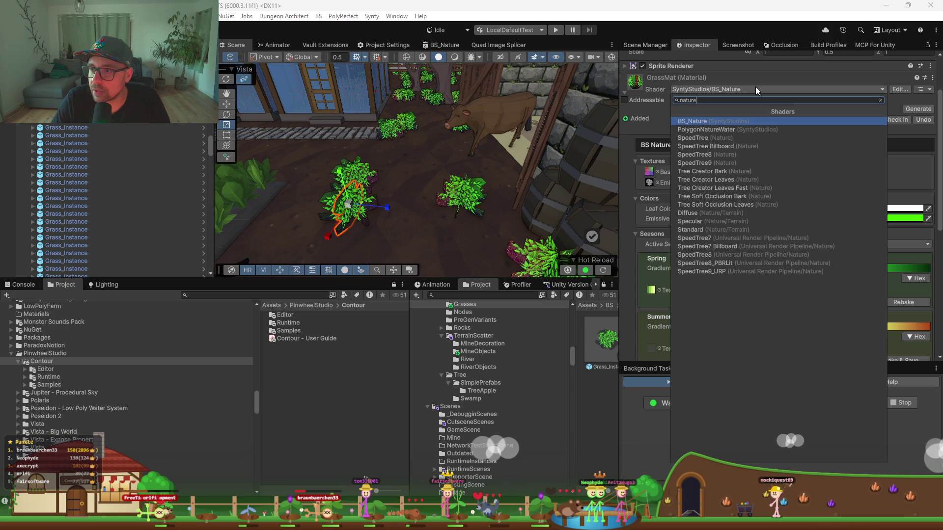
key(Down)
key(Down)
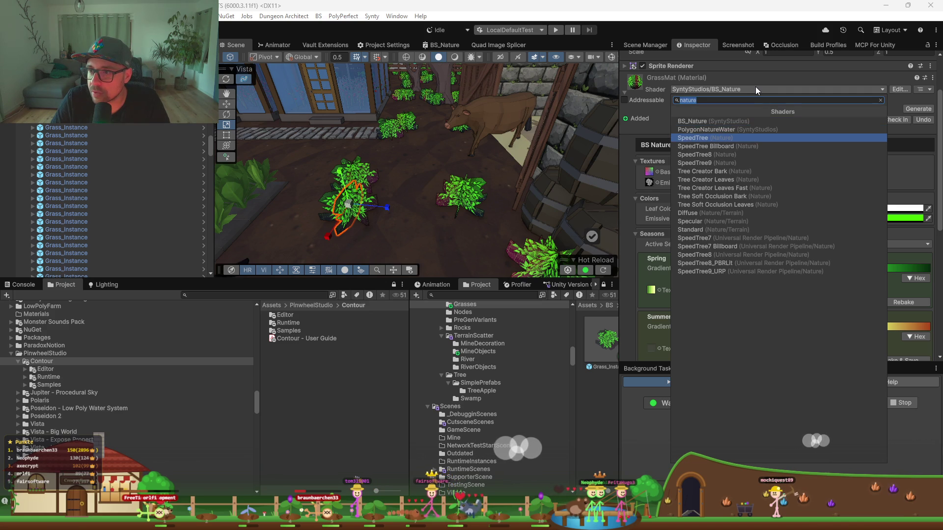
key(Down)
key(Down)
key(Down)
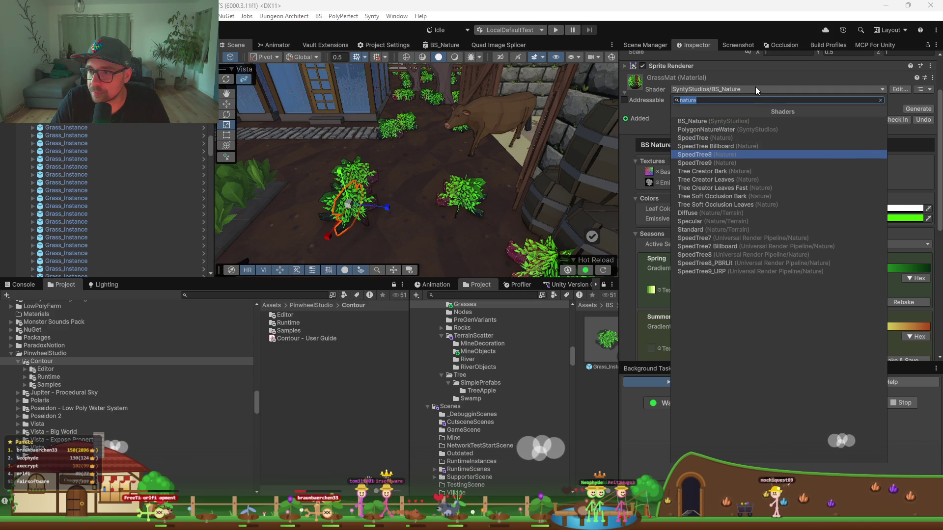
key(Down)
key(Down)
key(Down)
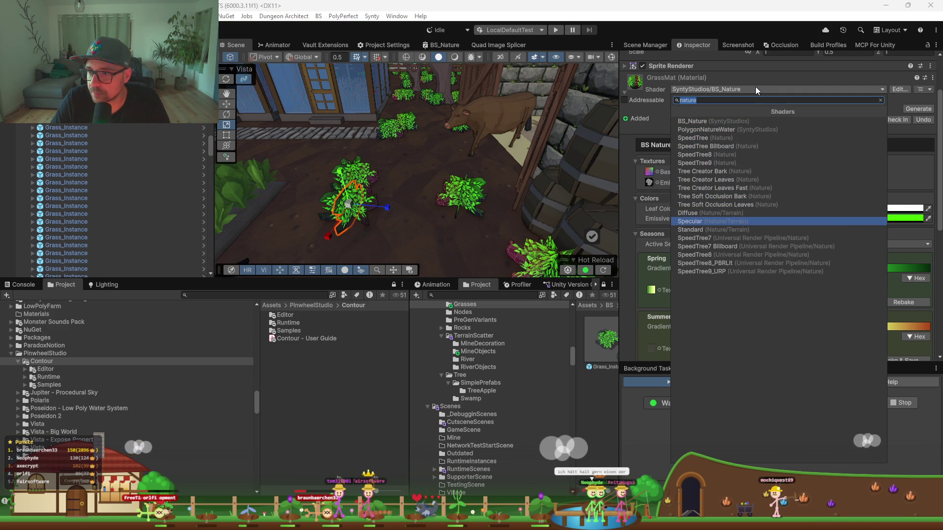
key(Down)
key(Up)
key(Up)
key(Up)
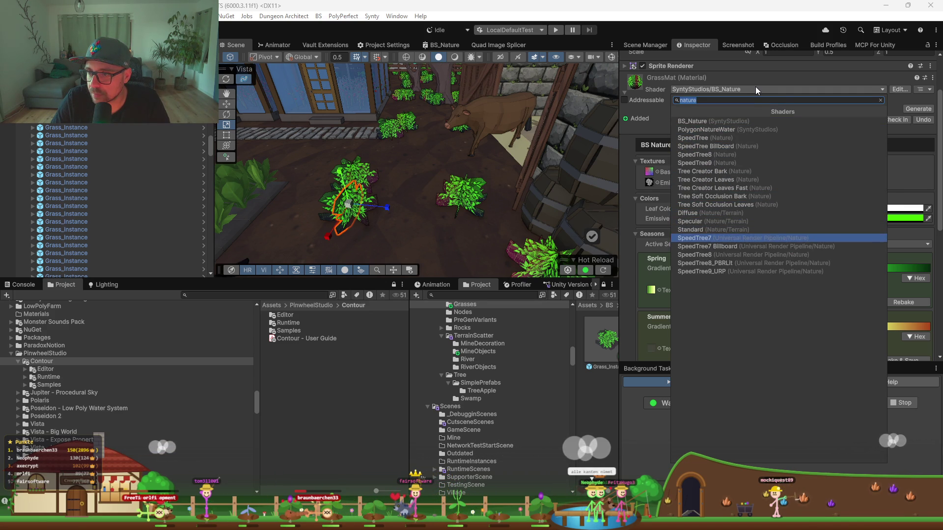
key(Up)
key(Up)
key(Up)
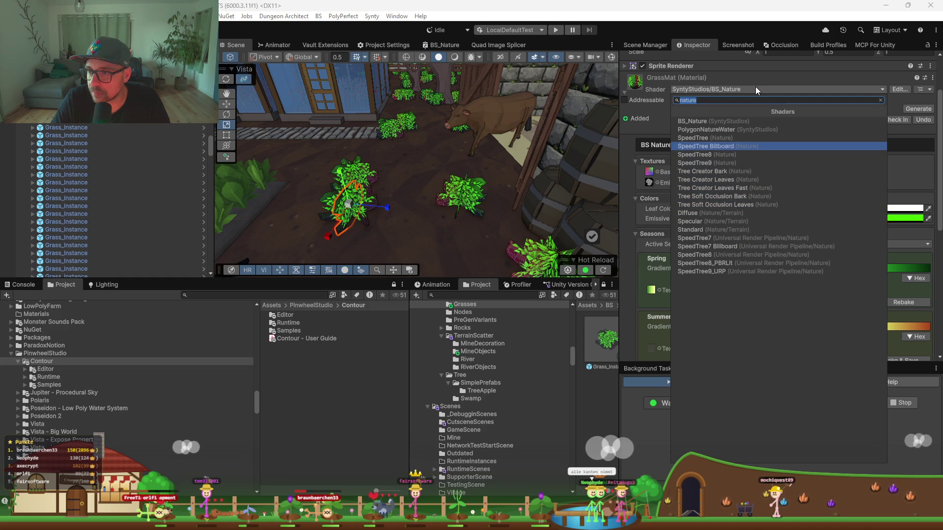
text(tree)
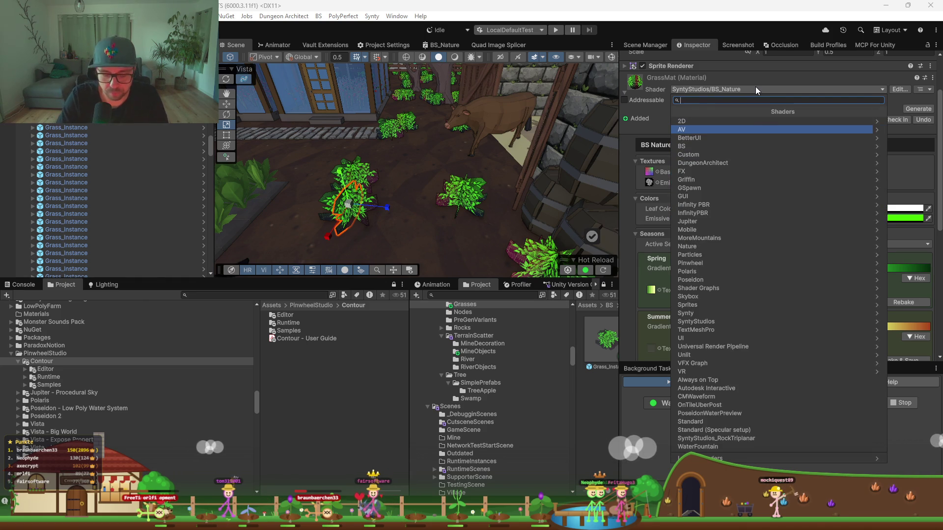
key(Up)
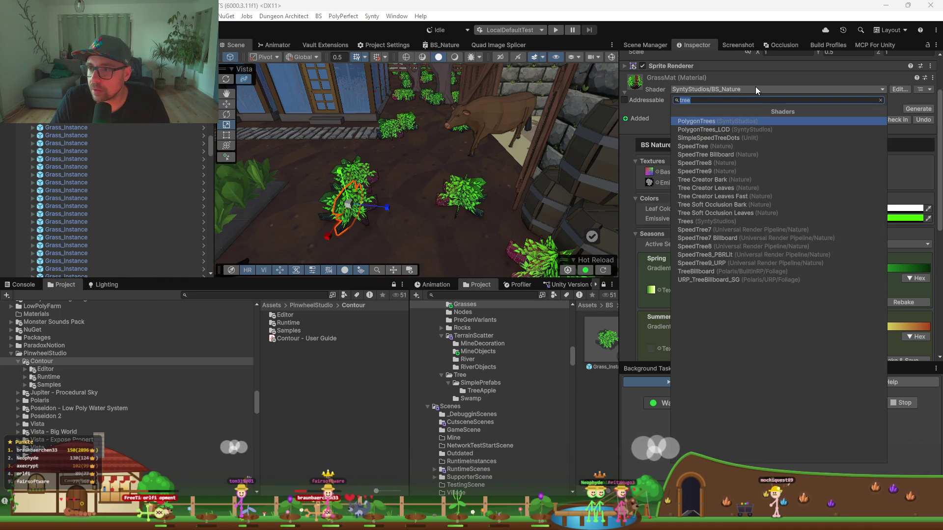
key(Return)
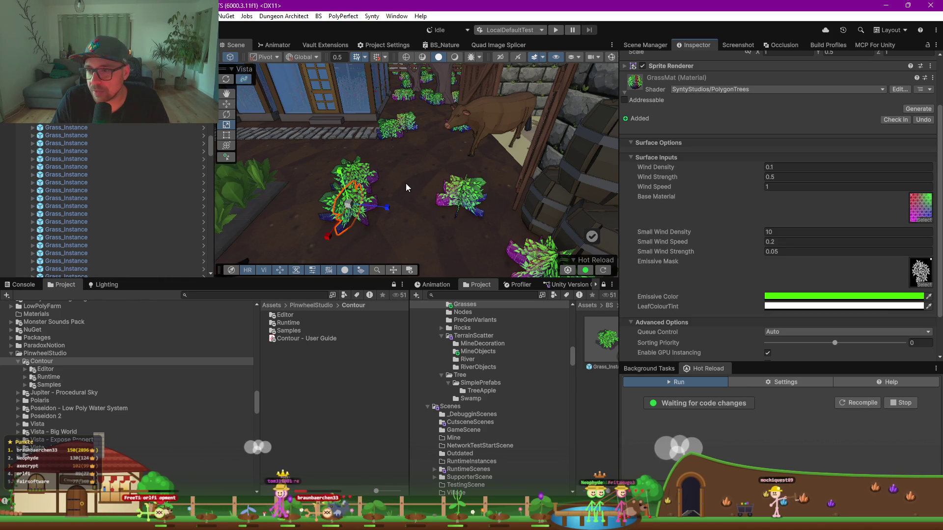
Move closer to the grass patches and switch the grass material back to BS_Nature
drag(403, 184, 525, 189)
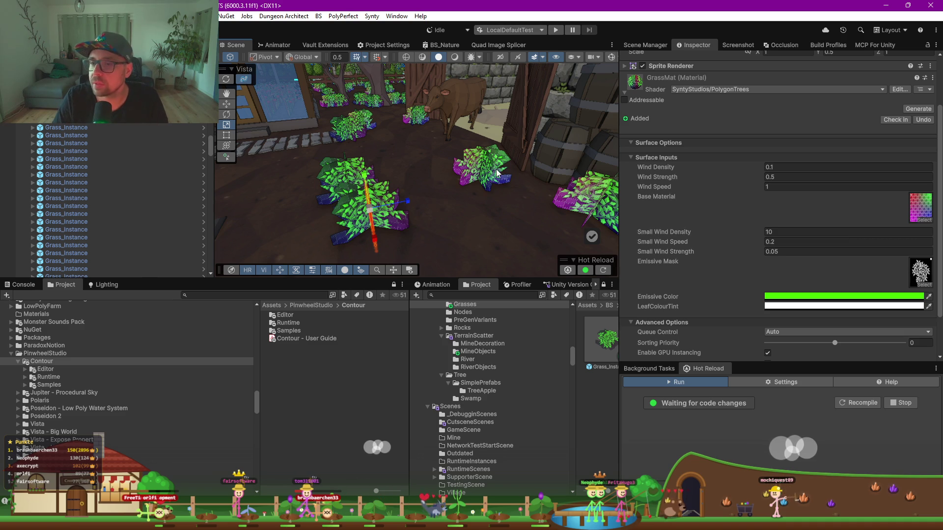
click(756, 91)
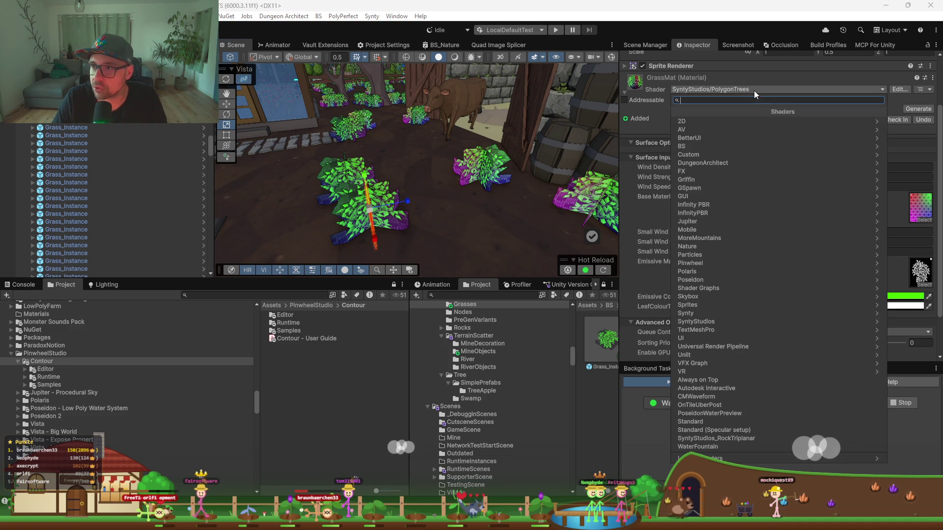
text(nature)
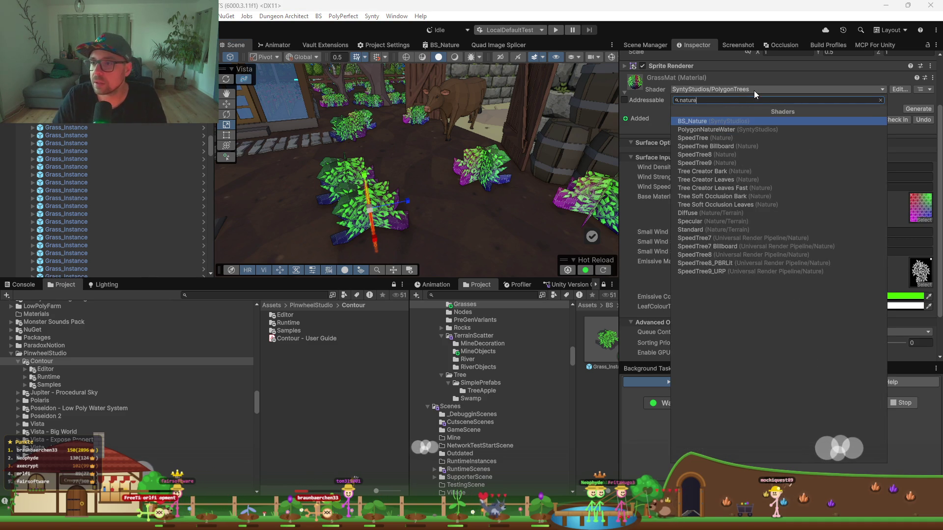
key(Return)
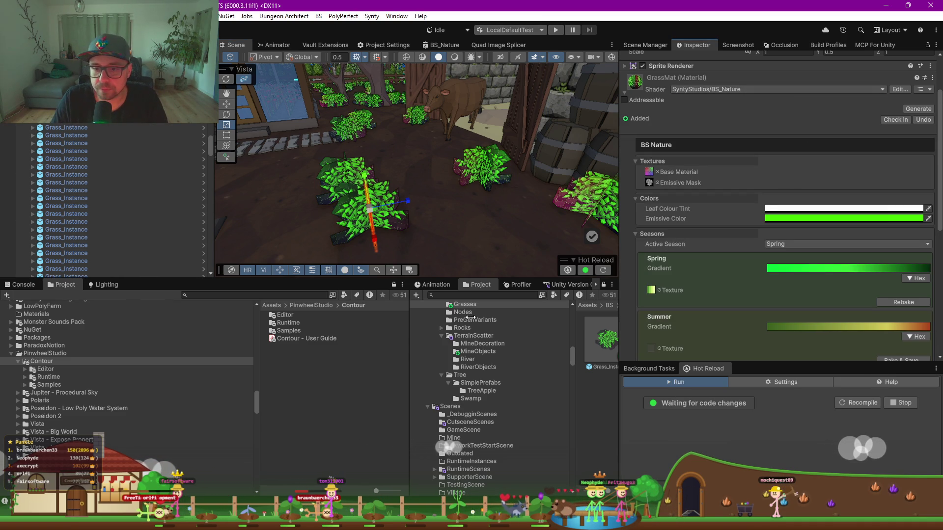
Search the project for 'grass' textures and show them as large thumbnails
click(196, 295)
text(gr)
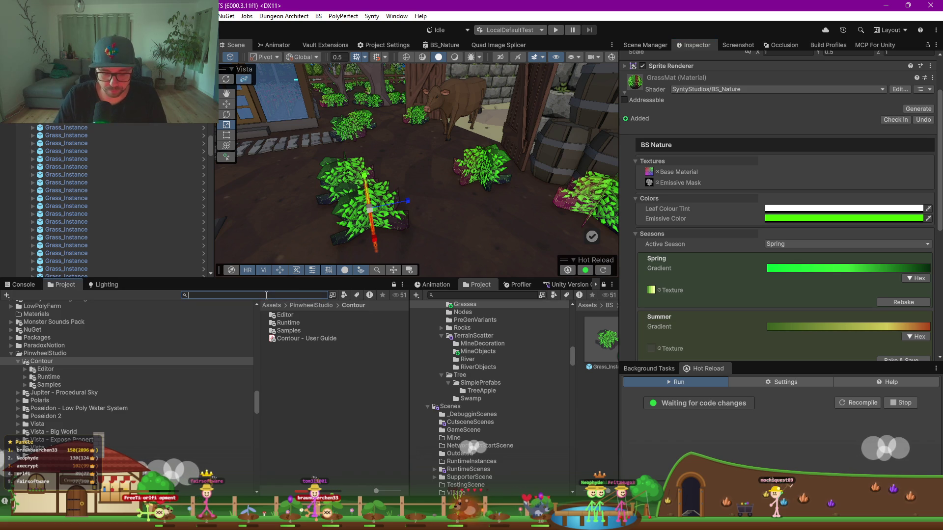
text(ass)
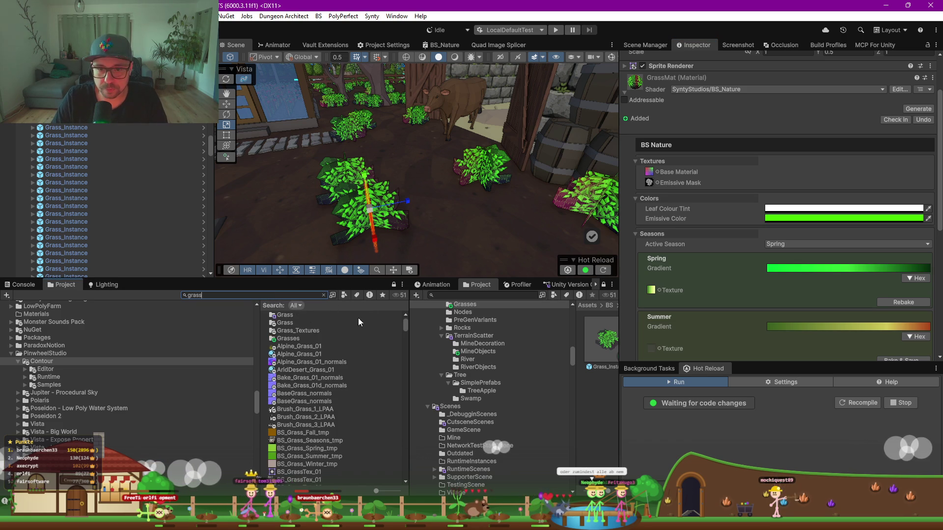
click(345, 295)
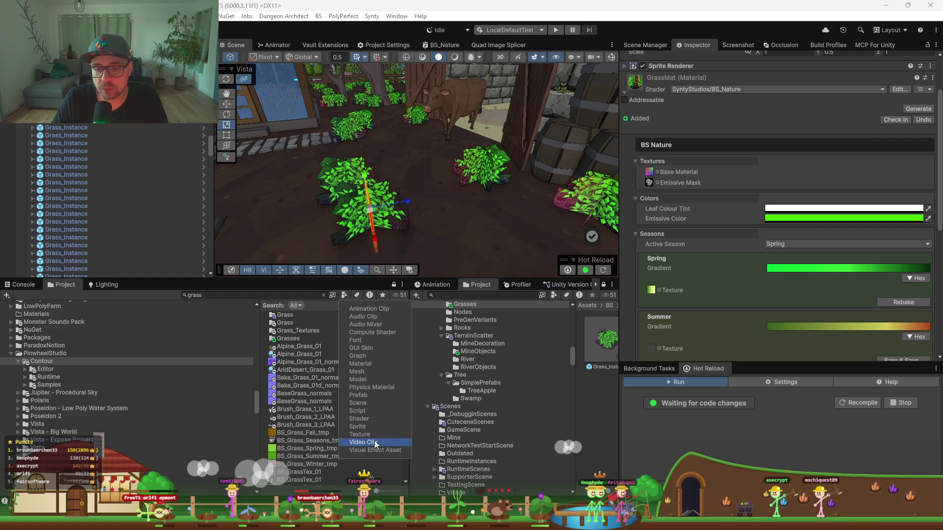
click(360, 434)
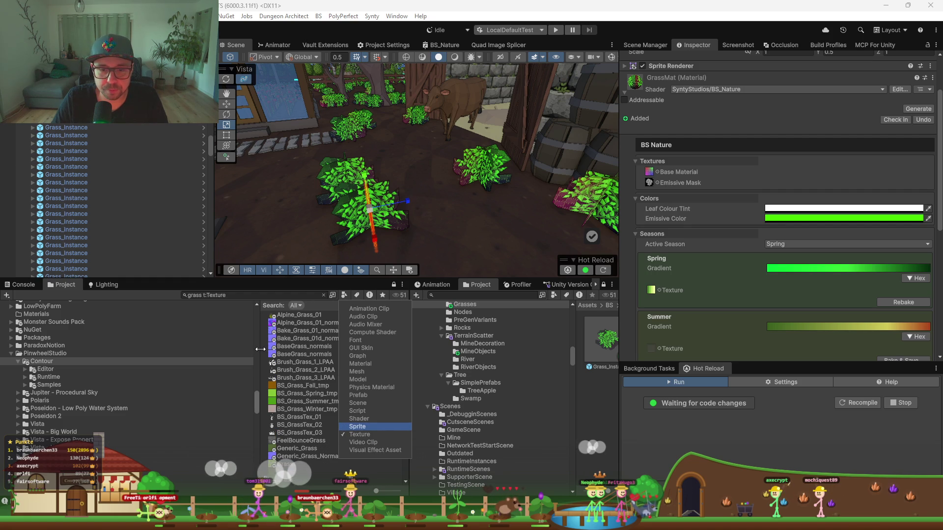
drag(255, 346, 150, 347)
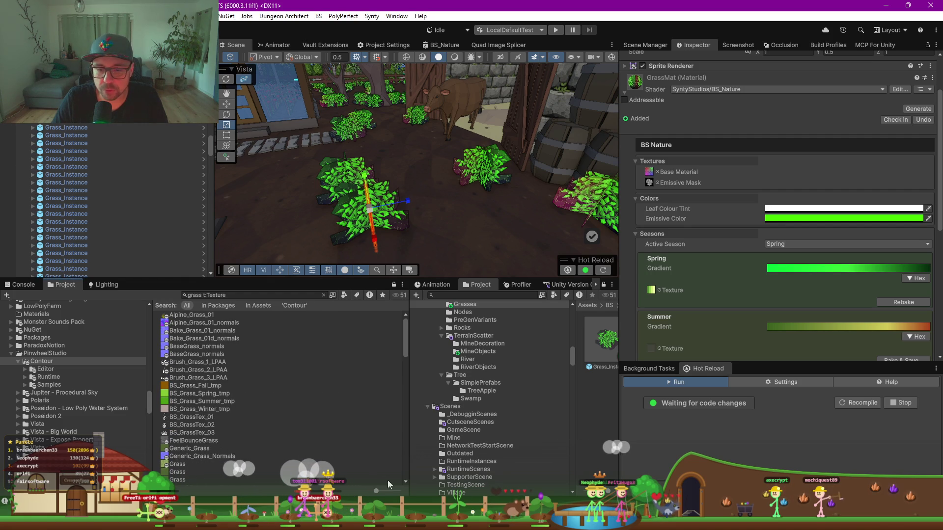
drag(379, 490, 398, 491)
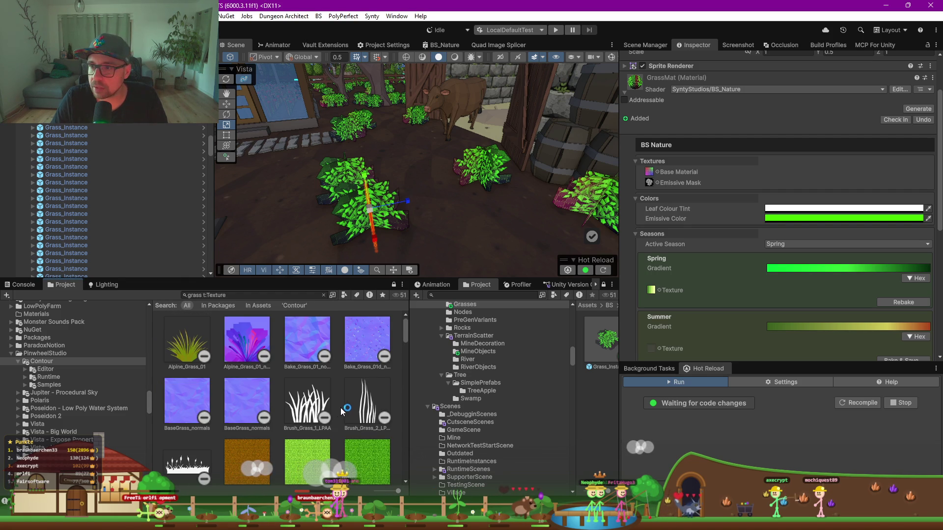
scroll(295, 411, down, 2)
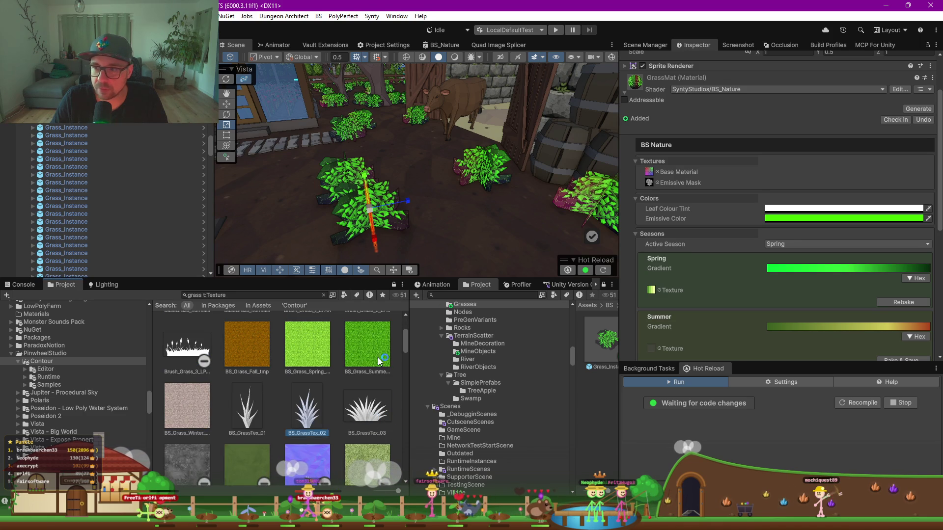
Assign BS_GrassTex_02 as the grass material's base texture and emissive mask
drag(652, 174, 652, 175)
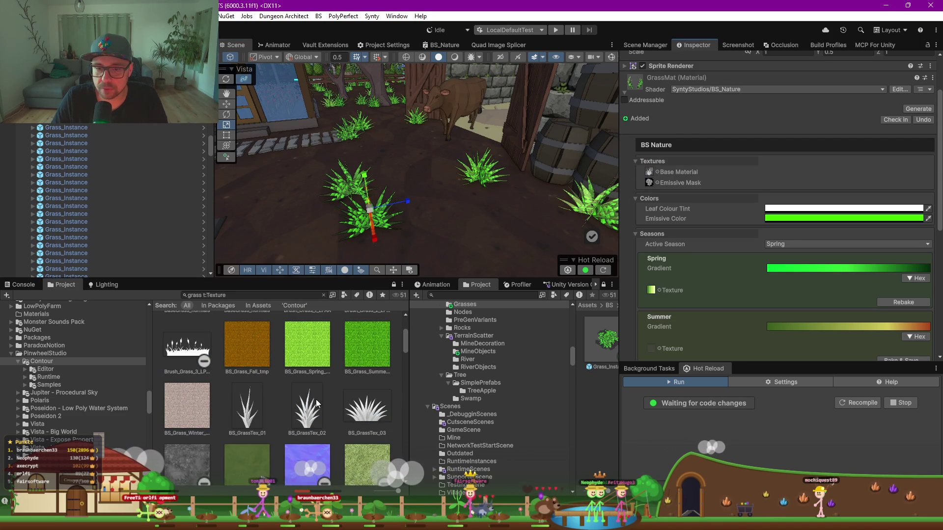
drag(576, 241, 649, 184)
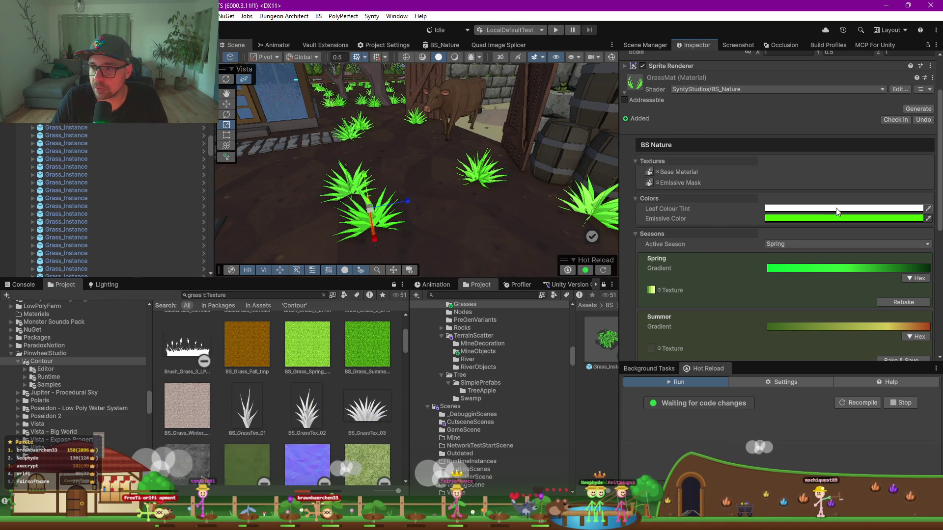
scroll(754, 273, down, 3)
mouse_move(295, 147)
mouse_down()
mouse_move(274, 156)
mouse_move(567, 178)
mouse_move(513, 188)
mouse_move(536, 188)
mouse_up()
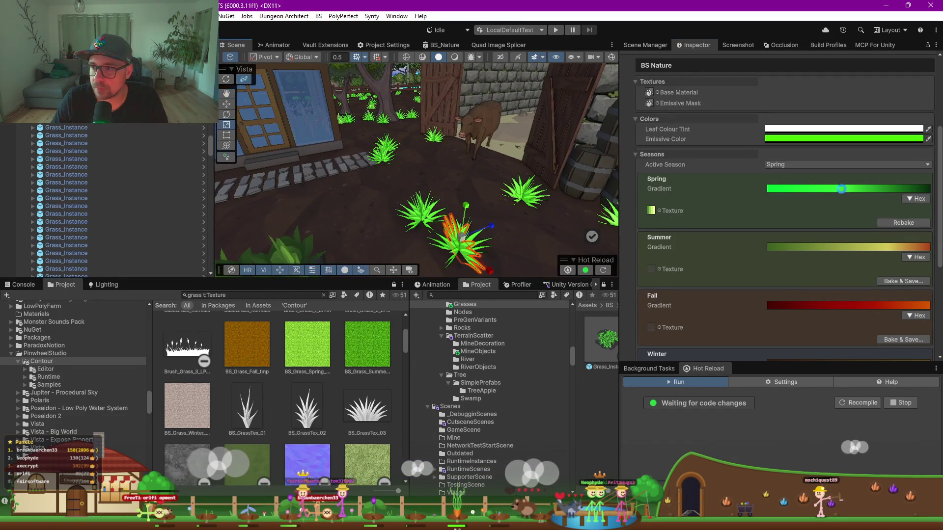
Switch Active Season to Summer, then back to Spring
click(815, 164)
click(800, 185)
click(801, 166)
click(797, 178)
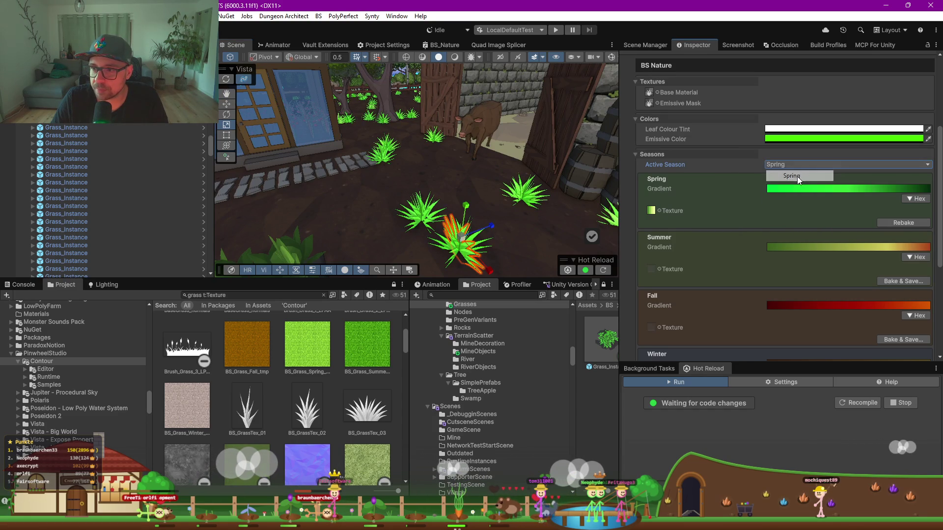
Raise Wind Speed to 13.69 and fly the Scene camera in over the grass clumps
scroll(748, 178, up, 3)
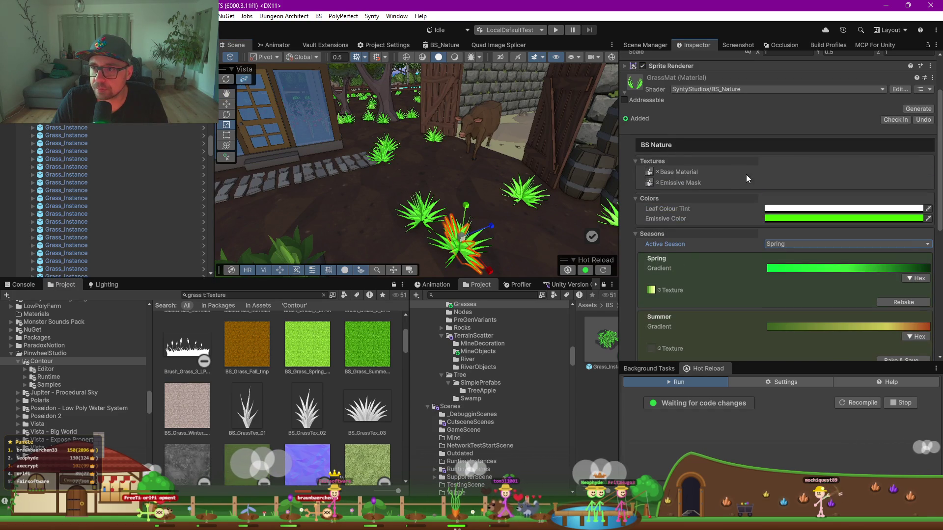
key(w)
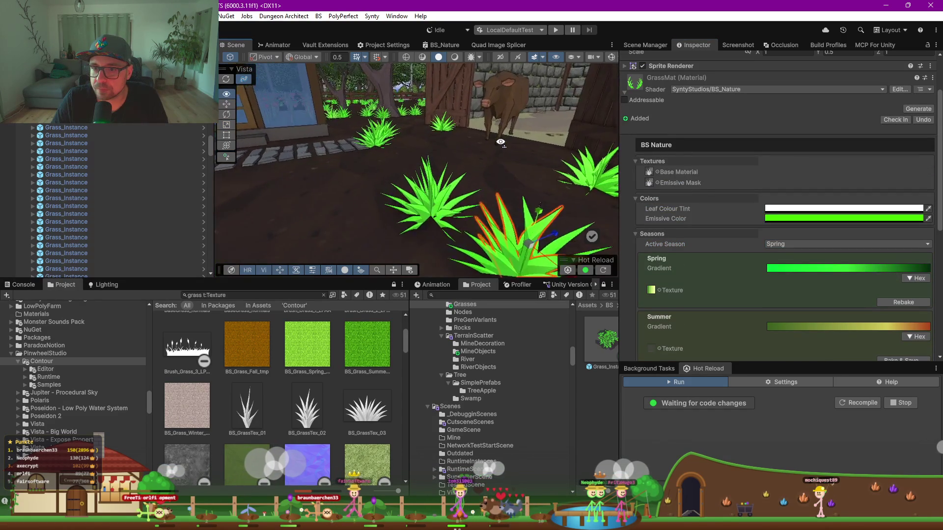
key(d)
scroll(759, 283, down, 5)
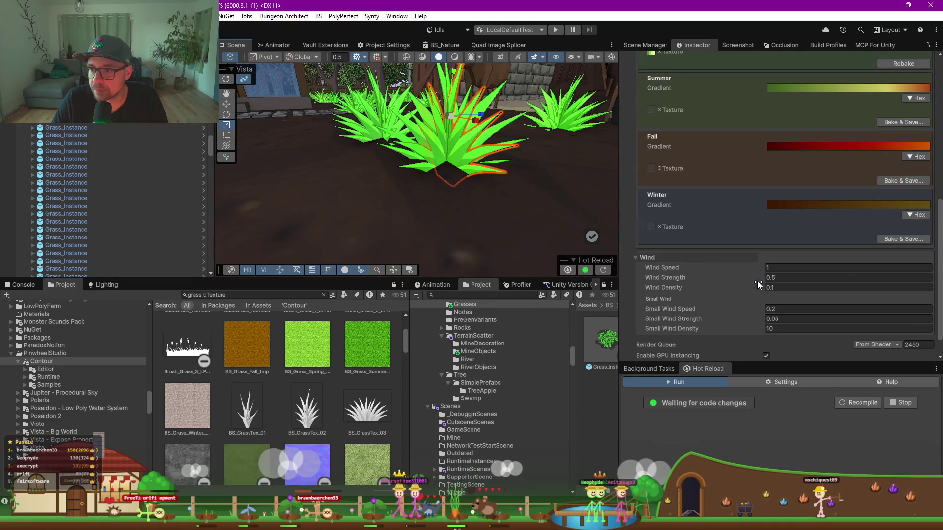
drag(655, 263, 868, 257)
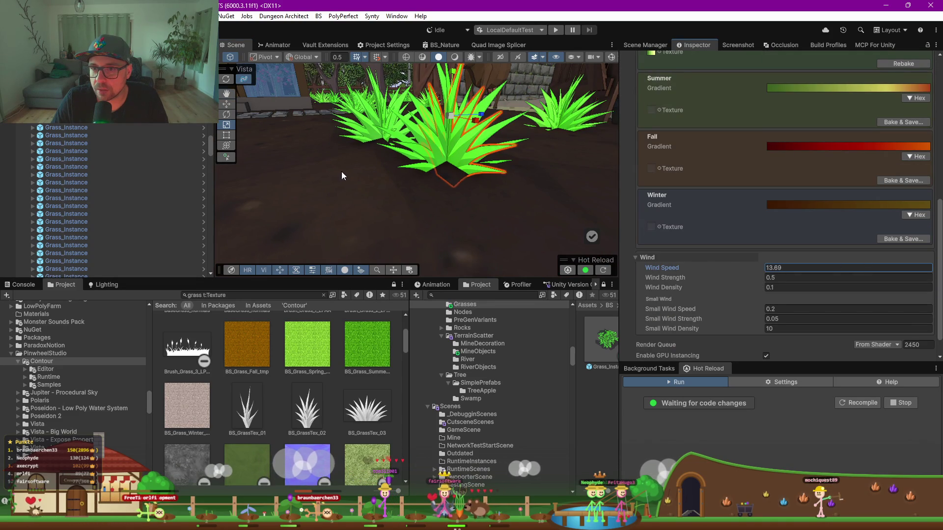
click(438, 196)
key(e)
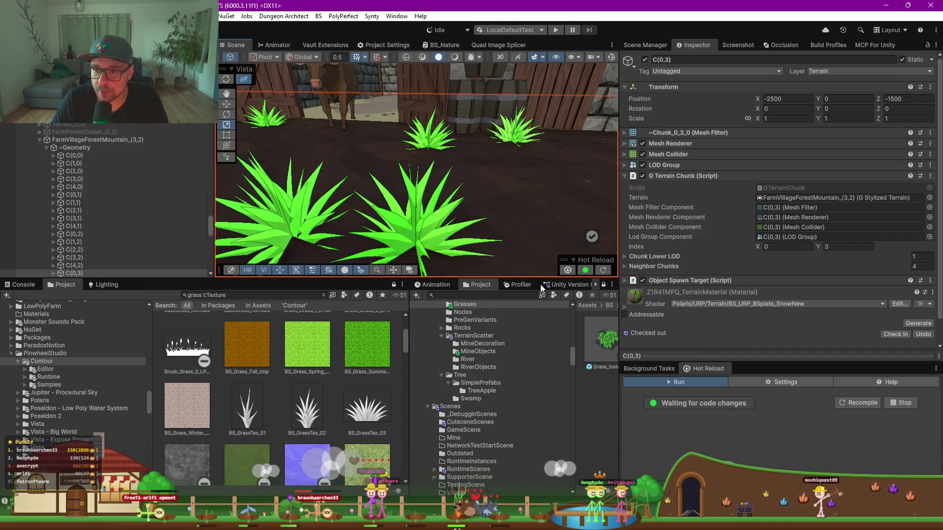
key(s)
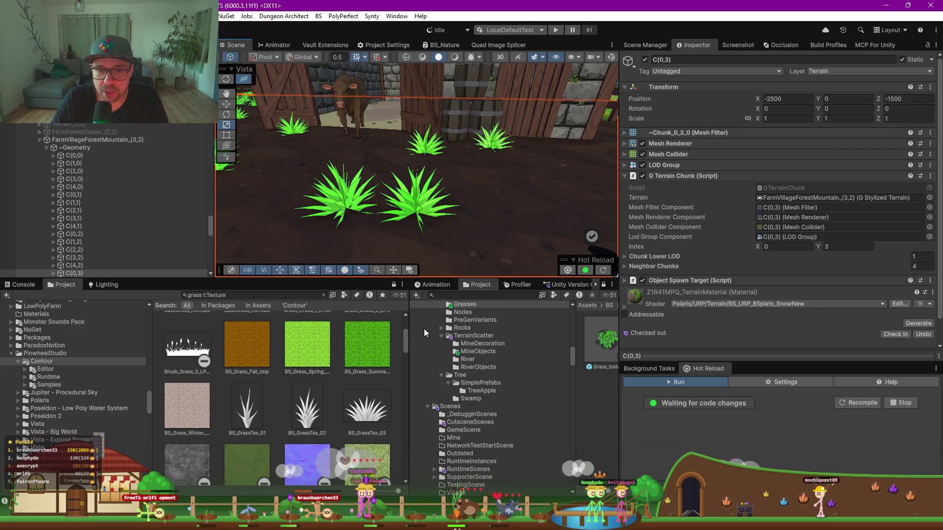
drag(409, 328, 203, 329)
Show the Game view, then frame and orbit the grass clump in front of the barn
click(428, 283)
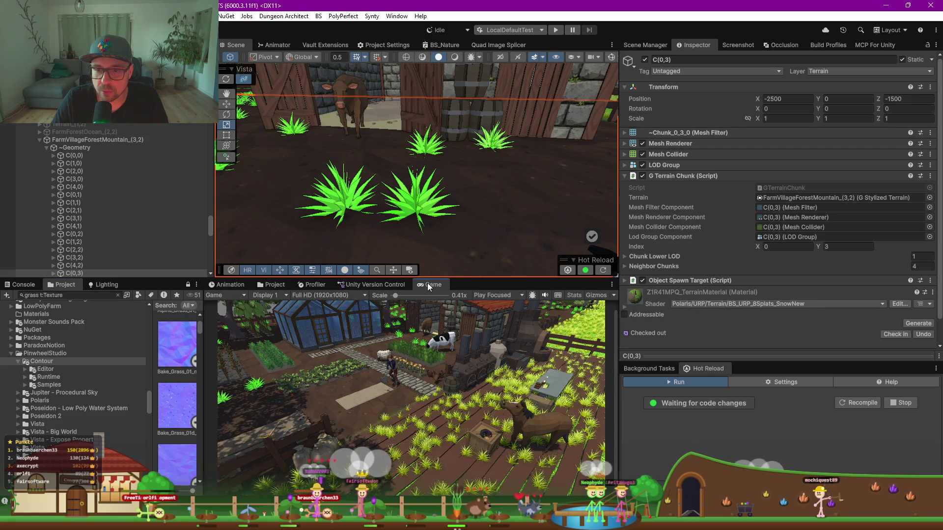
scroll(257, 378, up, 2)
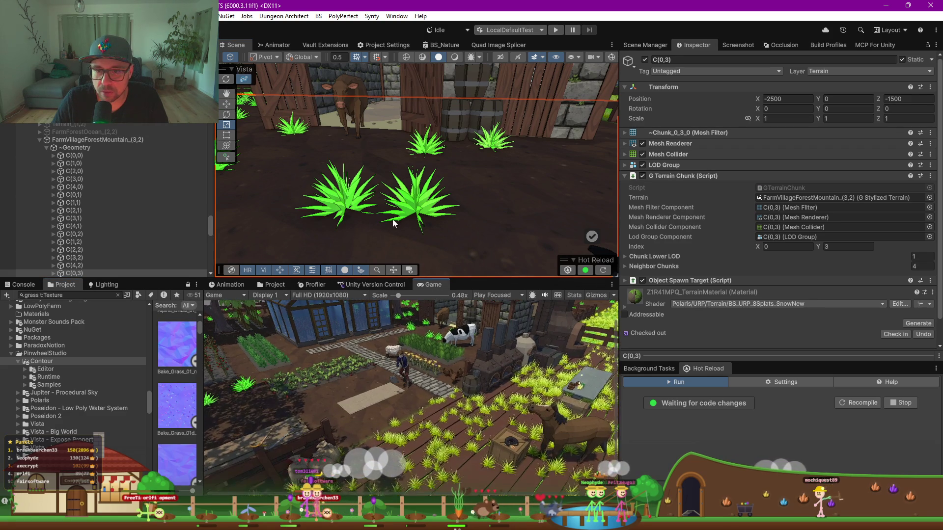
click(420, 202)
key(f)
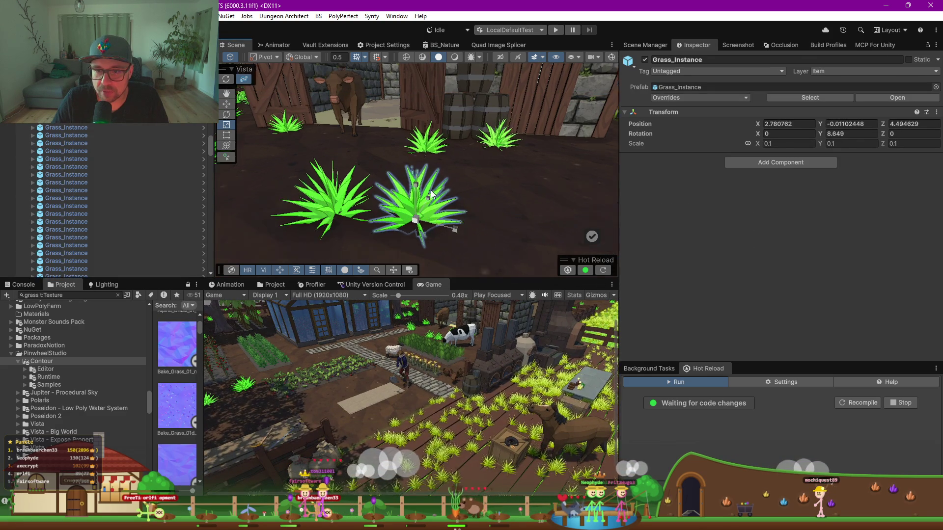
drag(431, 202, 522, 201)
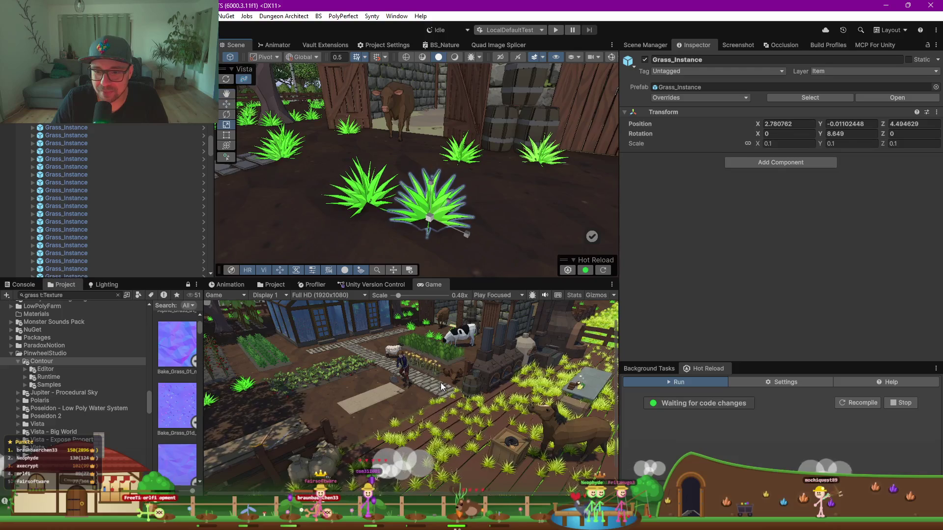
mouse_move(428, 220)
mouse_down()
mouse_move(444, 217)
mouse_move(424, 218)
mouse_up()
Inspect the material on the flower bed wildflowers' LOD0 mesh
click(429, 231)
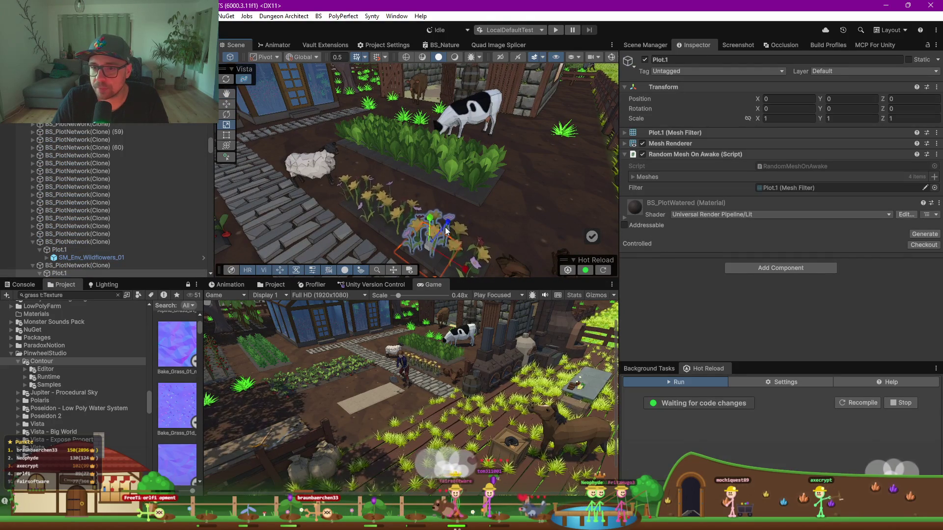
click(420, 229)
click(420, 229)
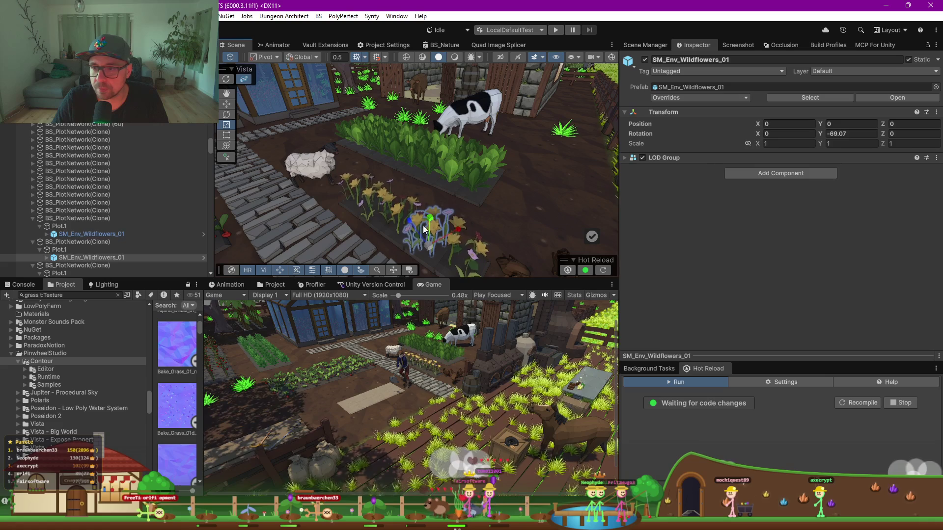
click(622, 161)
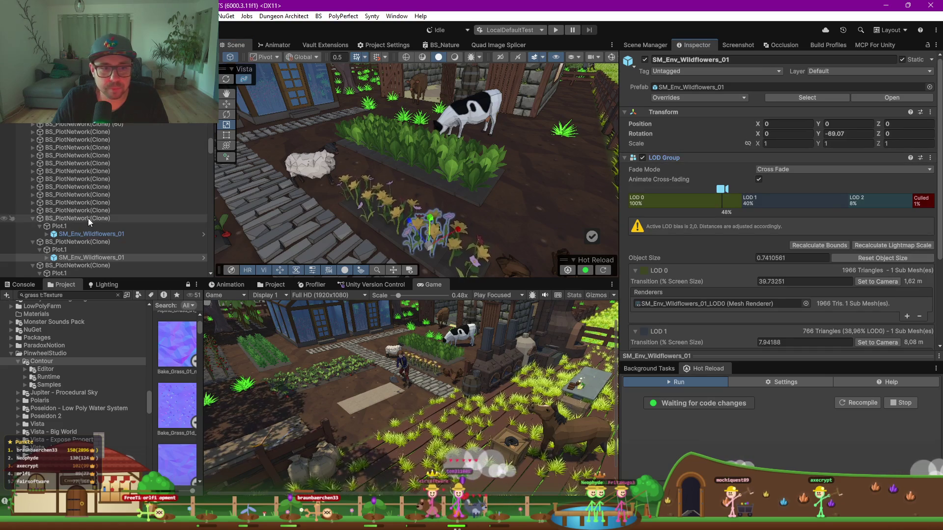
scroll(88, 218, down, 3)
click(46, 199)
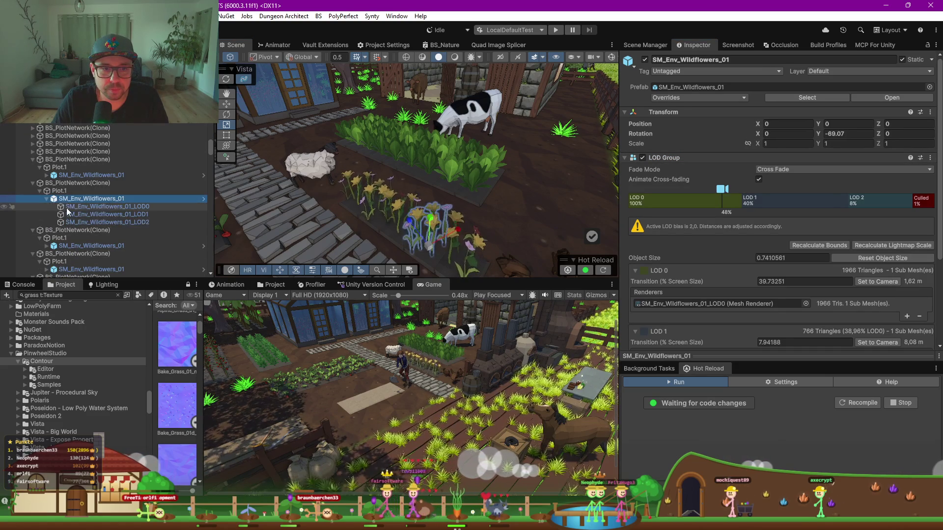
click(93, 207)
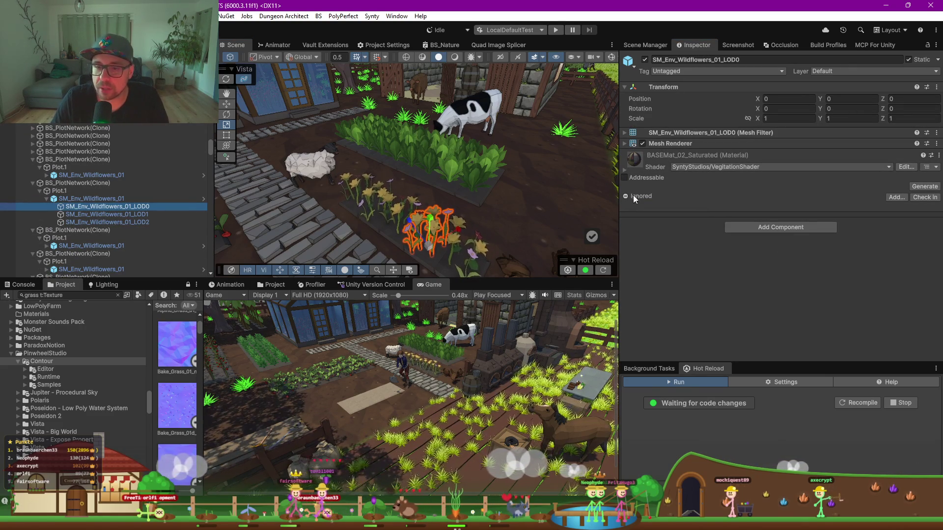
click(625, 169)
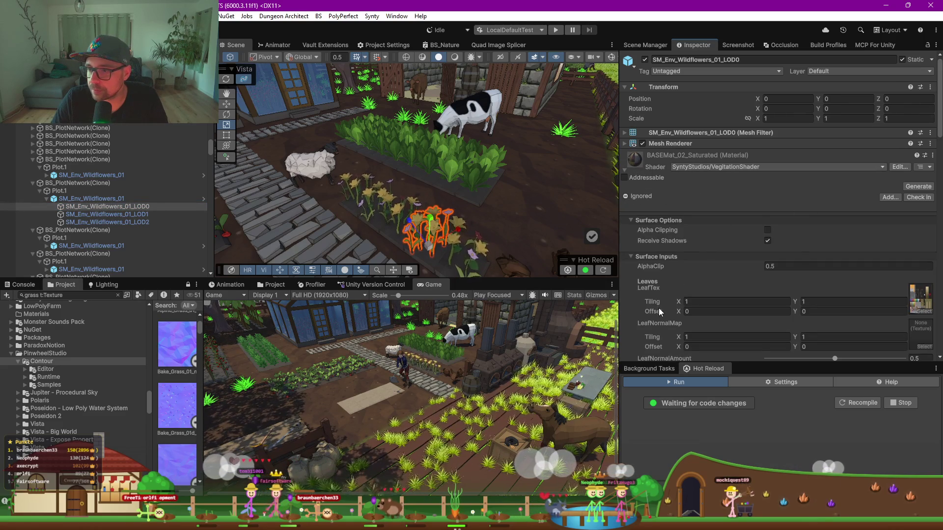
scroll(659, 307, down, 3)
Select the BS_LettuceStage0 sprite beside the cow and open its GrassMat shader list
click(415, 125)
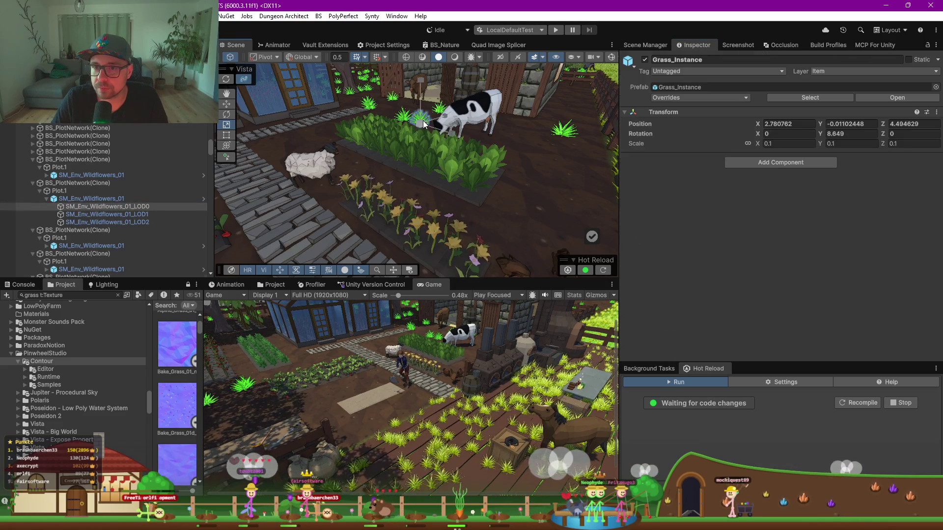
scroll(74, 206, down, 3)
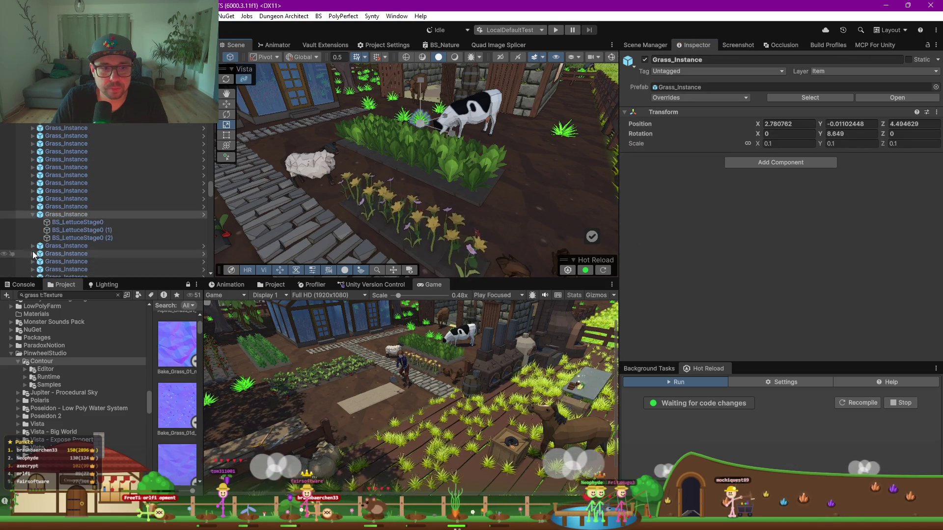
click(73, 222)
click(749, 156)
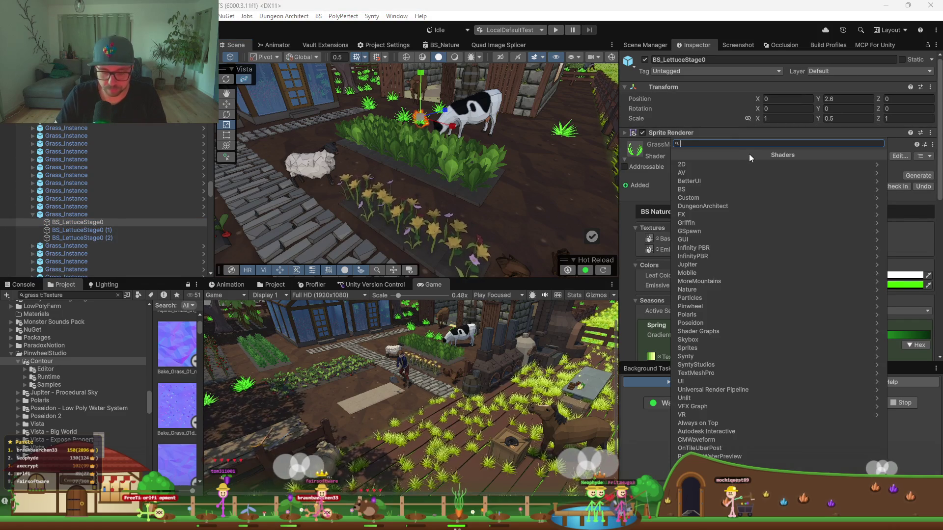
text(veg)
key(Return)
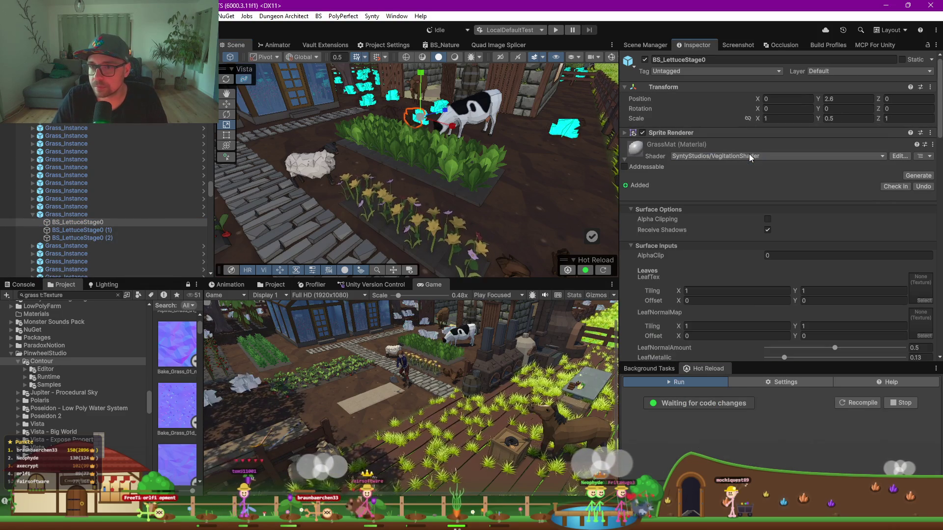
drag(471, 137, 556, 138)
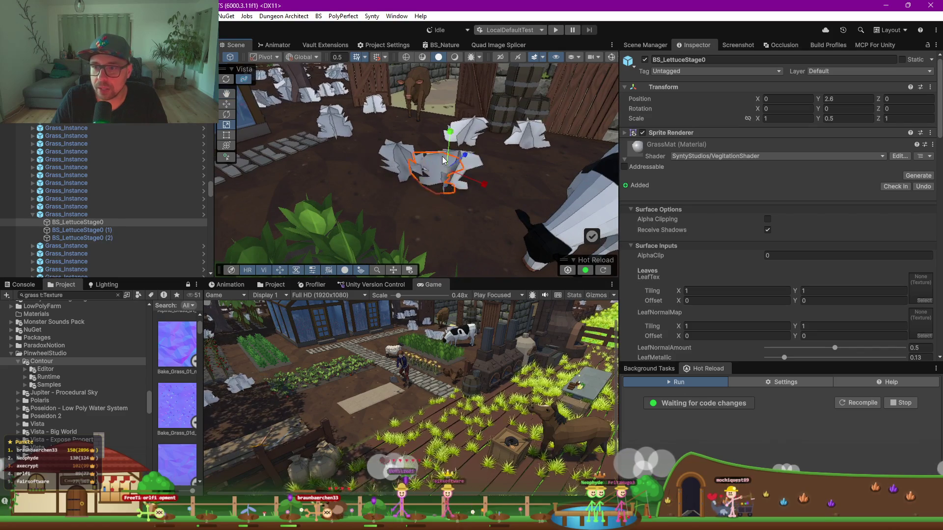
scroll(646, 223, down, 3)
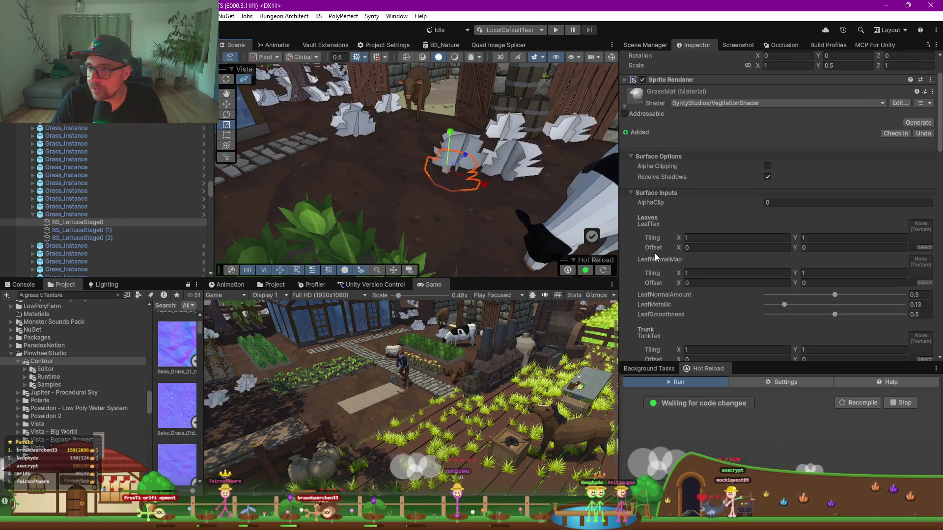
scroll(655, 253, down, 6)
scroll(655, 253, down, 12)
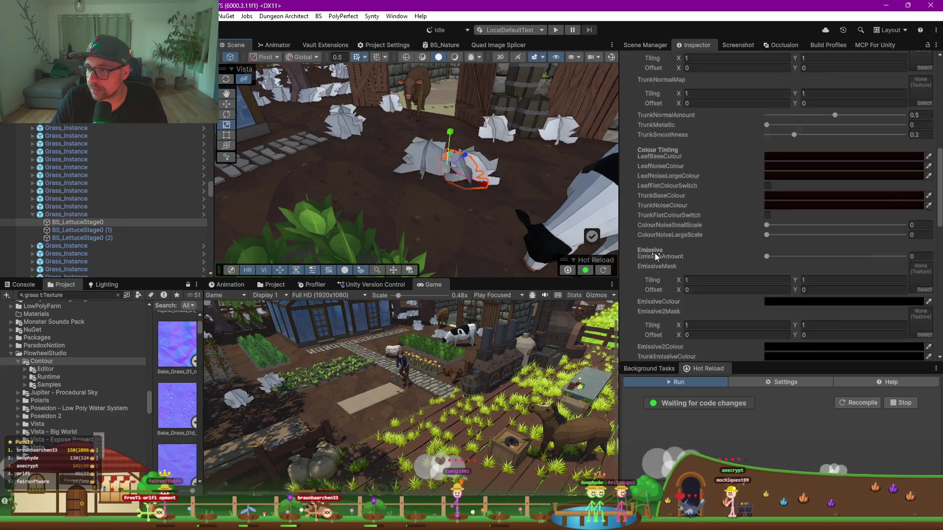
scroll(677, 246, down, 9)
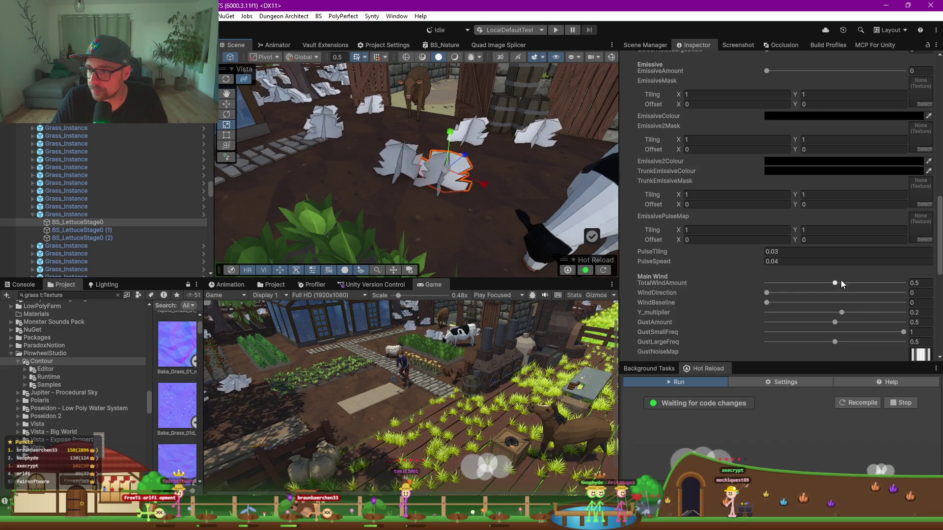
mouse_move(836, 281)
mouse_down()
mouse_move(765, 289)
mouse_move(778, 284)
mouse_up()
scroll(686, 256, down, 3)
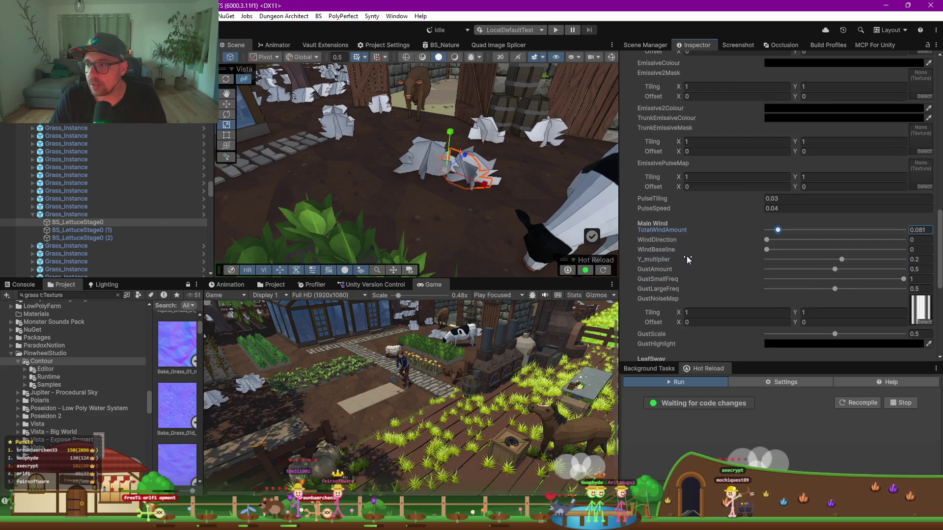
scroll(689, 257, down, 12)
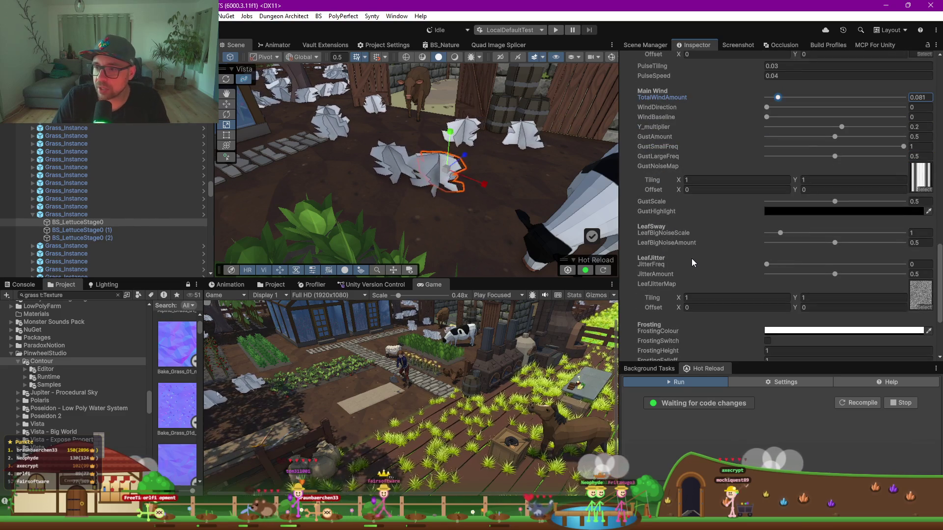
scroll(692, 262, down, 2)
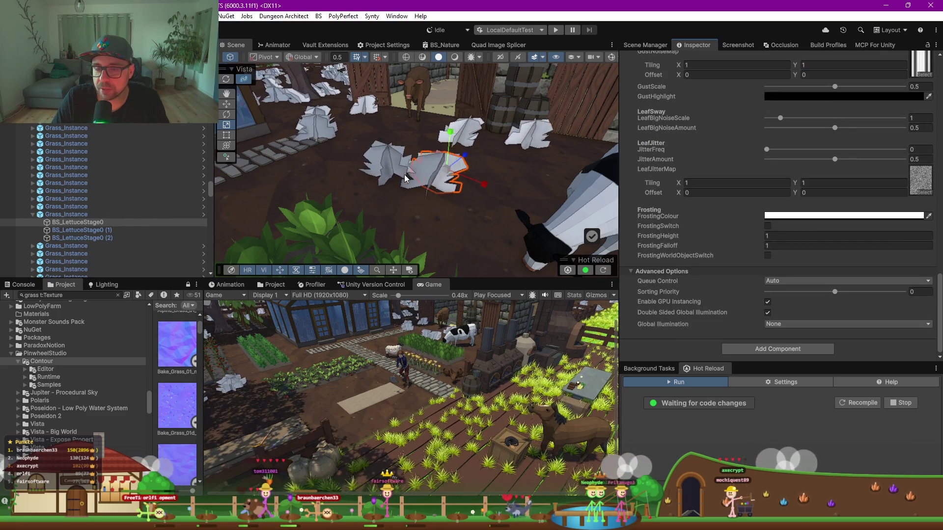
scroll(408, 182, down, 4)
drag(438, 197, 423, 158)
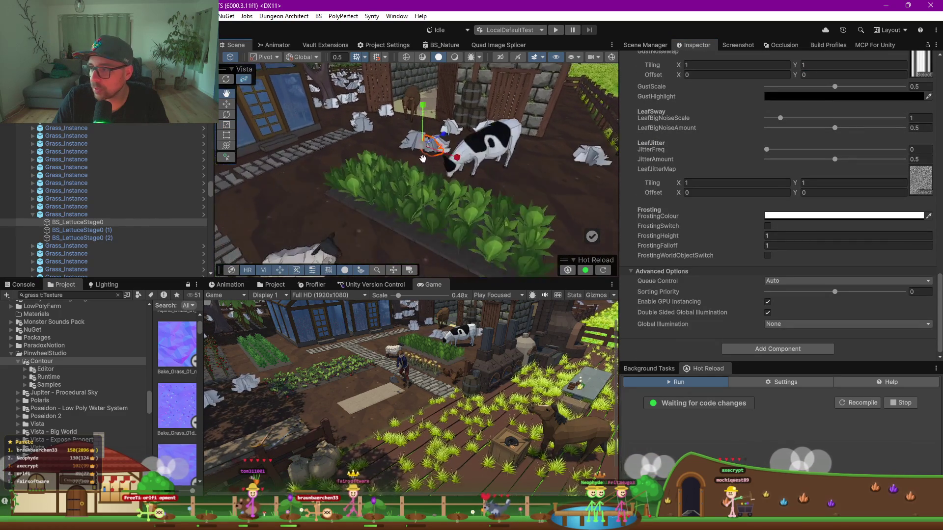
scroll(420, 151, down, 5)
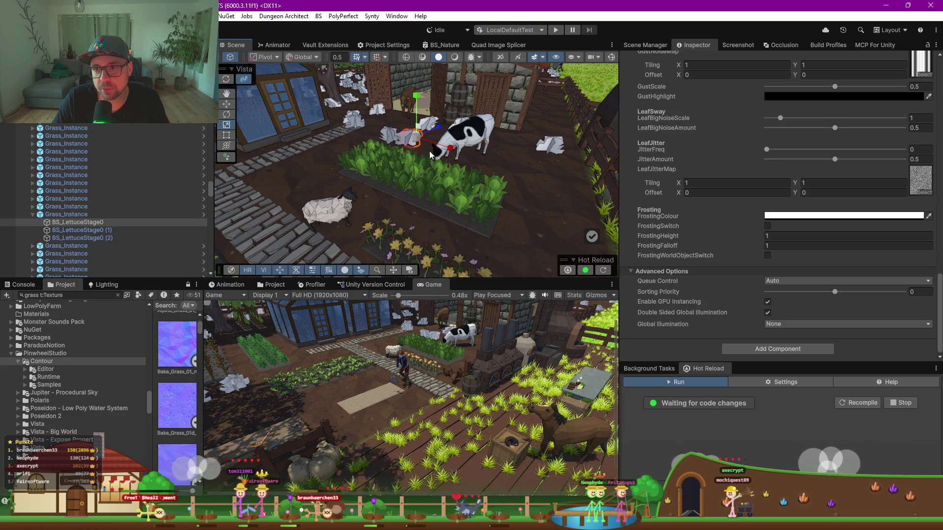
scroll(429, 155, up, 3)
scroll(762, 147, up, 10)
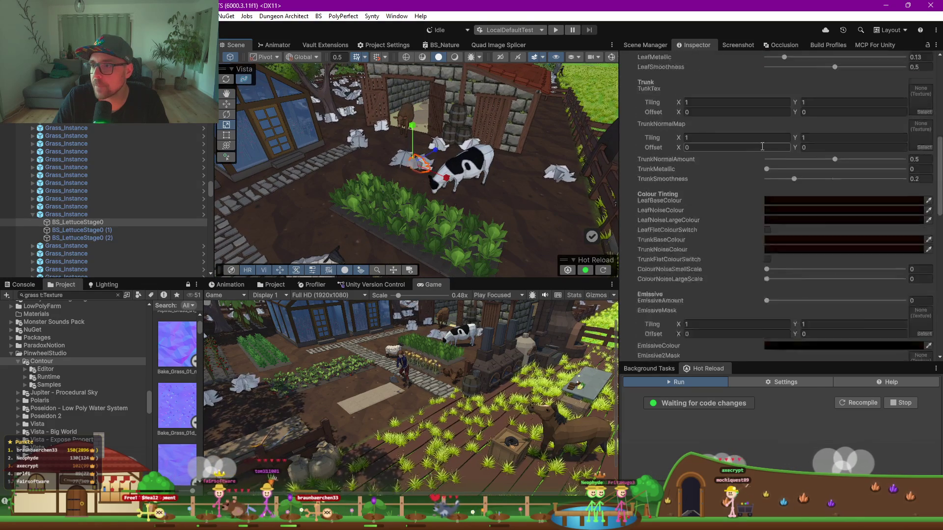
scroll(762, 147, up, 10)
Search 'lit', apply Universal Render Pipeline/Lit to GrassMat, and view the lettuce up close
click(741, 155)
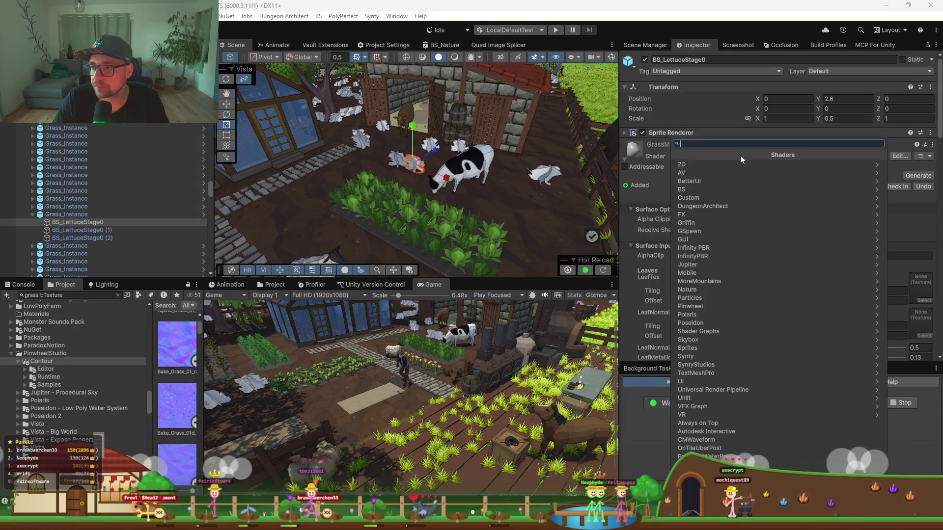
text(lit)
key(Down)
key(Down)
key(Down)
key(Down)
key(Return)
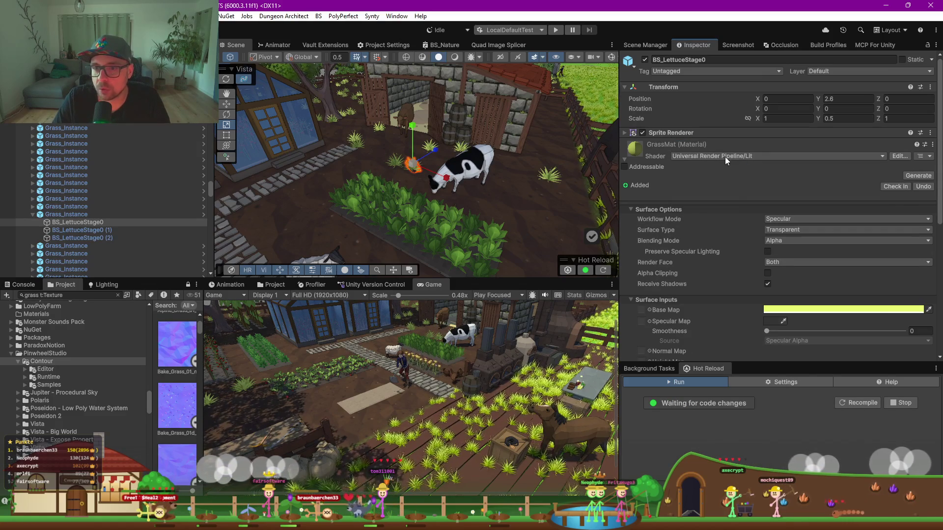
mouse_move(511, 177)
mouse_down()
mouse_move(479, 251)
mouse_move(489, 367)
mouse_up()
mouse_move(374, 294)
mouse_down()
mouse_move(325, 278)
mouse_move(368, 290)
mouse_move(311, 296)
mouse_up()
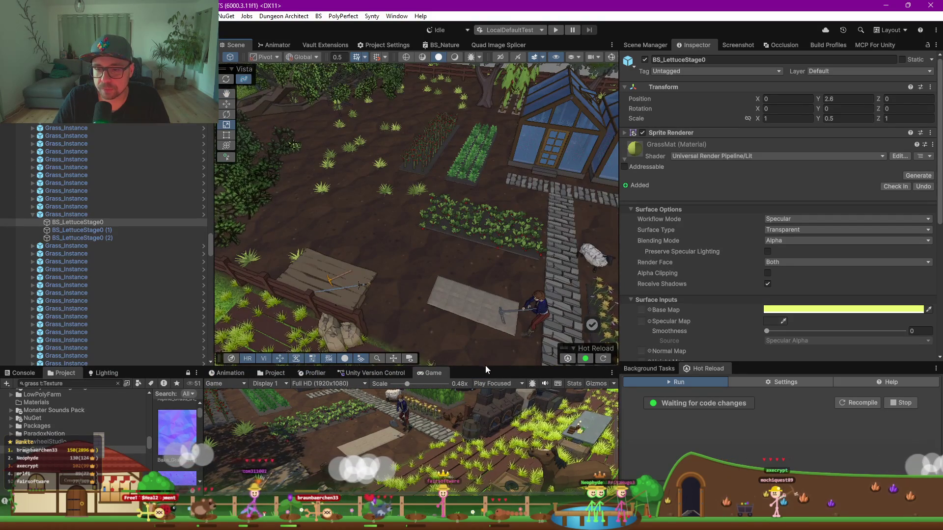
drag(487, 369, 517, 205)
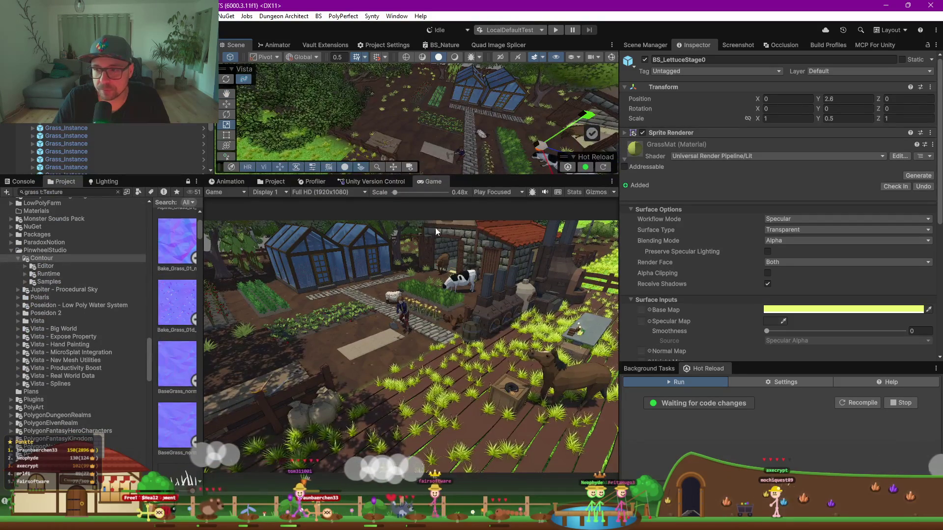
mouse_move(536, 122)
mouse_down()
mouse_move(532, 131)
mouse_move(323, 125)
mouse_move(486, 101)
mouse_move(444, 98)
mouse_move(465, 105)
mouse_up()
drag(500, 181, 498, 265)
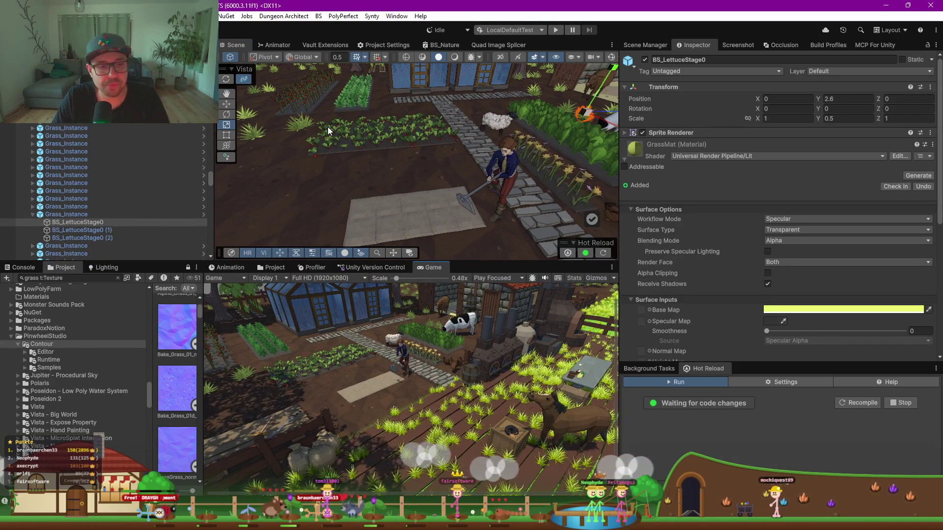
drag(346, 152, 450, 153)
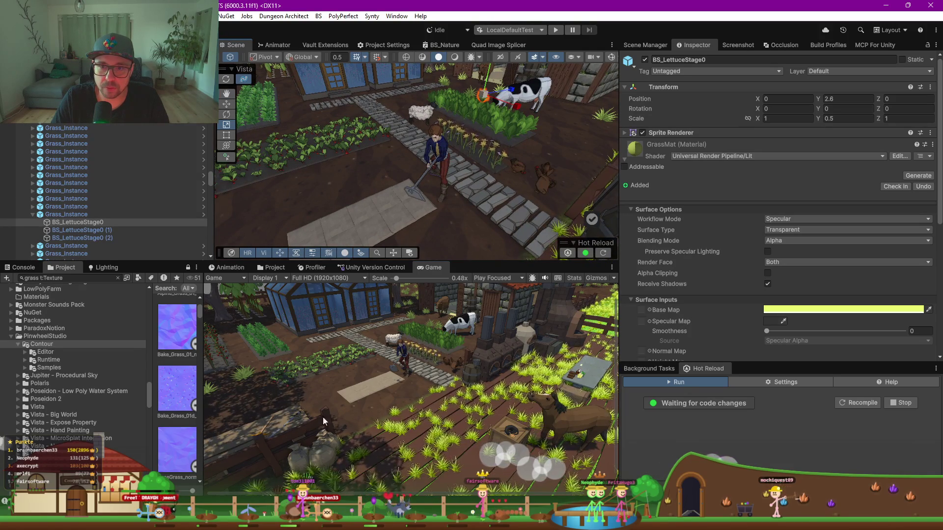
scroll(410, 234, down, 3)
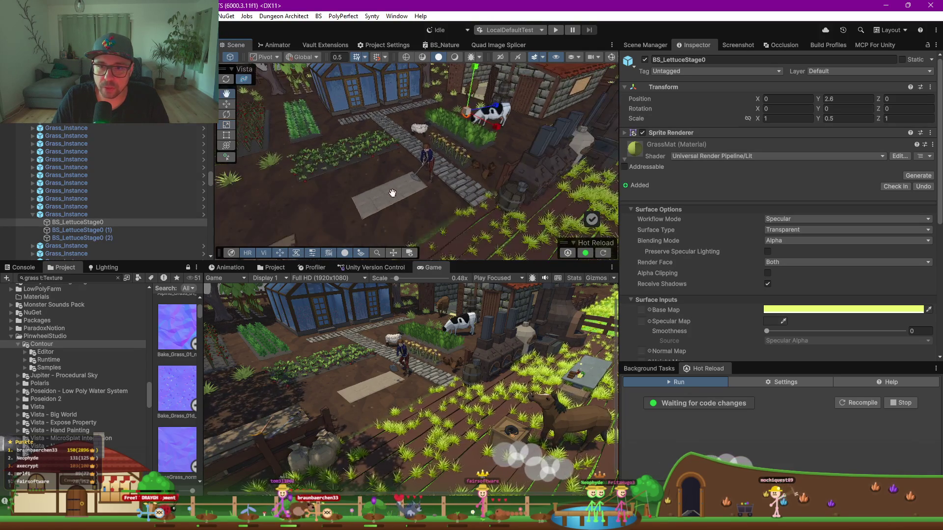
drag(393, 193, 321, 185)
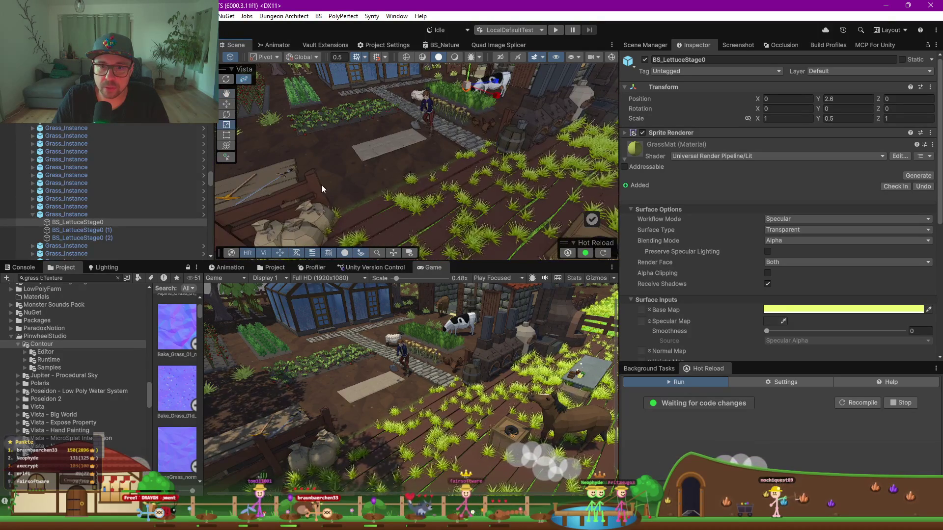
click(321, 185)
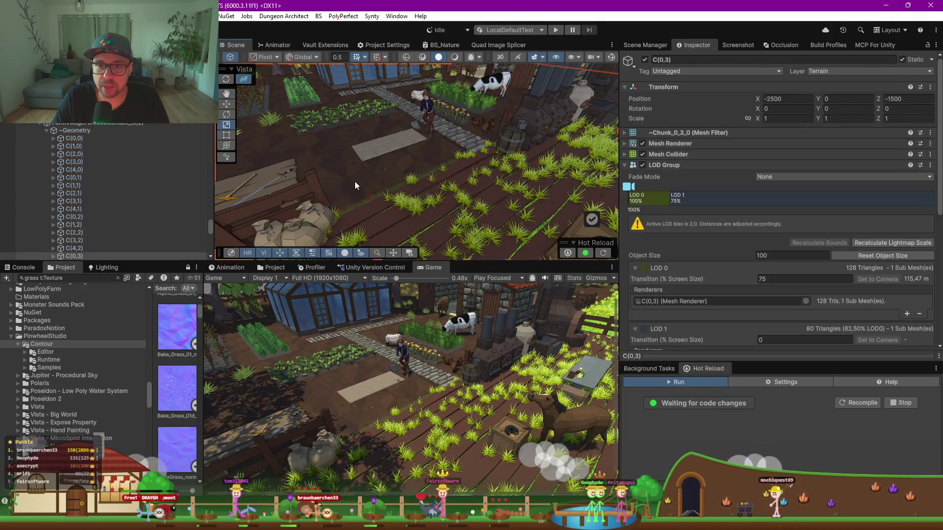
click(321, 190)
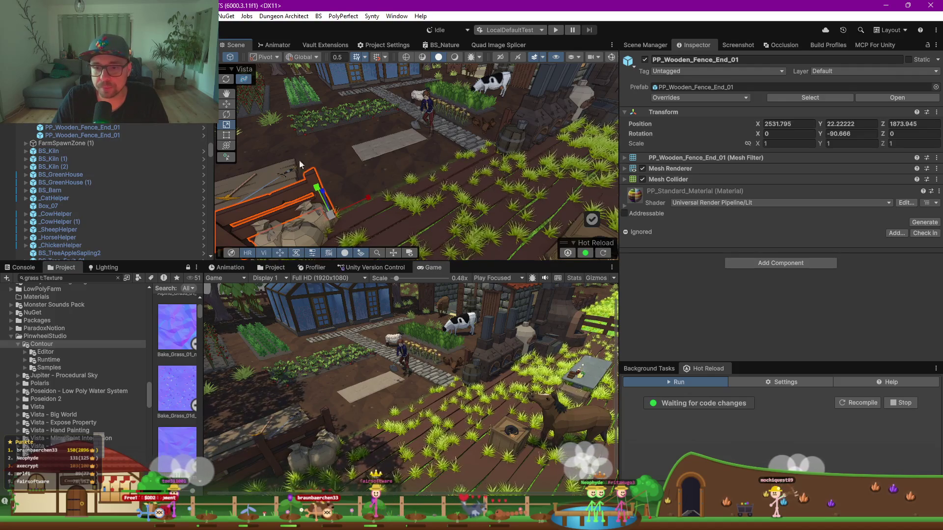
Select FenceSpline, enter spline editing, and move the view to the field beside the fence
scroll(108, 191, up, 6)
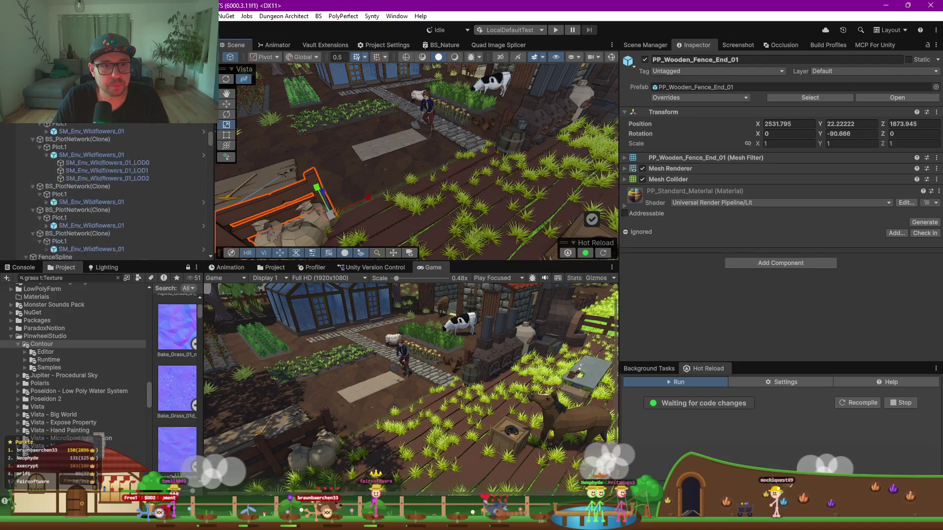
scroll(108, 191, up, 3)
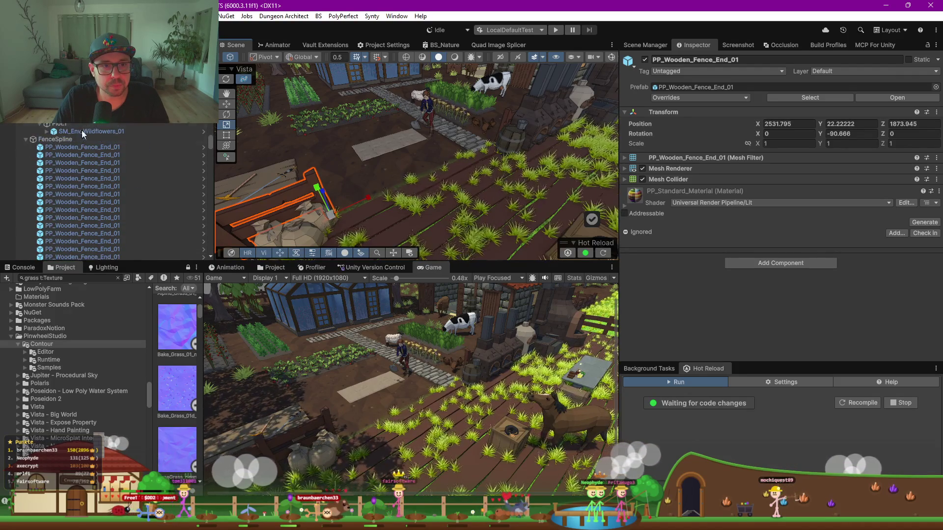
click(55, 139)
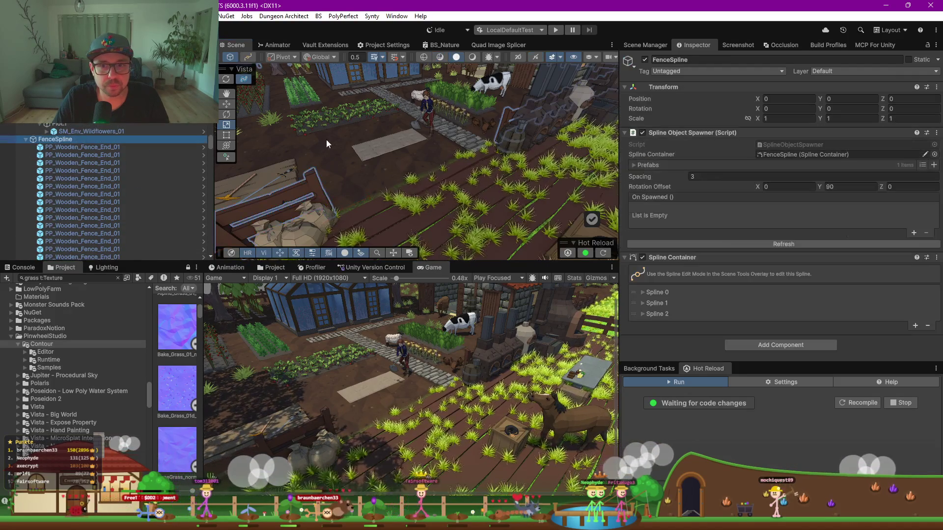
click(229, 157)
mouse_move(330, 218)
mouse_down()
mouse_move(460, 196)
mouse_move(294, 177)
mouse_up()
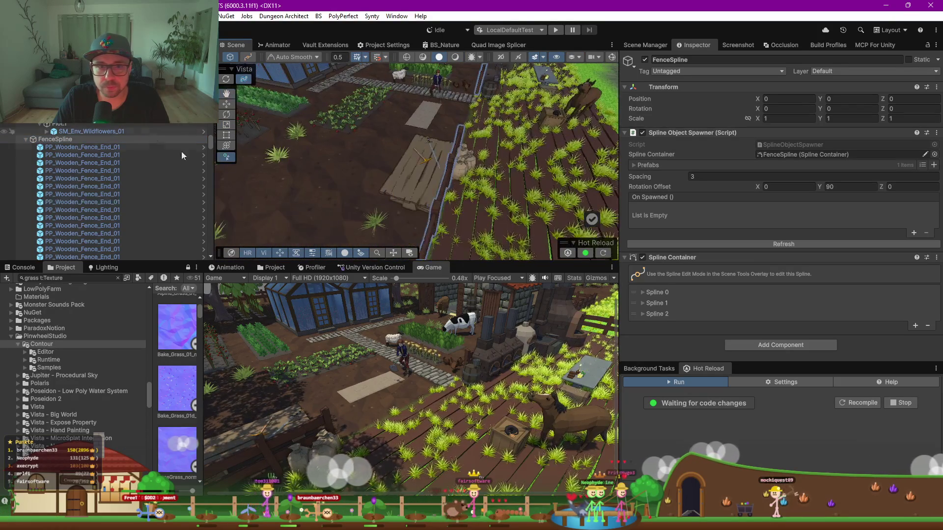
scroll(361, 155, down, 5)
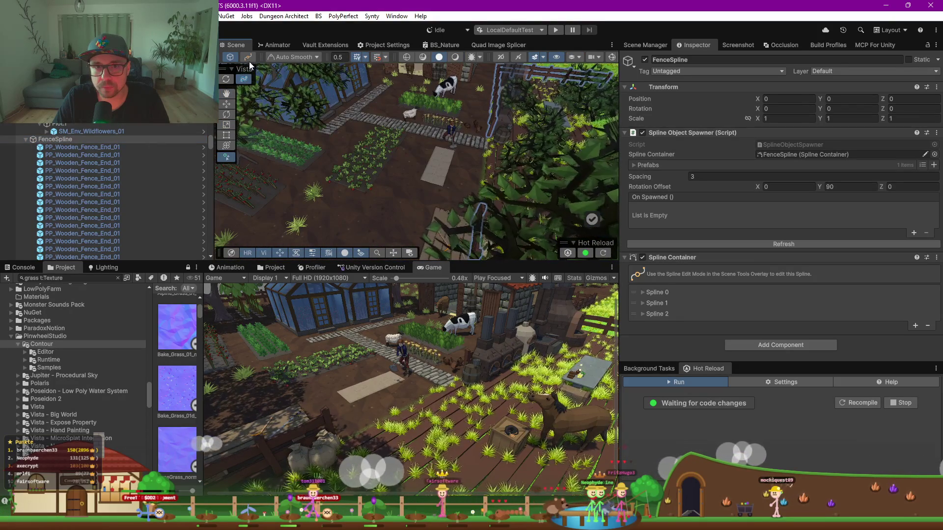
click(249, 58)
drag(463, 181, 402, 178)
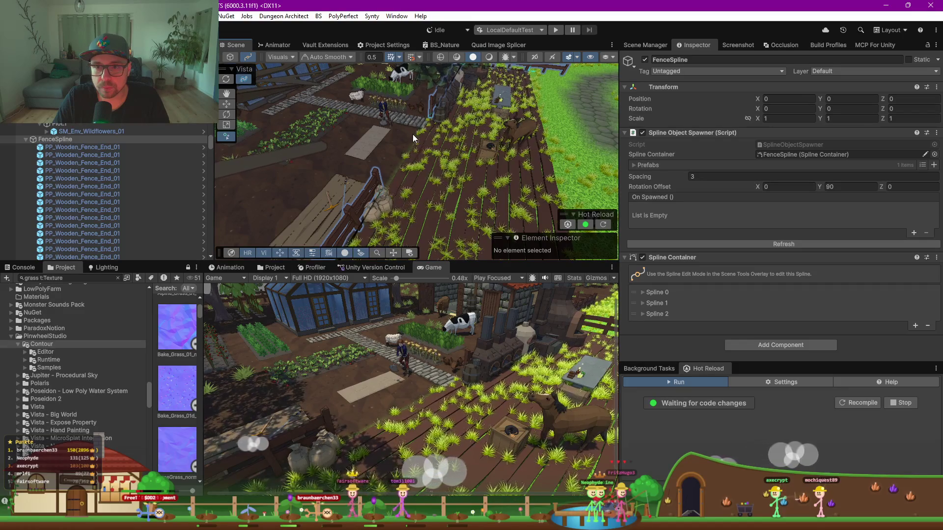
right_click(416, 158)
click(387, 166)
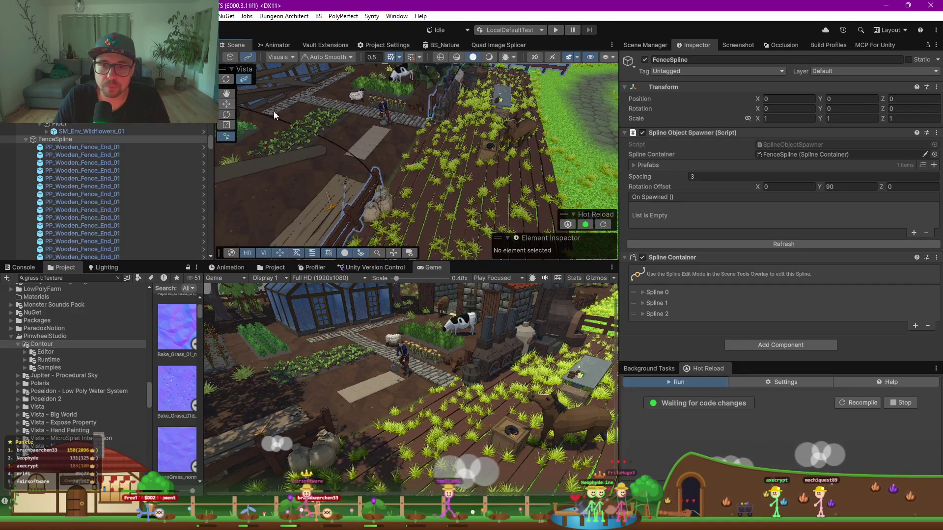
Move Knot 0 of Spline 1 to bend the fence, refresh it, then exit spline editing
key(w)
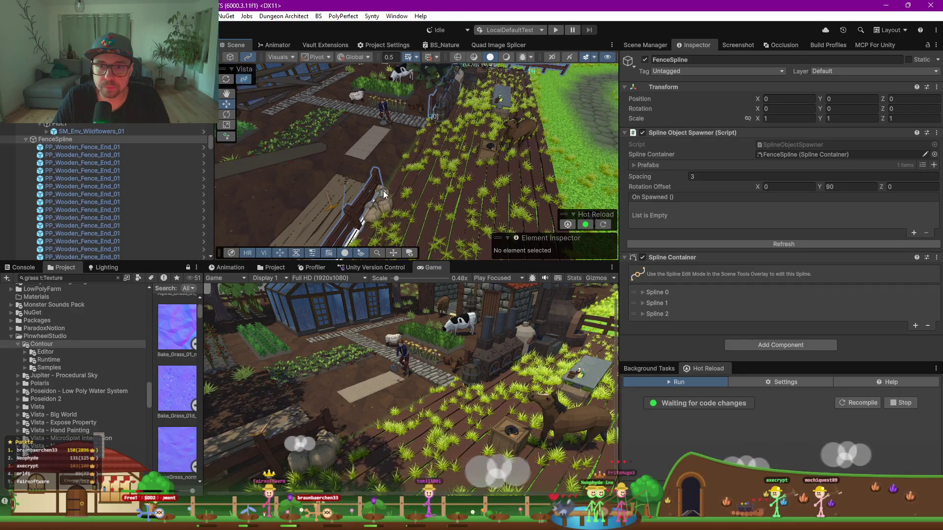
click(384, 194)
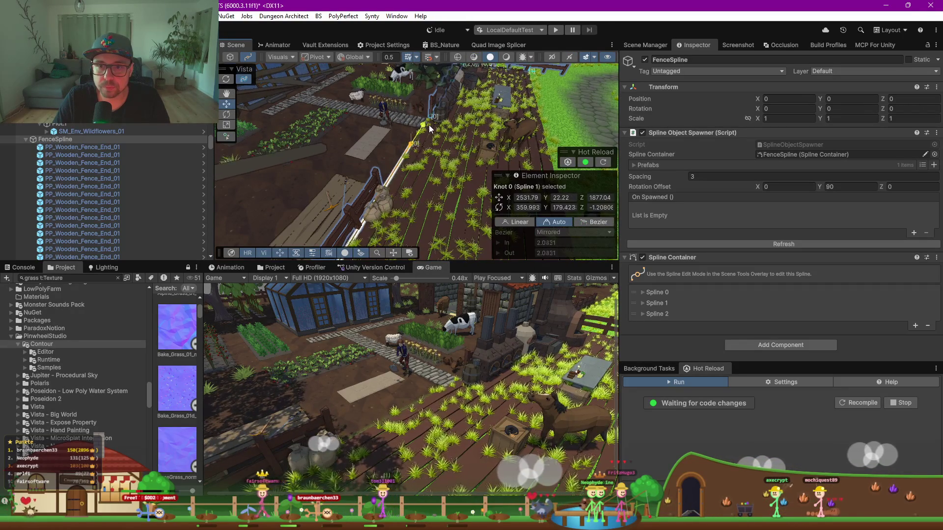
click(768, 244)
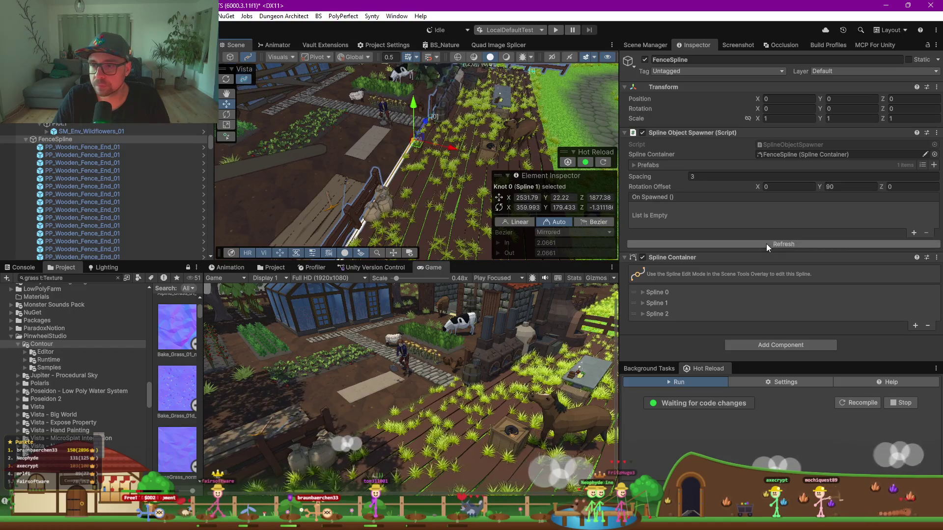
mouse_move(509, 128)
mouse_down()
mouse_move(374, 142)
mouse_move(440, 137)
mouse_up()
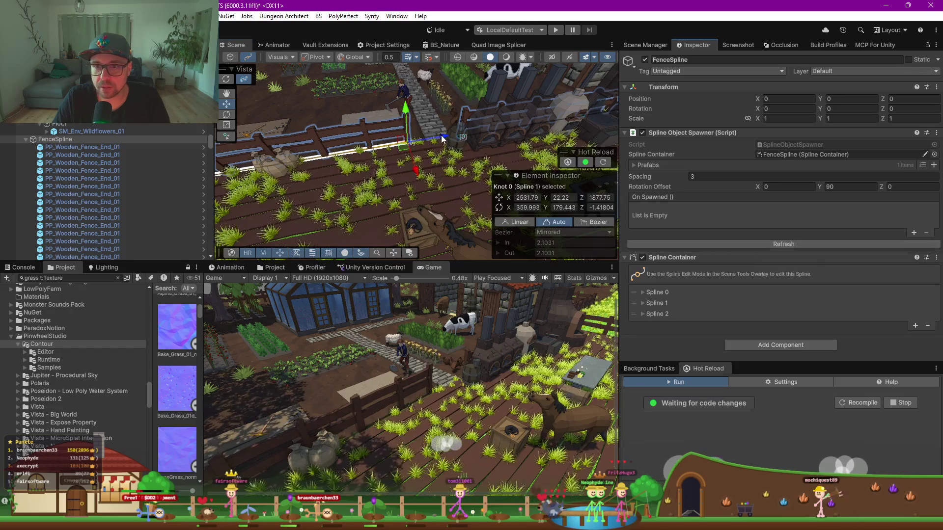
click(690, 244)
drag(447, 138, 451, 137)
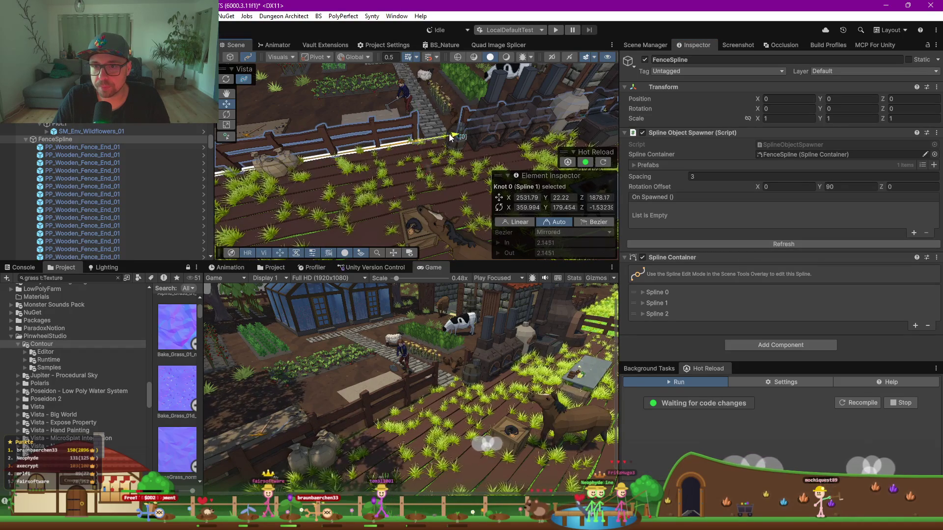
click(770, 244)
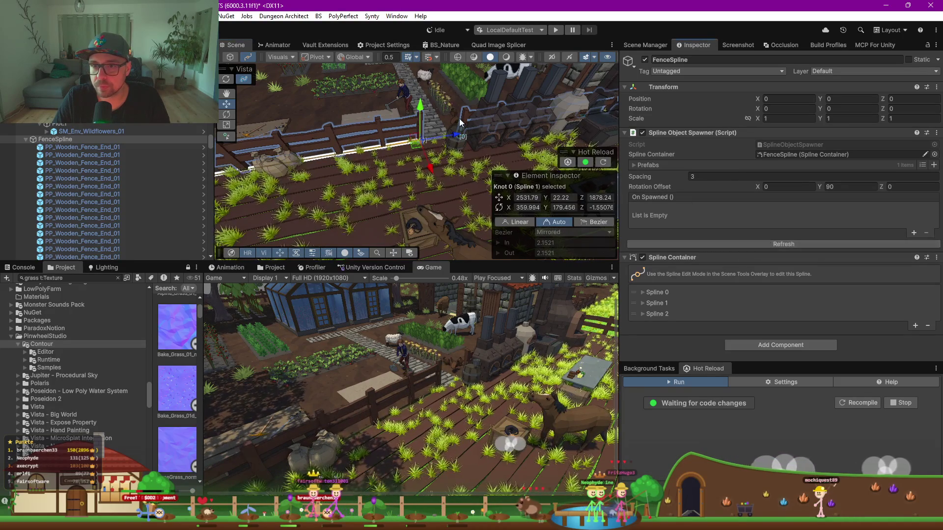
drag(455, 138, 447, 135)
click(709, 245)
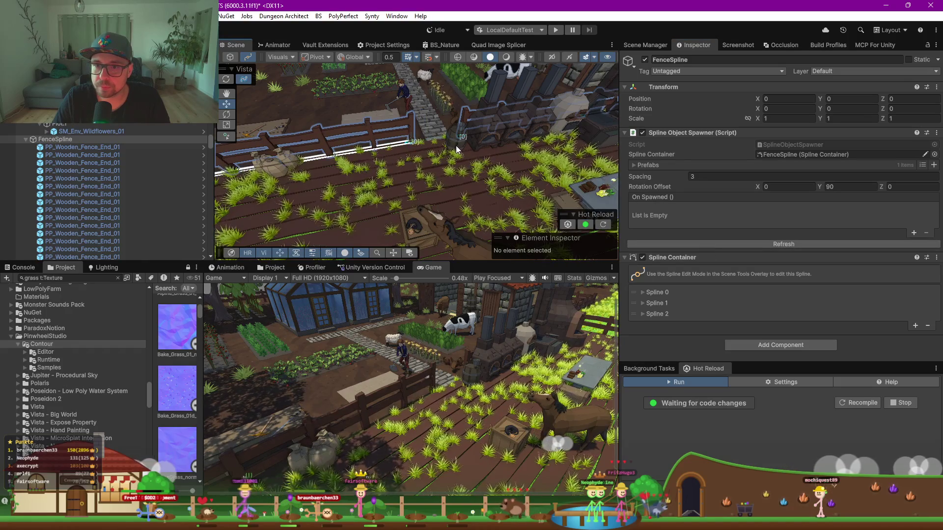
click(248, 57)
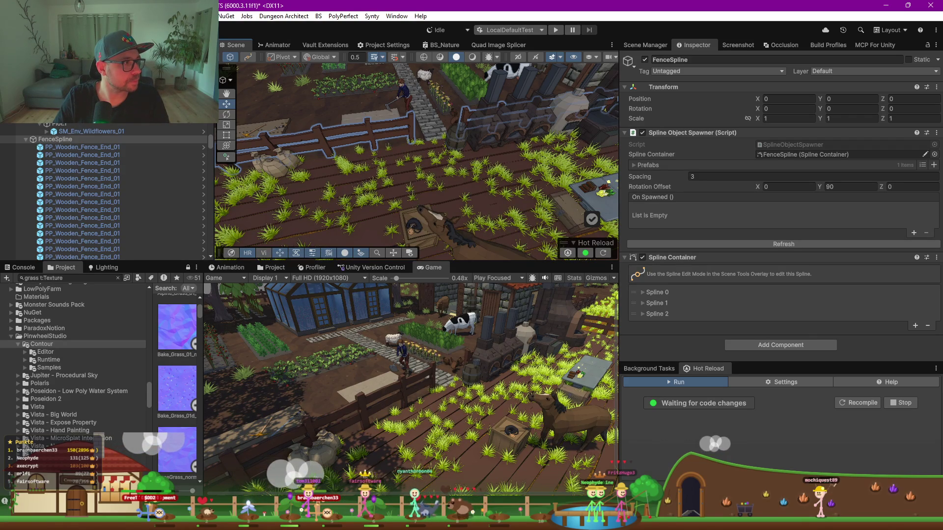
Move the barrel down-left in the grassy field and switch the bottom dock to the Project panel
key(f)
click(428, 159)
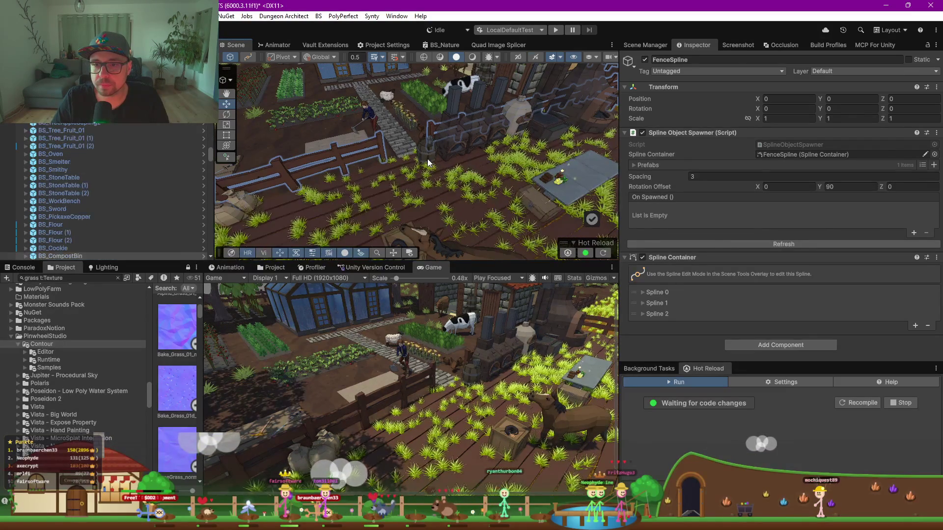
ctrl+click(456, 157)
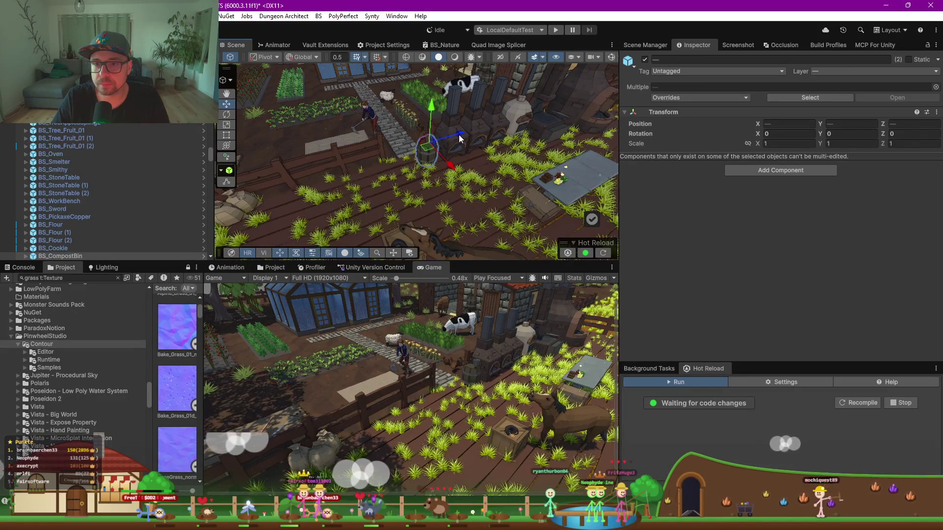
drag(448, 142, 399, 153)
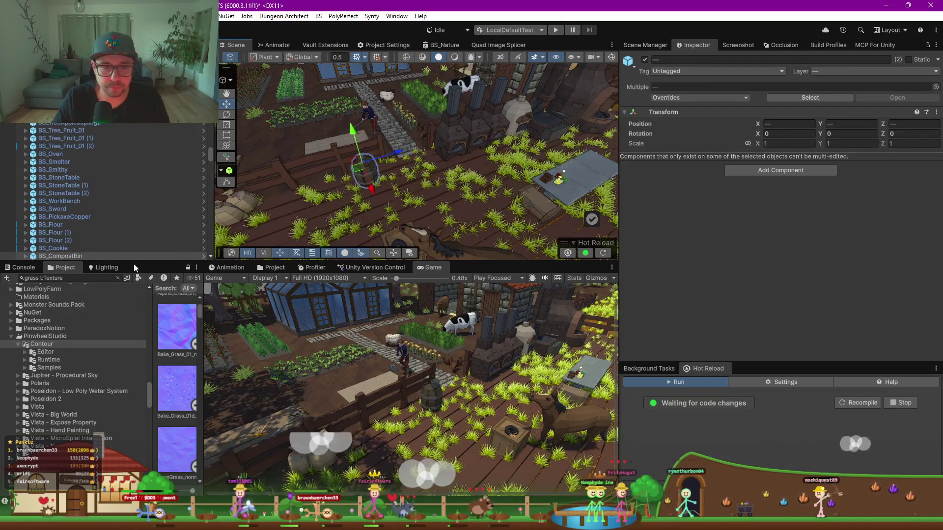
click(271, 267)
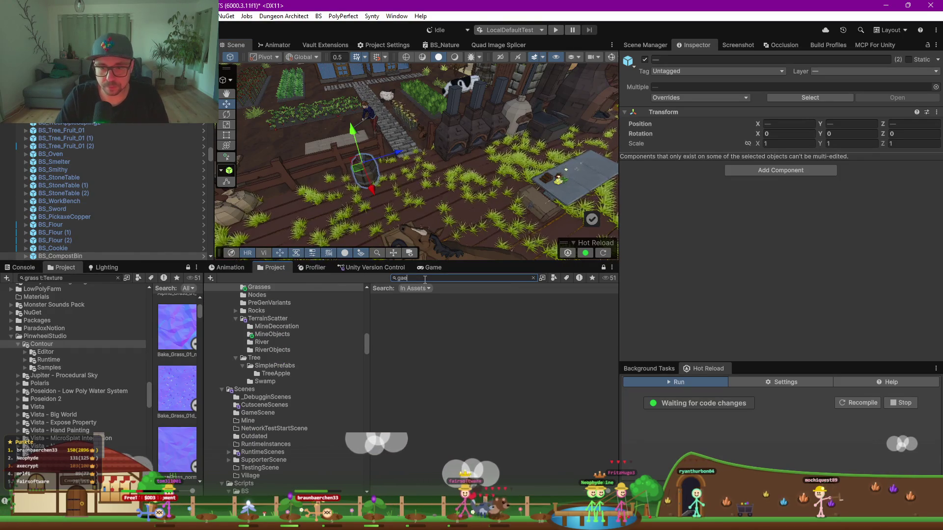
Drag the SM_Prop_Meadow_Fence_Gate_Set_02 prefab into the scene by the stone path
text(te fence)
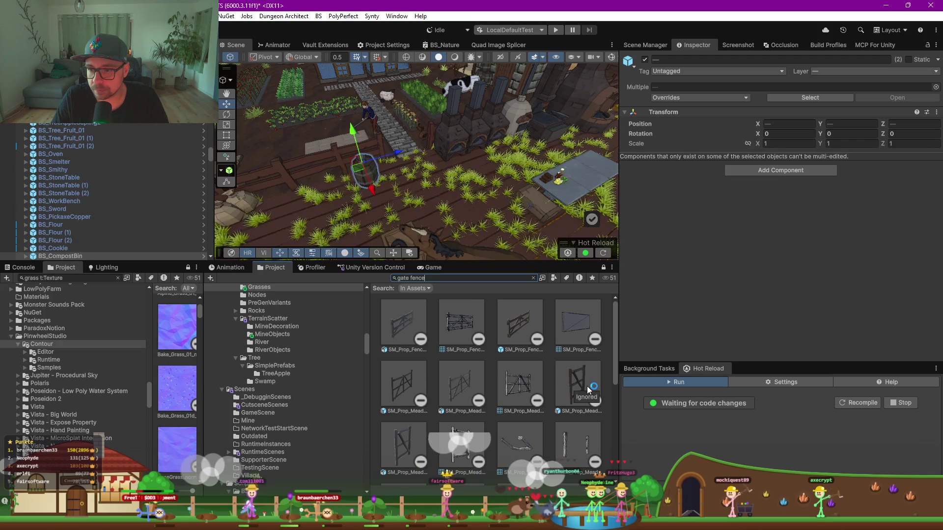
scroll(511, 365, down, 3)
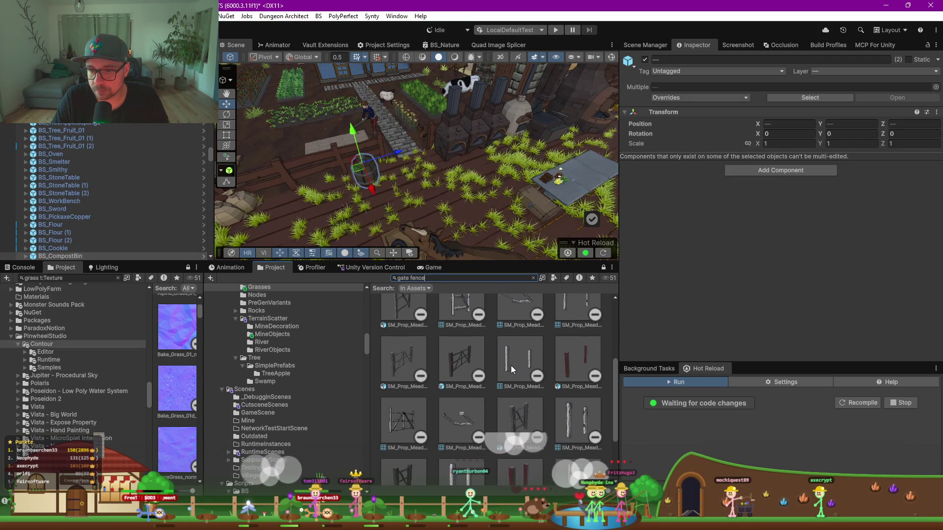
scroll(509, 366, down, 2)
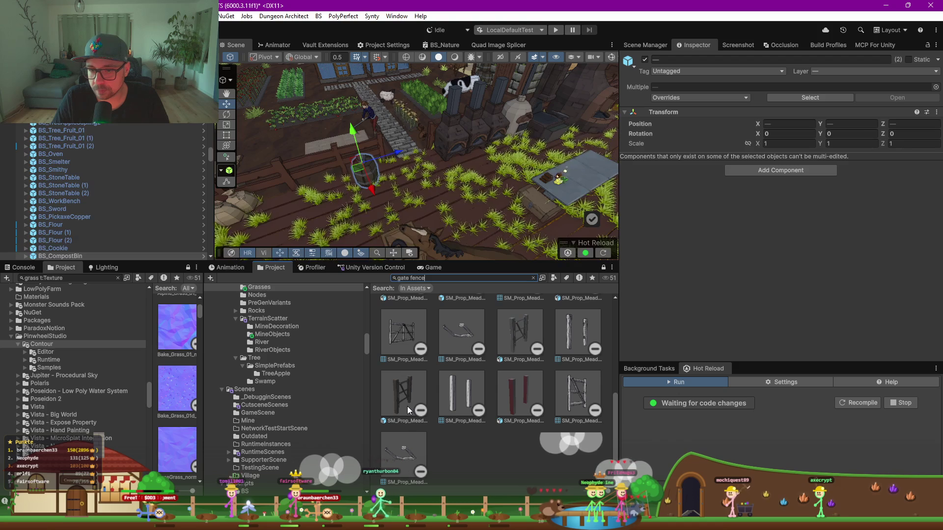
drag(407, 406, 406, 150)
key(f)
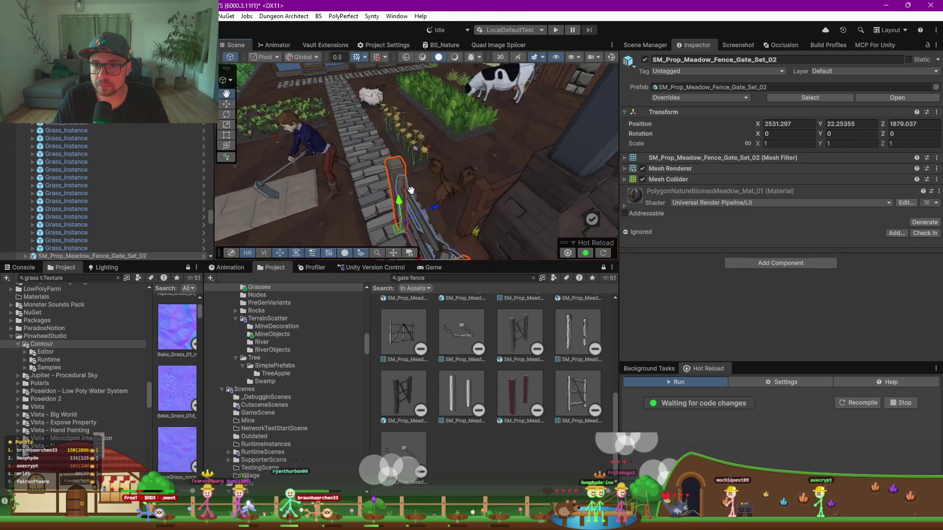
Set the gate's Y rotation to 90 and shift it along the ground
key(e)
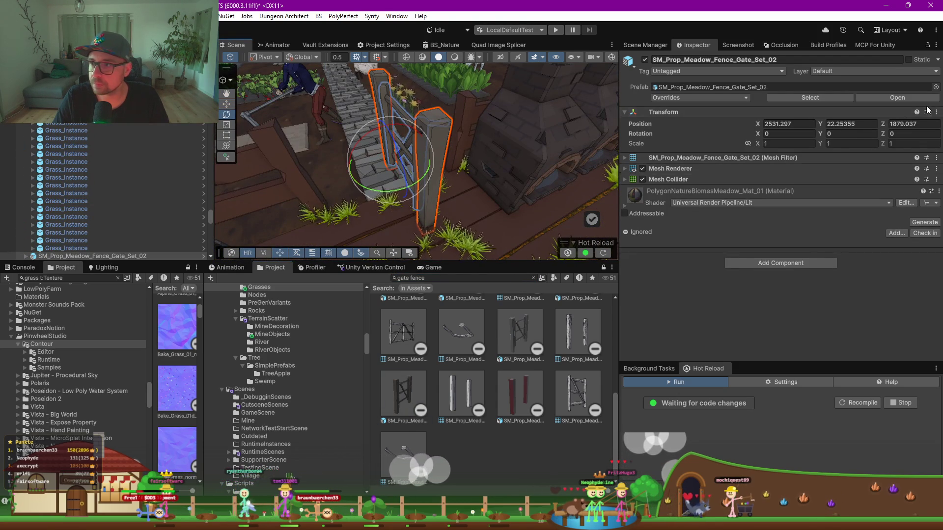
click(860, 134)
text(90)
key(Return)
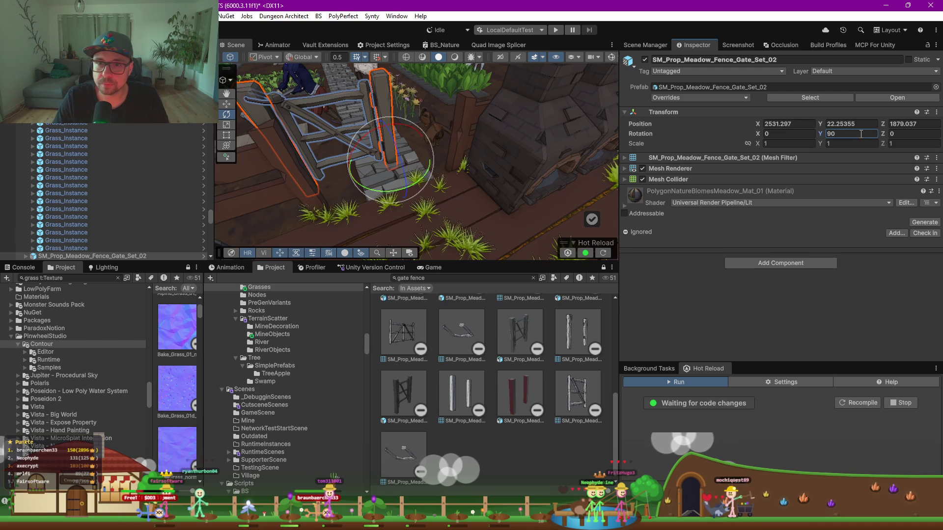
key(w)
drag(396, 174, 433, 176)
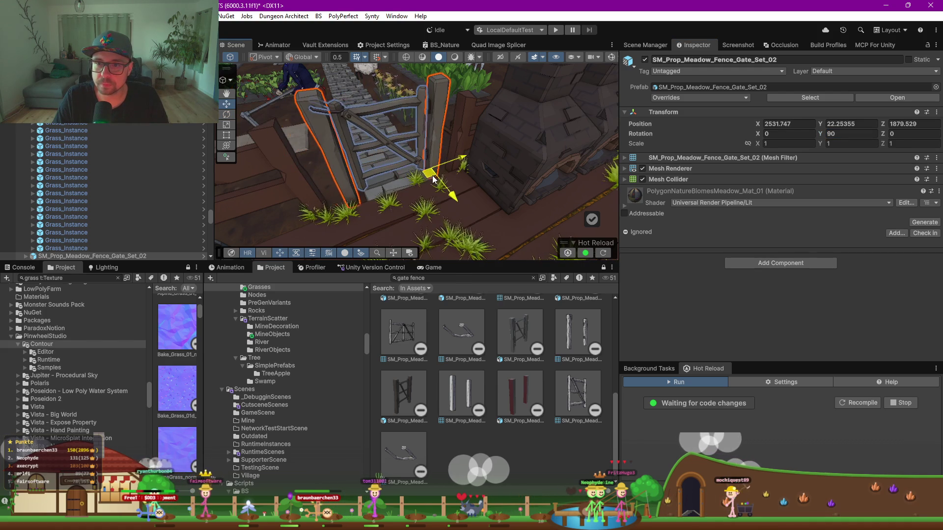
Stretch the gate across the path to X scale 1.324821 and nudge it into place
key(e)
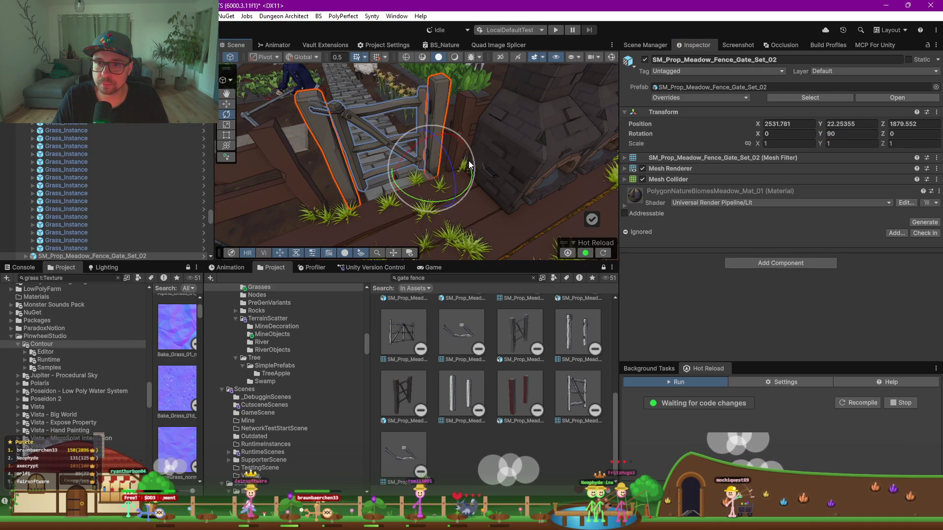
key(r)
drag(402, 179, 466, 164)
key(w)
key(e)
key(r)
drag(402, 178, 399, 185)
key(w)
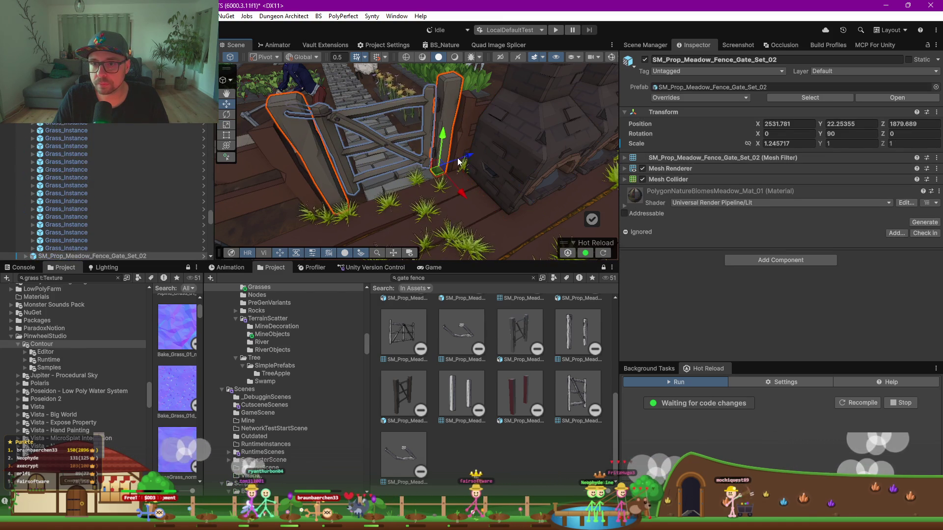
drag(471, 159, 421, 180)
key(e)
key(r)
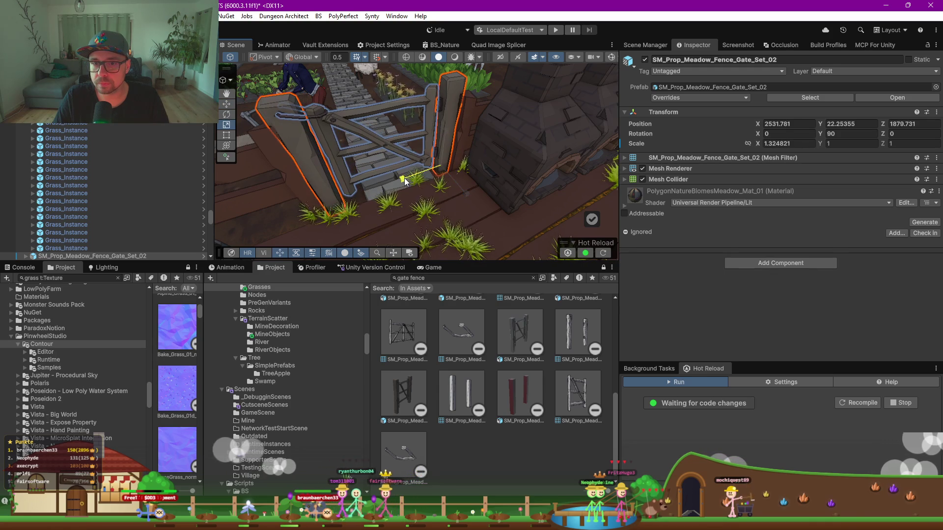
click(626, 206)
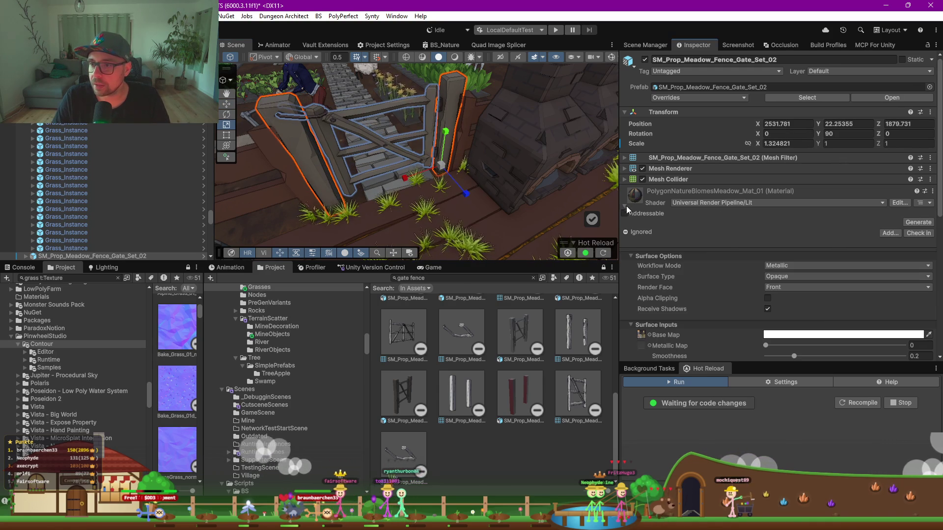
Set PolygonNatureBiomesMeadow_Mat_01's Base Map colour to BF9076 and show the Game view again
click(811, 336)
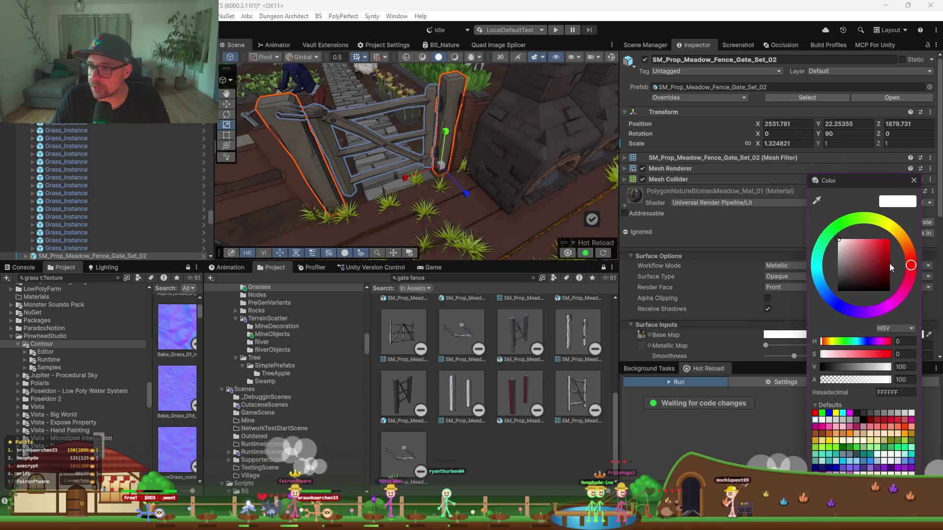
click(860, 249)
drag(861, 249, 859, 248)
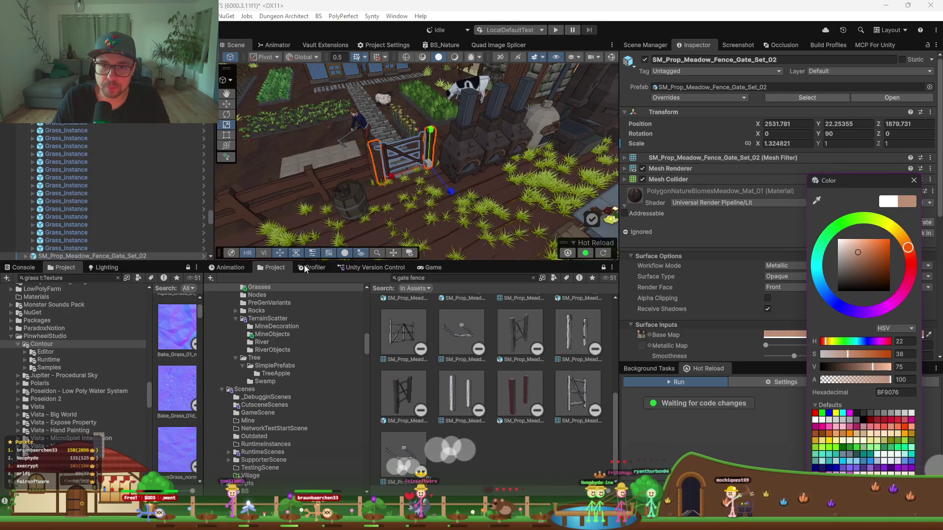
click(431, 267)
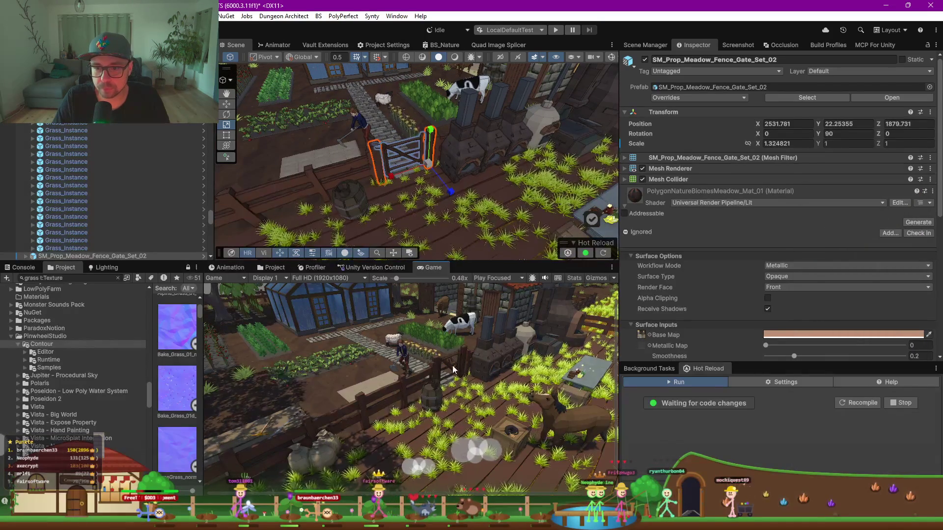
Nudge the fence gate sideways and scale it wider on X to about 1.57
scroll(434, 133, up, 3)
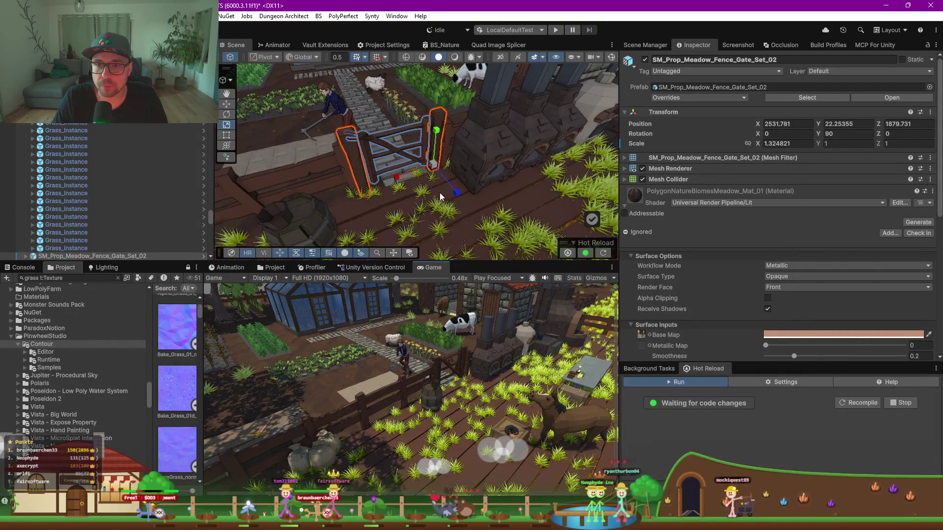
key(w)
drag(461, 193, 470, 191)
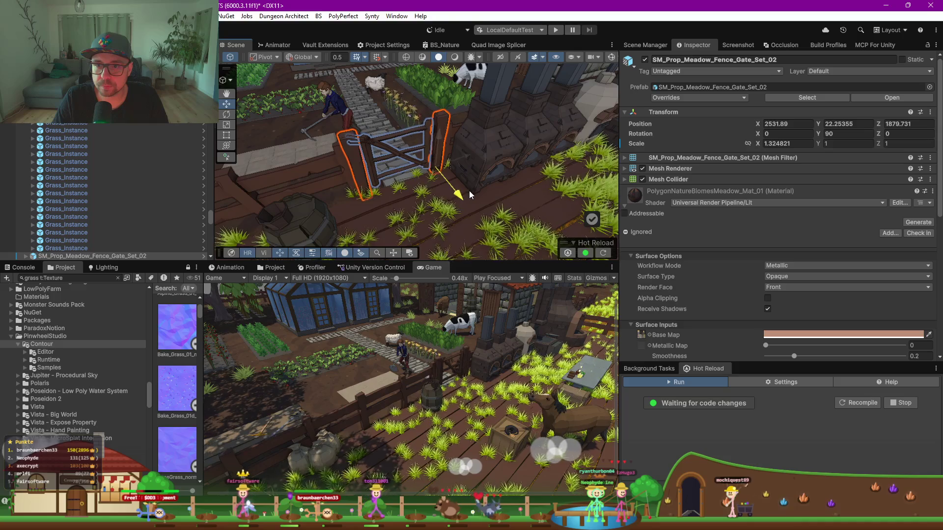
key(e)
key(r)
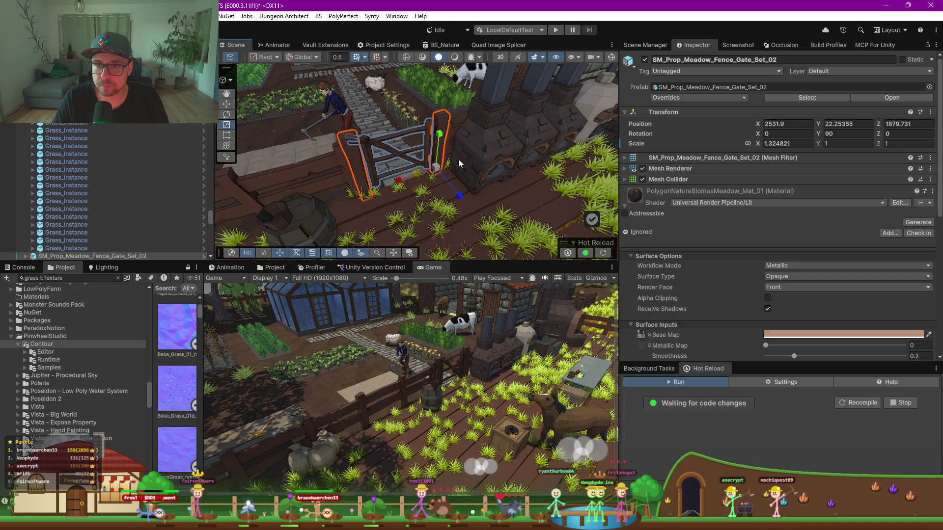
drag(398, 183, 460, 163)
key(w)
key(e)
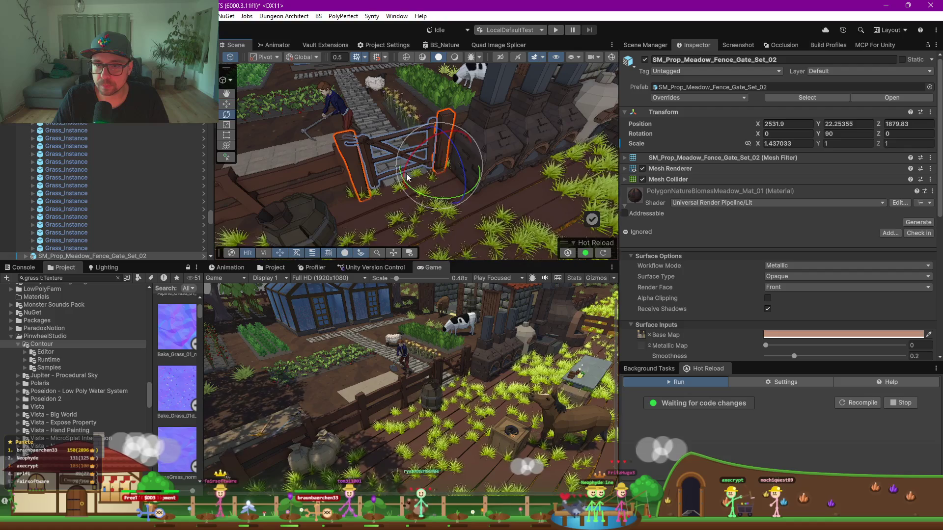
key(r)
drag(399, 179, 404, 182)
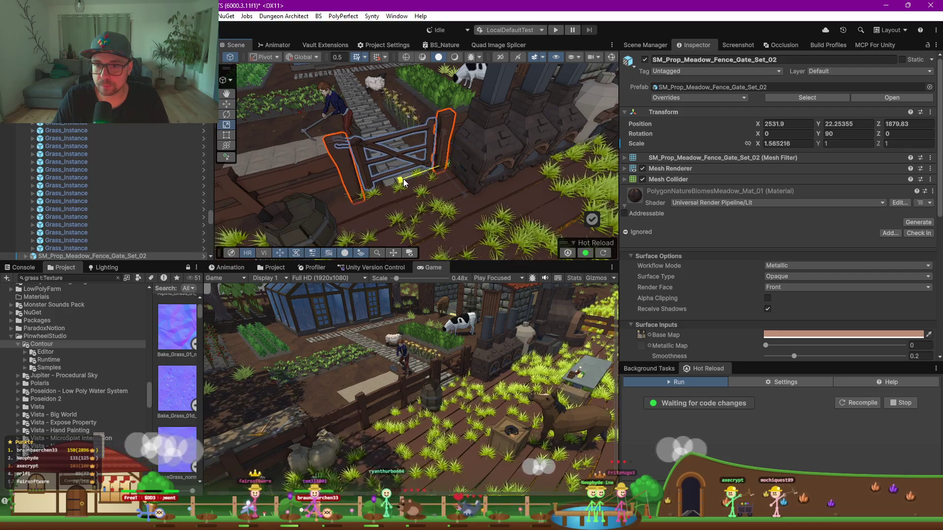
Rotate the Gate_02 door on Y to 83.205 so the gate swings open
click(385, 149)
click(417, 150)
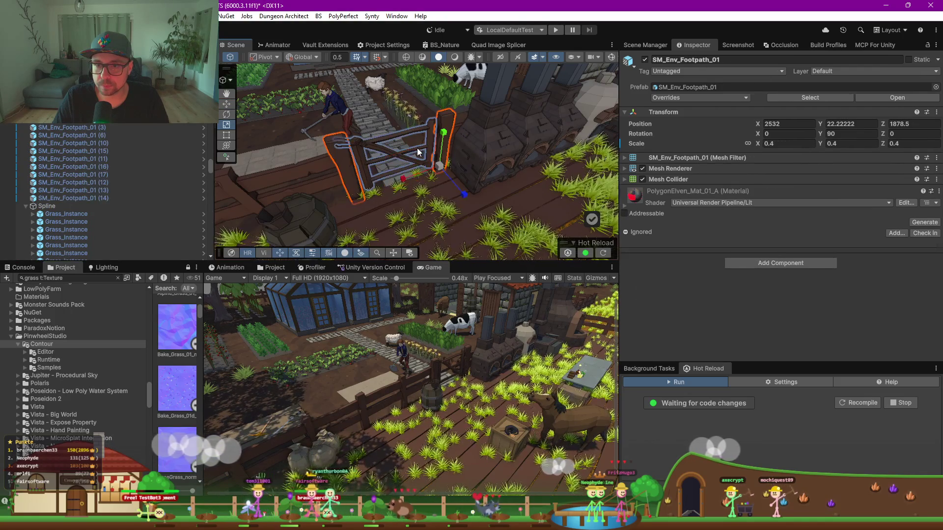
key(w)
key(e)
mouse_move(434, 169)
mouse_down()
mouse_move(422, 169)
mouse_move(529, 161)
mouse_move(487, 171)
mouse_move(314, 167)
mouse_move(330, 169)
mouse_up()
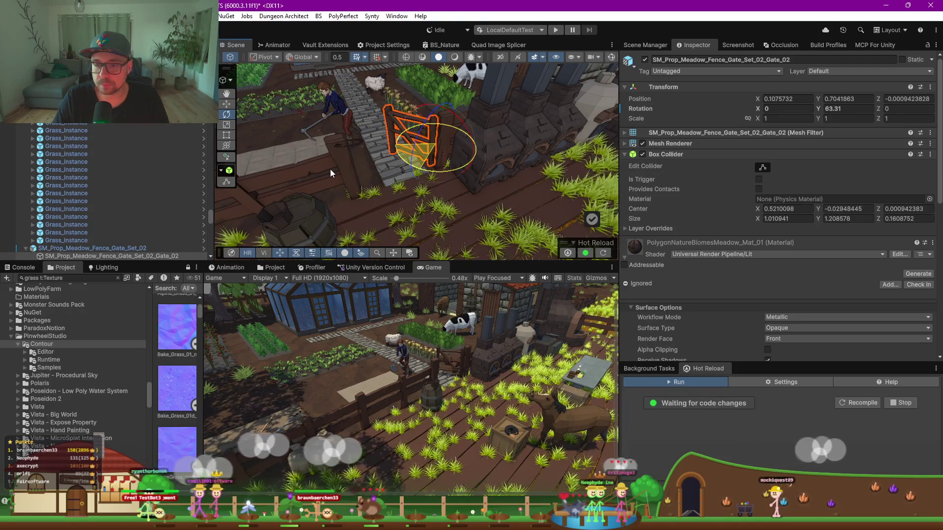
Select the chicken near the crop beds and frame the view on it
mouse_move(379, 190)
mouse_down()
mouse_move(554, 165)
mouse_move(448, 128)
mouse_up()
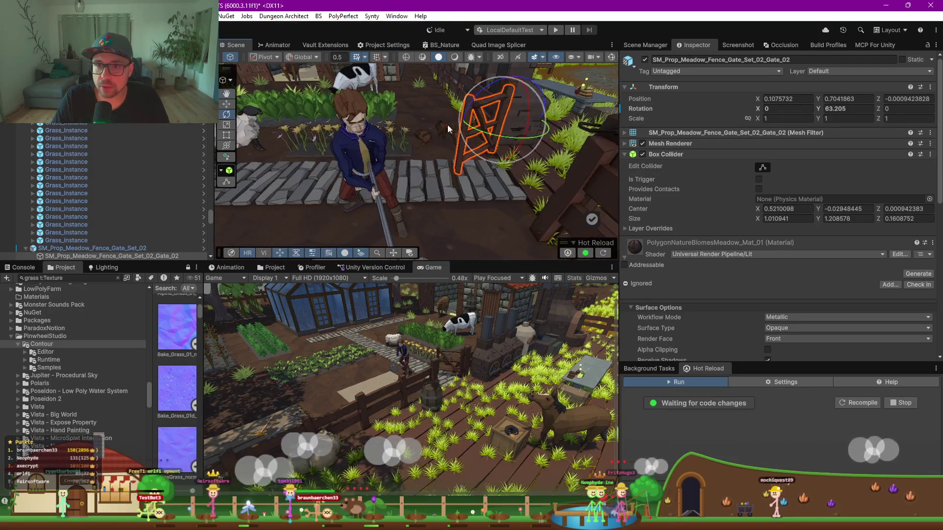
click(425, 142)
key(f)
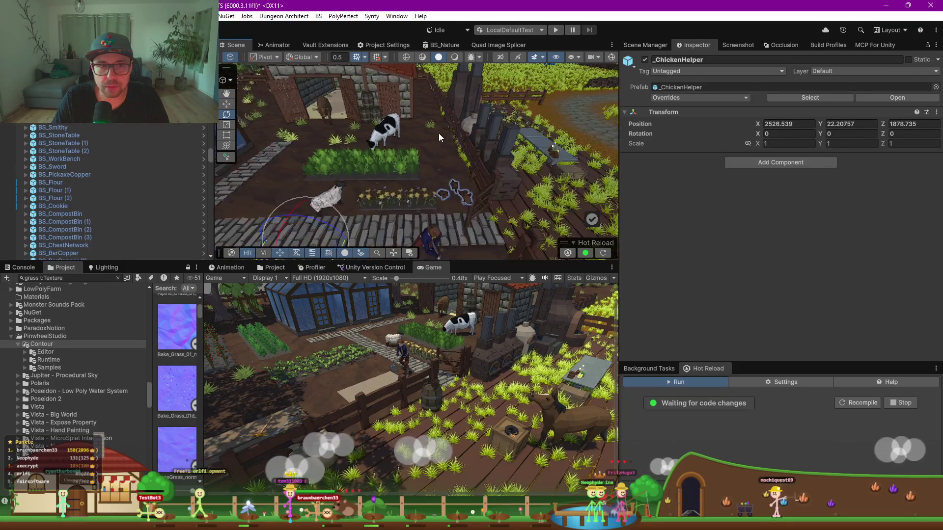
Set the Move tool to local orientation with handles at the object's centre
scroll(435, 176, down, 5)
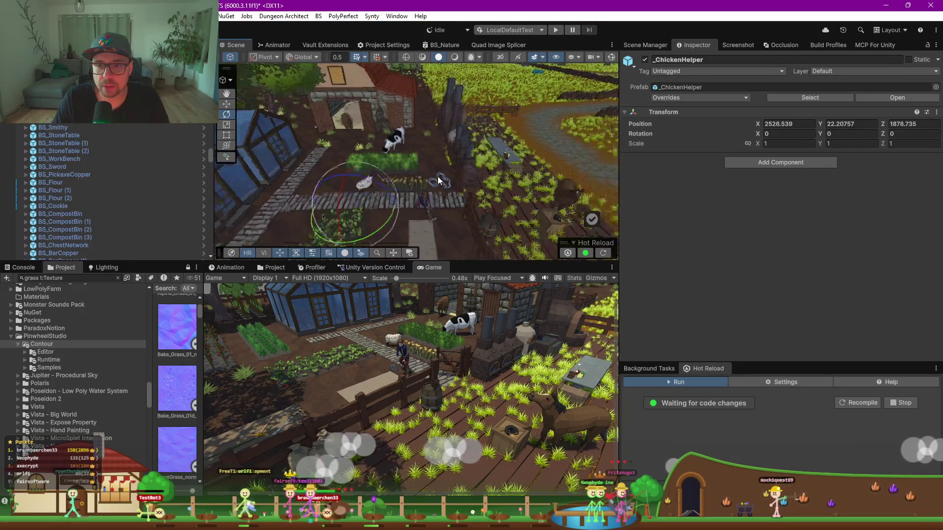
key(w)
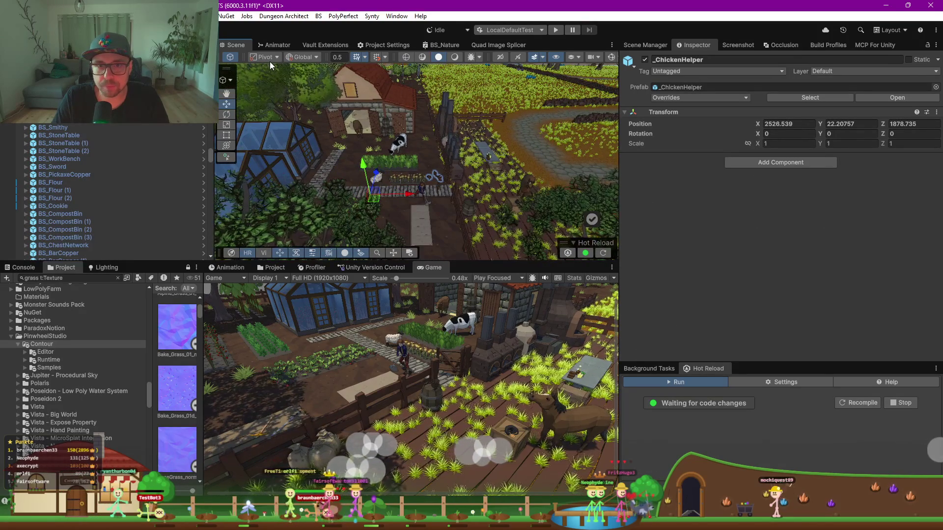
key(x)
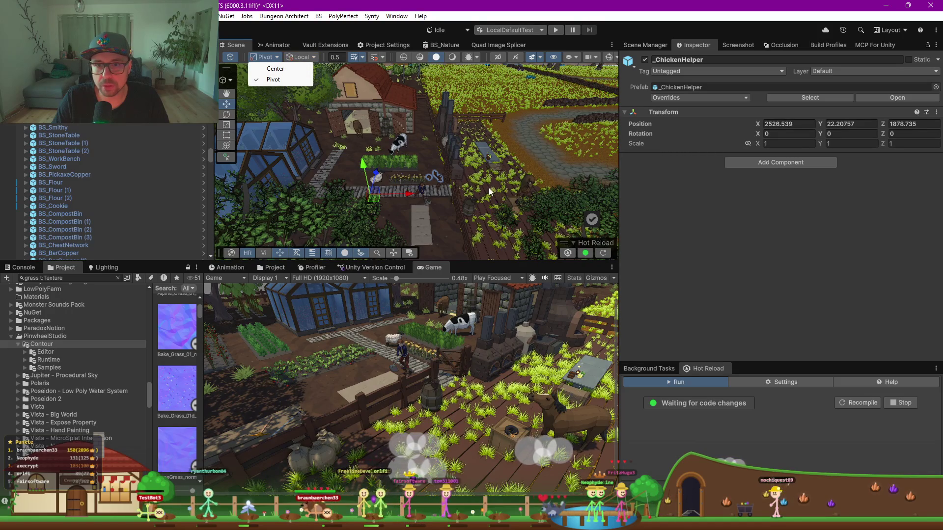
click(285, 70)
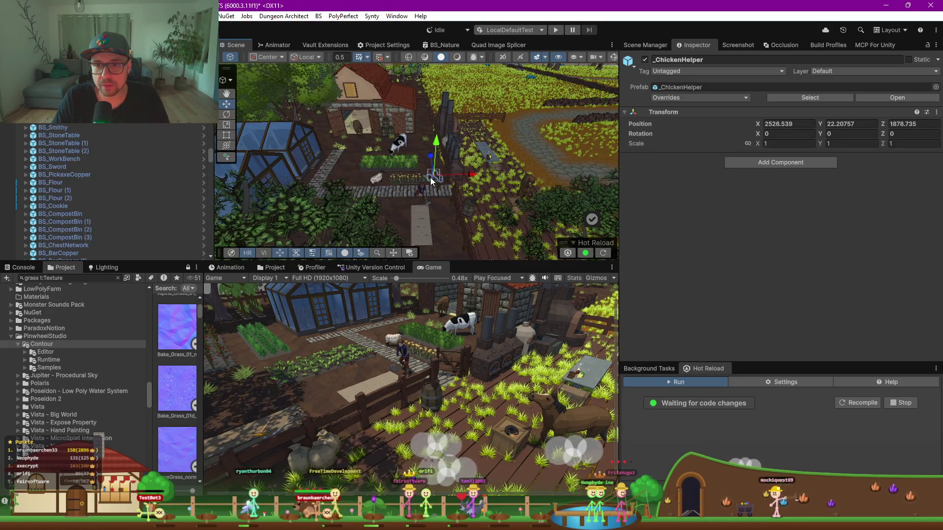
Raise the chicken group slightly to Y 22.125 and pick a hen to reposition
scroll(113, 192, up, 1)
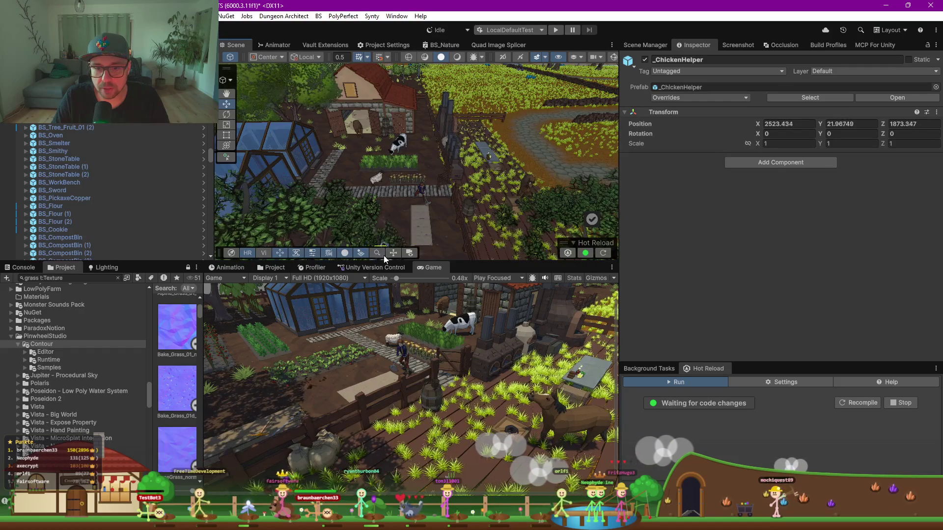
alt+drag(391, 258, 361, 243)
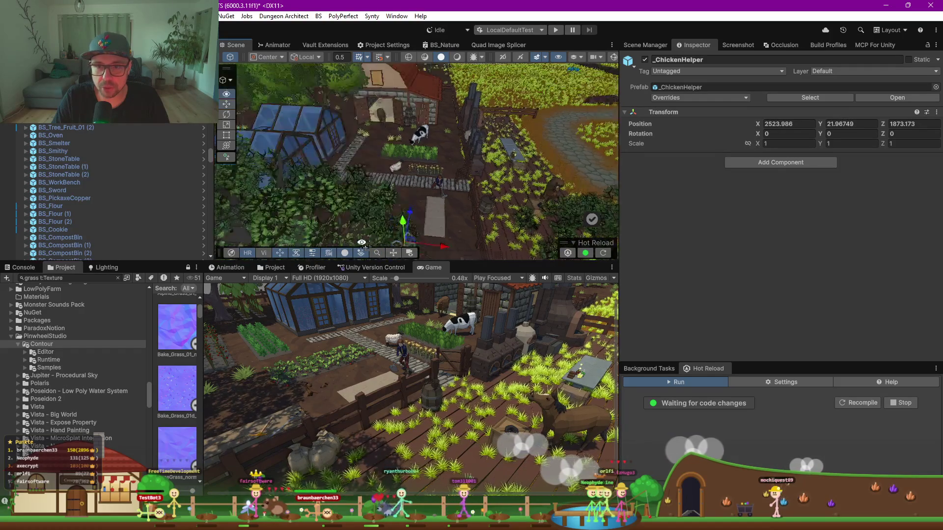
scroll(410, 226, up, 5)
scroll(439, 224, up, 3)
scroll(327, 157, up, 6)
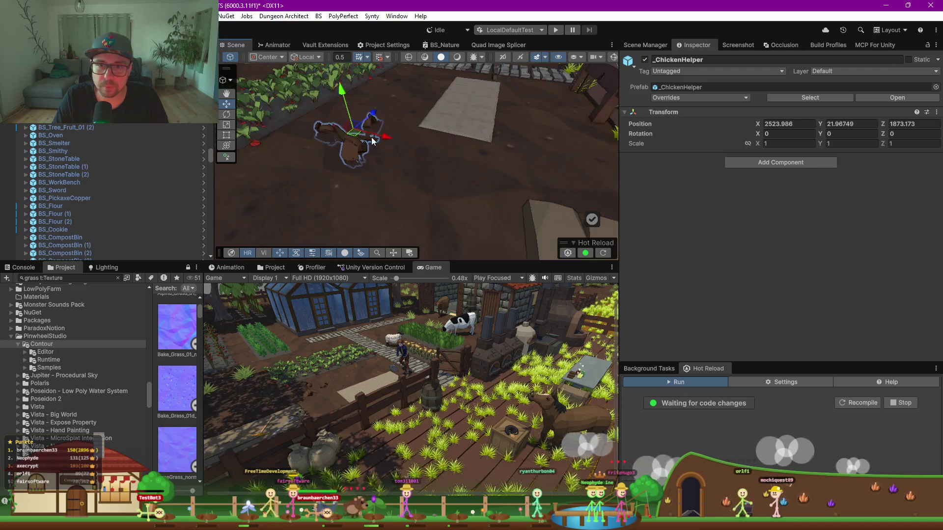
drag(367, 115, 367, 101)
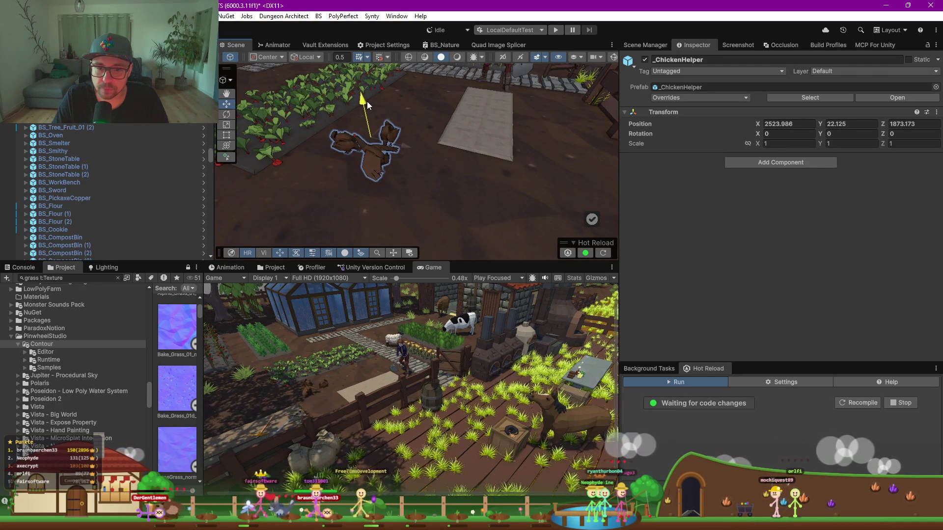
scroll(402, 146, down, 3)
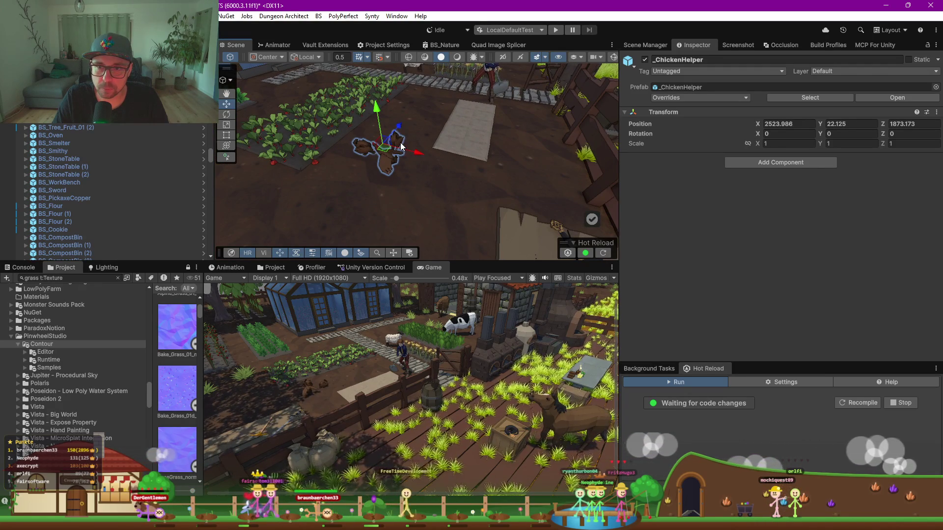
mouse_move(508, 141)
mouse_down()
mouse_move(452, 167)
mouse_move(465, 181)
mouse_move(368, 187)
mouse_move(457, 180)
mouse_move(461, 253)
mouse_up()
click(429, 182)
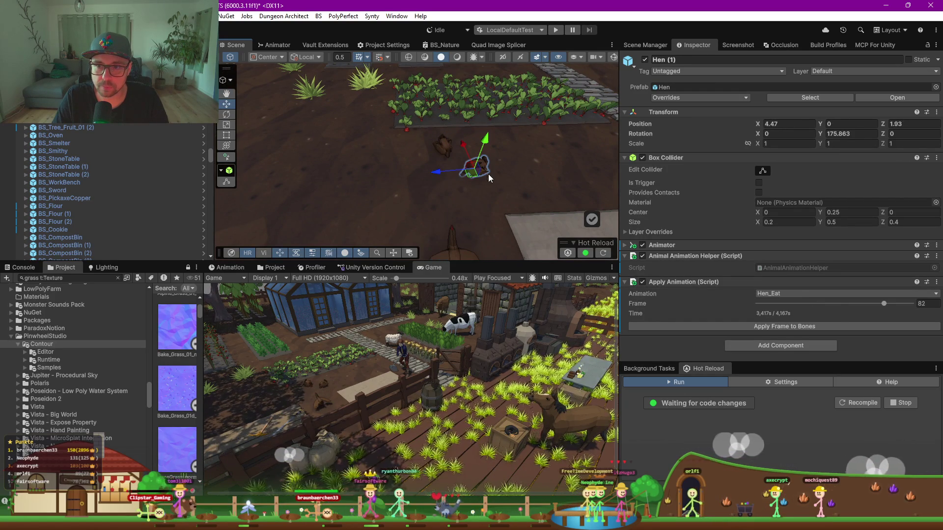
Shift Hen (1) and the other hen across the ground beside the crop bed
drag(474, 176, 508, 164)
click(452, 161)
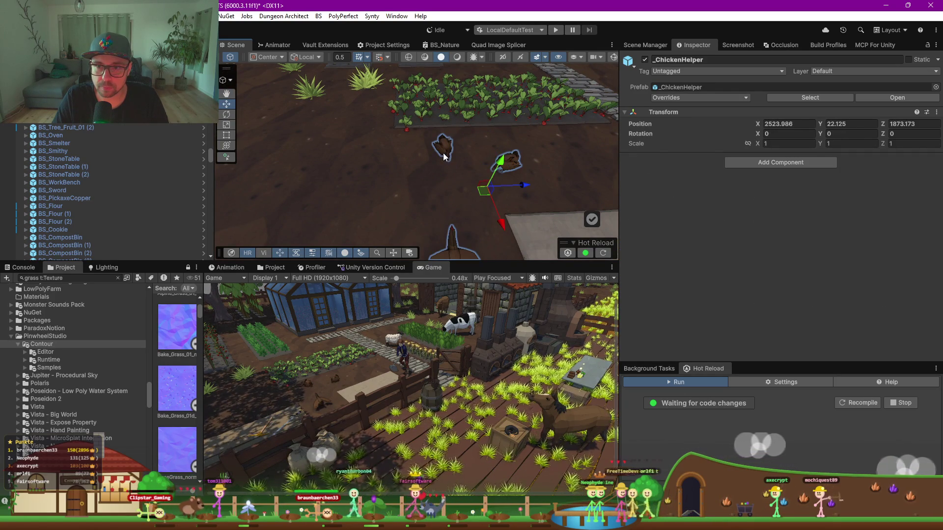
click(444, 156)
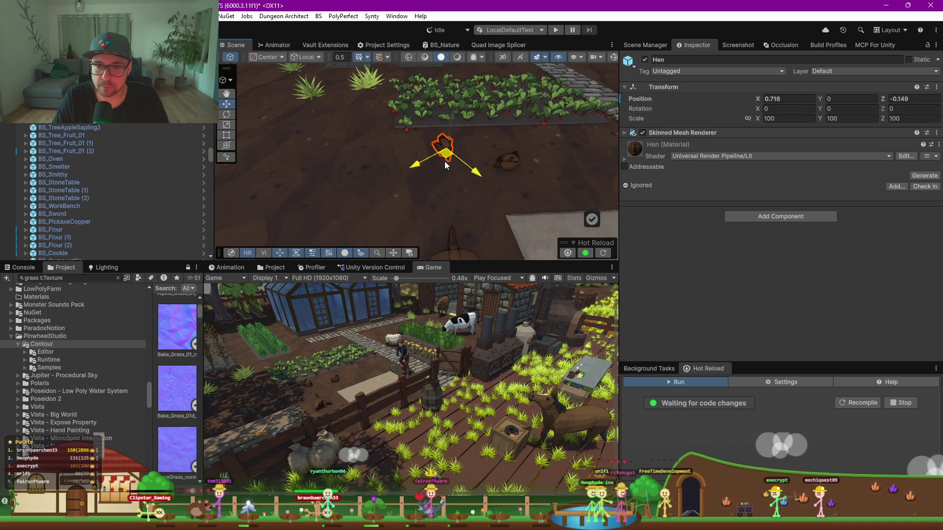
mouse_move(439, 187)
mouse_down()
mouse_move(395, 158)
mouse_move(440, 144)
mouse_move(436, 158)
mouse_move(400, 158)
mouse_up()
Select the hen's mesh and switch the bottom panel to the Project browser
click(438, 132)
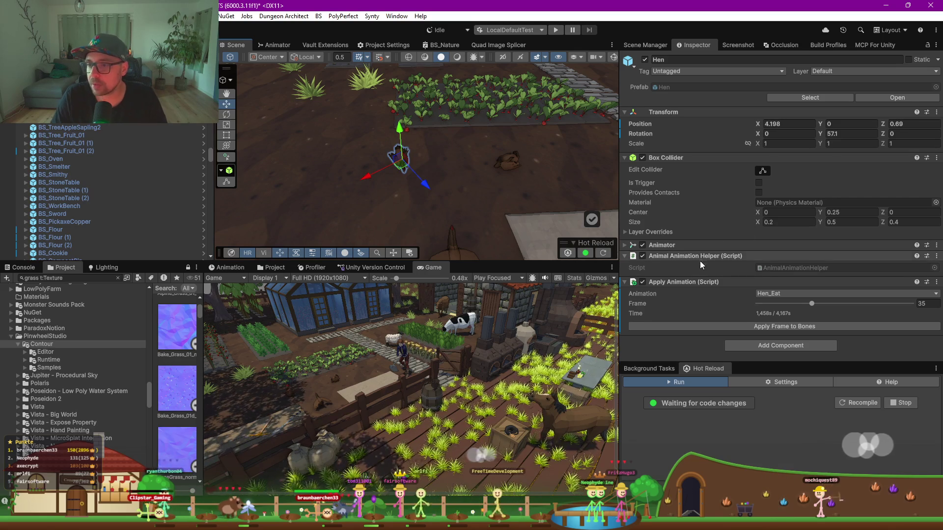
click(400, 157)
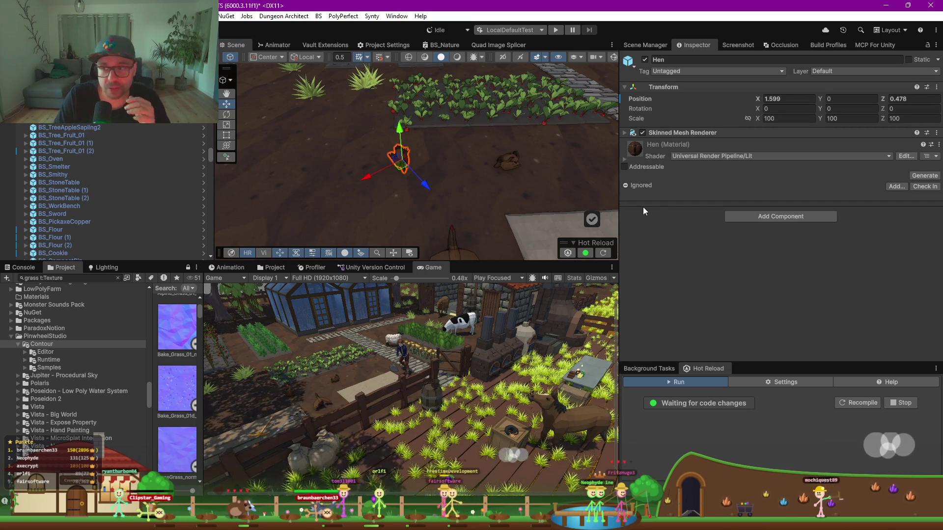
click(939, 144)
click(865, 192)
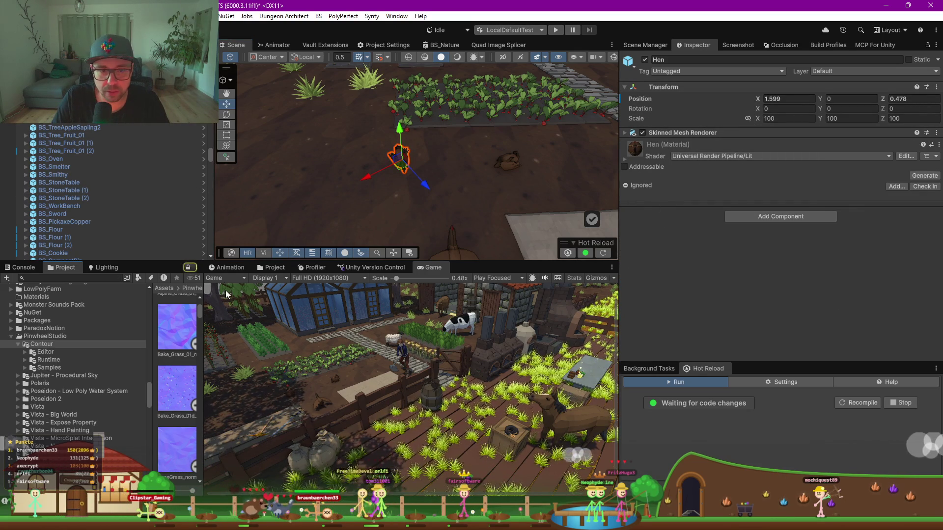
click(267, 267)
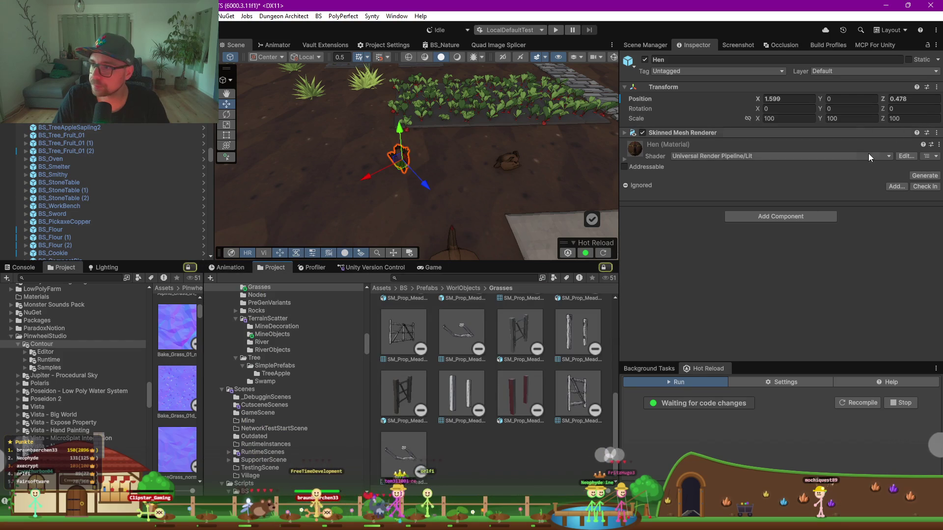
Reveal the Hen material in the Low Poly Animated Animals Materials/Animals folder
click(937, 133)
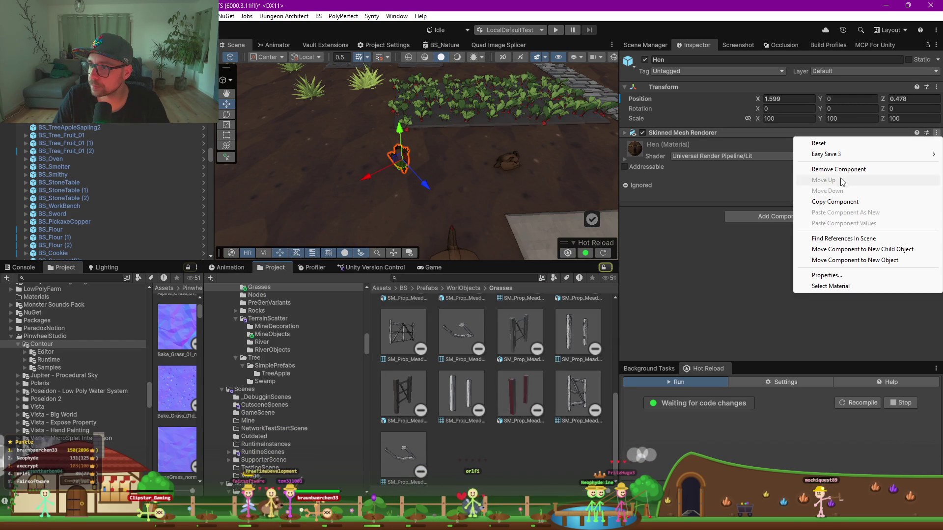
click(717, 220)
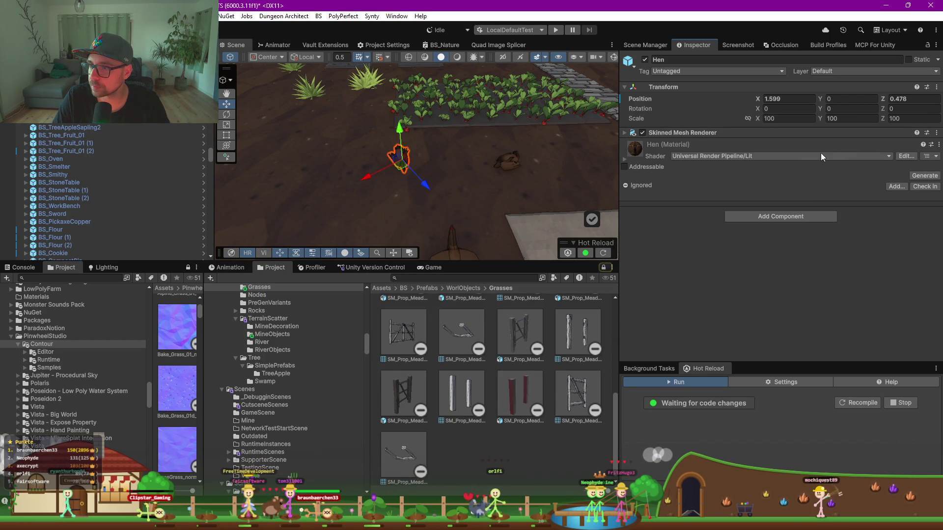
click(939, 146)
click(867, 192)
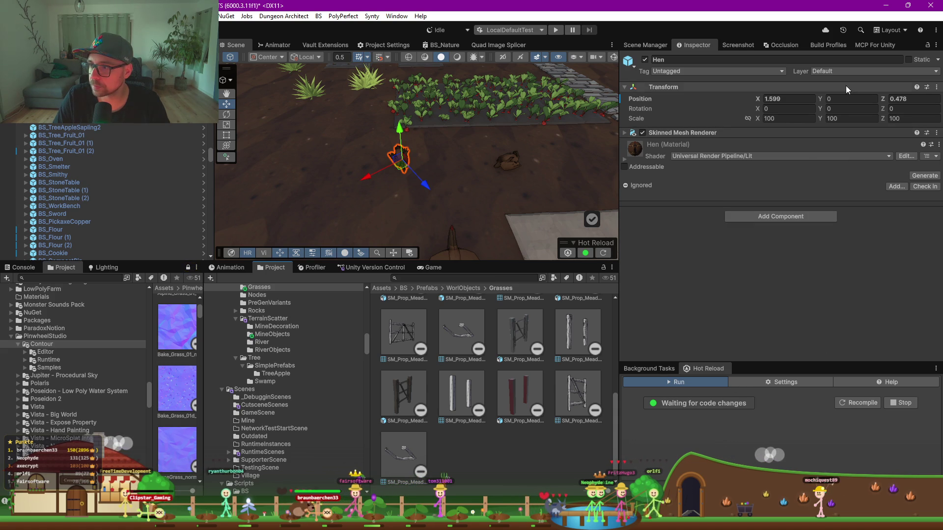
right_click(922, 148)
click(858, 191)
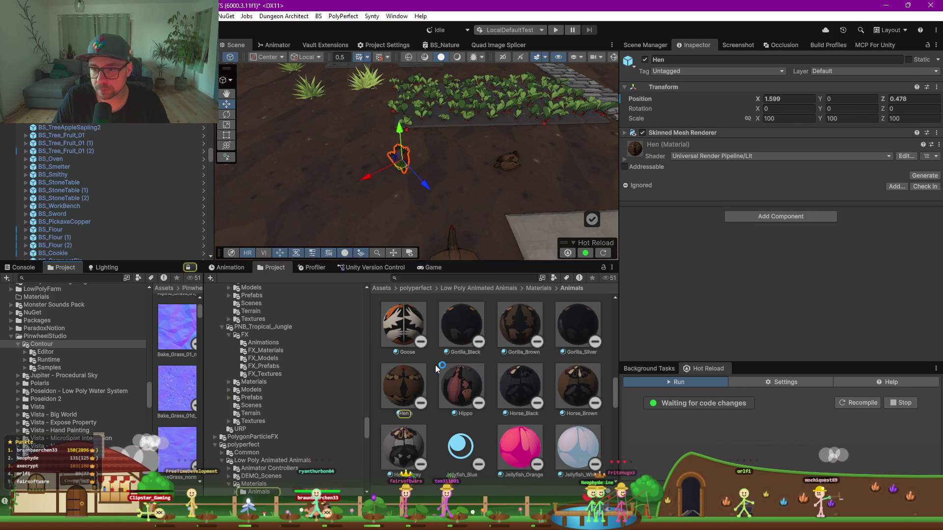
Put the Goose material on the hen, then restore Hen and expand its settings
drag(397, 328, 398, 156)
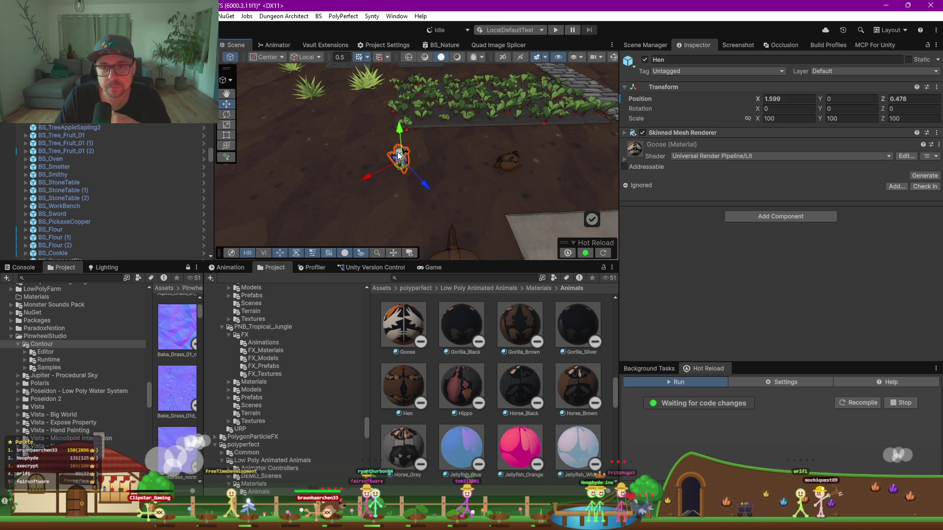
scroll(399, 159, up, 5)
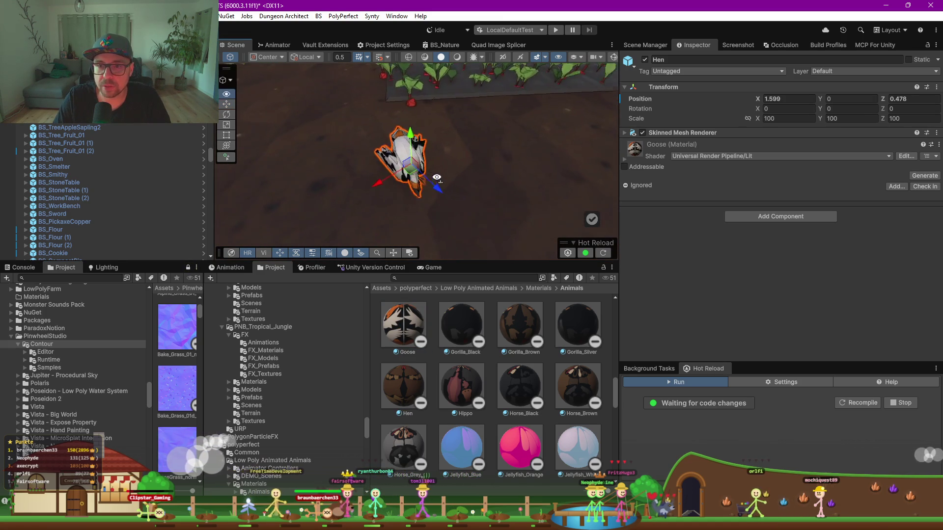
scroll(506, 160, up, 2)
drag(507, 161, 514, 142)
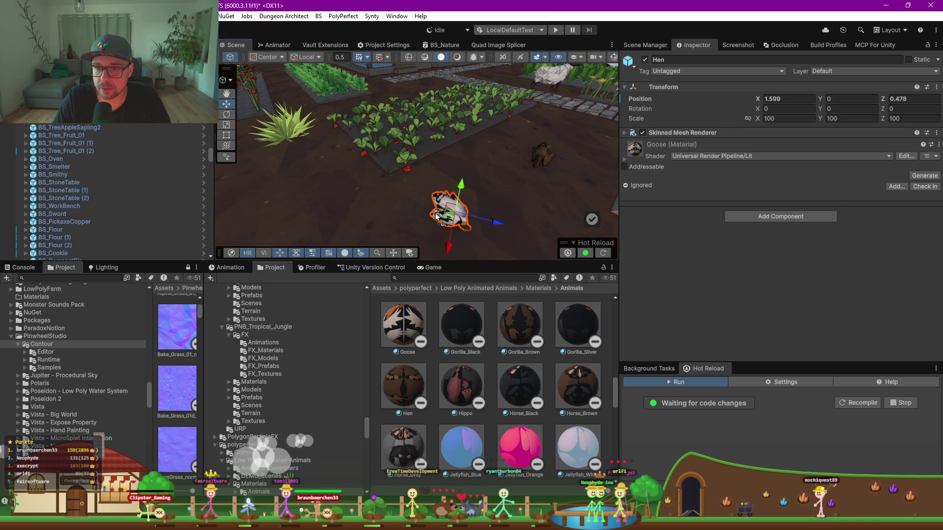
drag(436, 216, 447, 205)
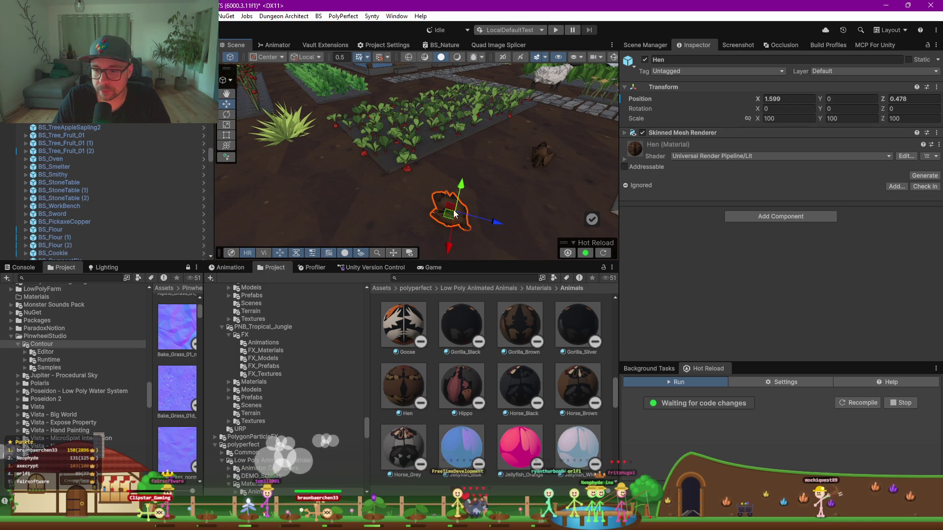
click(625, 160)
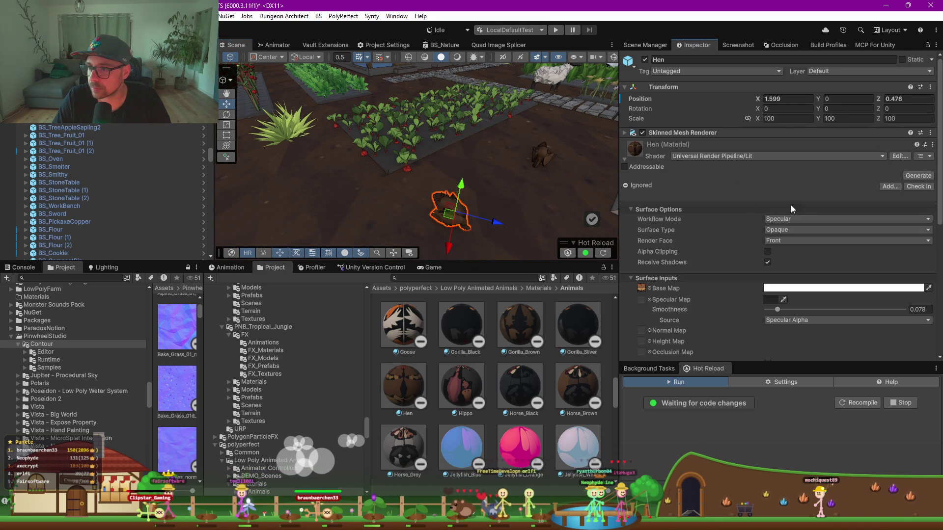
Try near-white and then mid-grey for the Hen material's Specular Map colour
scroll(694, 293, down, 3)
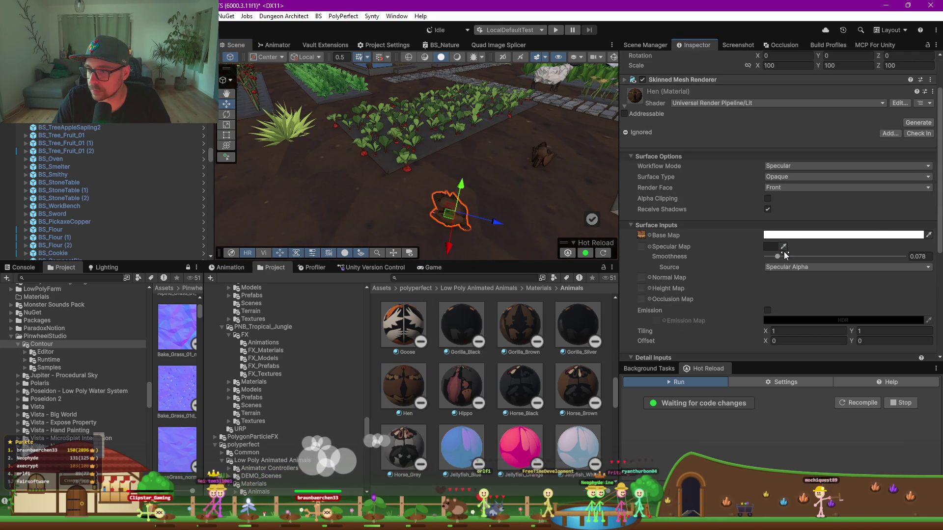
click(770, 248)
drag(805, 255, 803, 212)
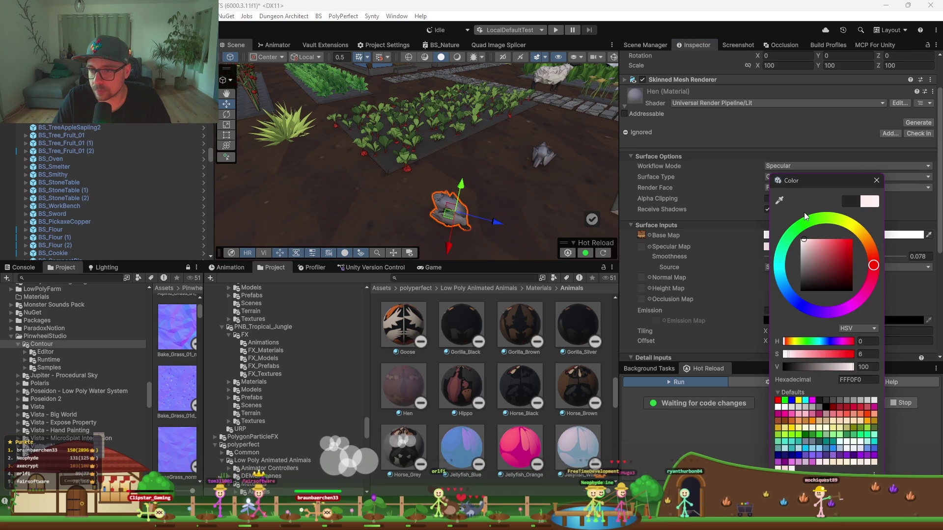
mouse_move(803, 253)
mouse_down()
mouse_move(795, 284)
mouse_move(797, 255)
mouse_move(806, 285)
mouse_move(787, 308)
mouse_move(791, 222)
mouse_move(766, 231)
mouse_up()
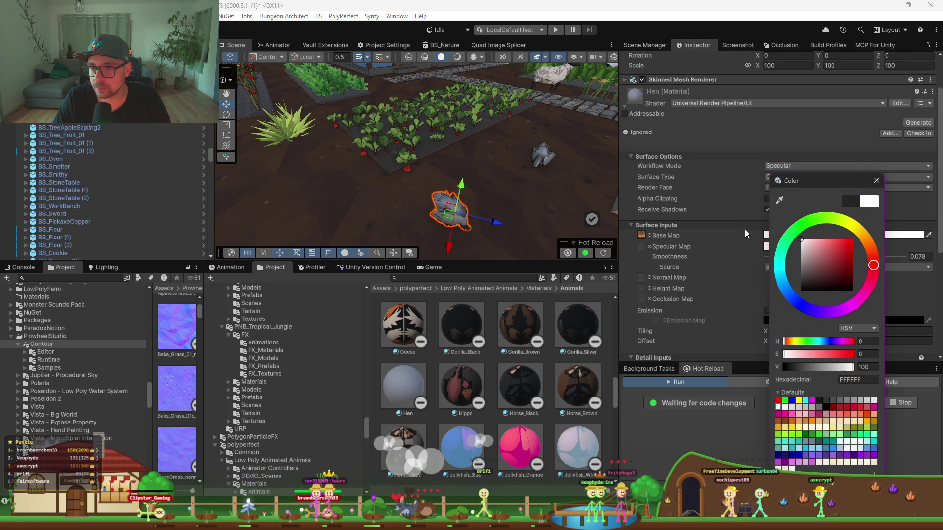
click(743, 230)
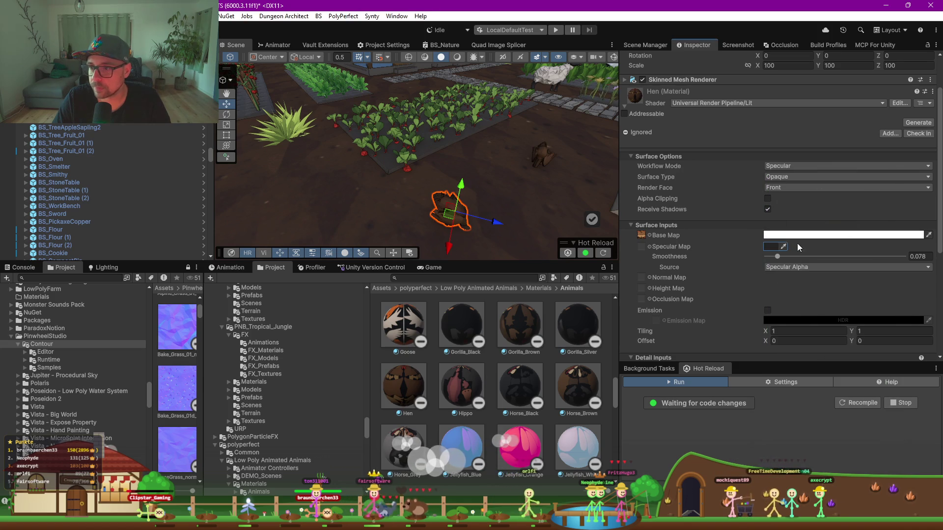
Try a pure red specular colour, then a grey one that is cancelled back to green
click(768, 247)
mouse_move(830, 275)
mouse_down()
mouse_move(855, 250)
mouse_move(800, 238)
mouse_move(845, 232)
mouse_move(776, 254)
mouse_up()
mouse_move(432, 196)
mouse_down()
mouse_move(442, 200)
mouse_move(394, 180)
mouse_up()
key(f)
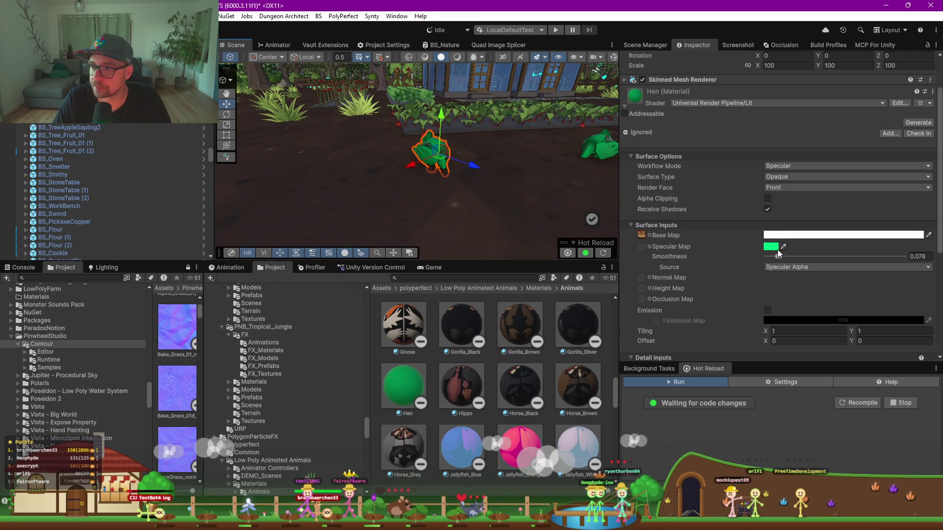
click(771, 246)
drag(810, 279, 797, 279)
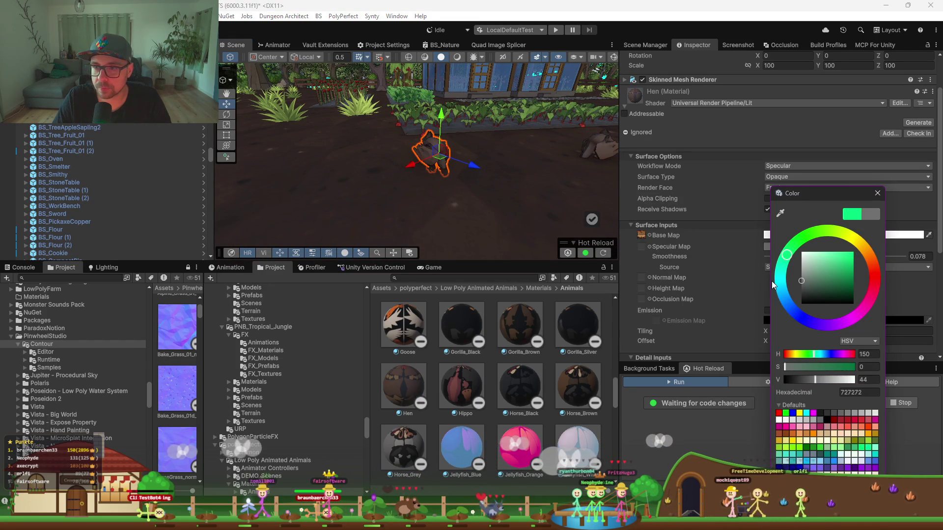
key(Escape)
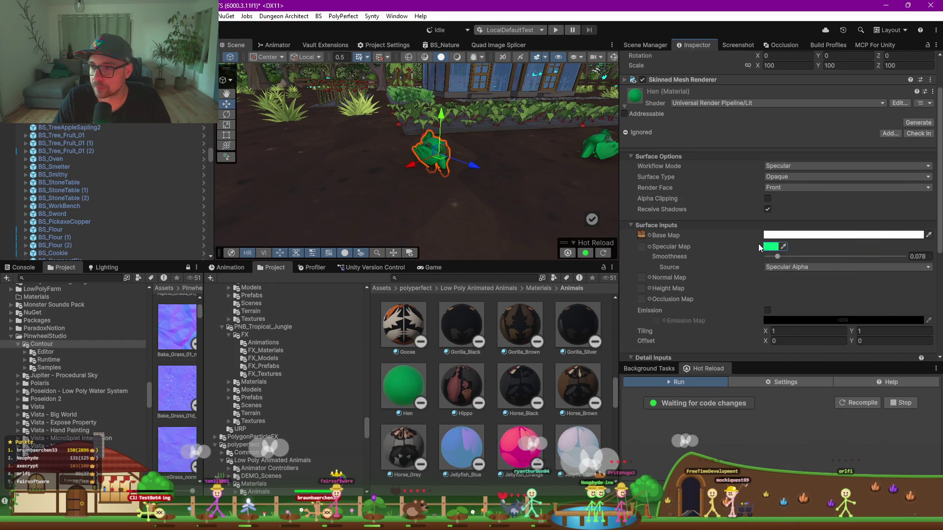
Set the specular colour to black (000000) and deselect the hen
click(771, 247)
click(807, 304)
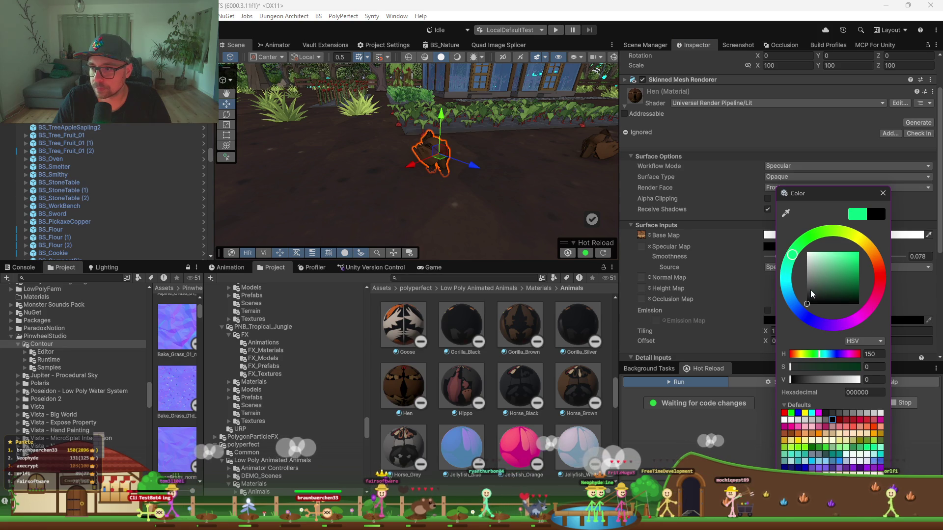
click(445, 205)
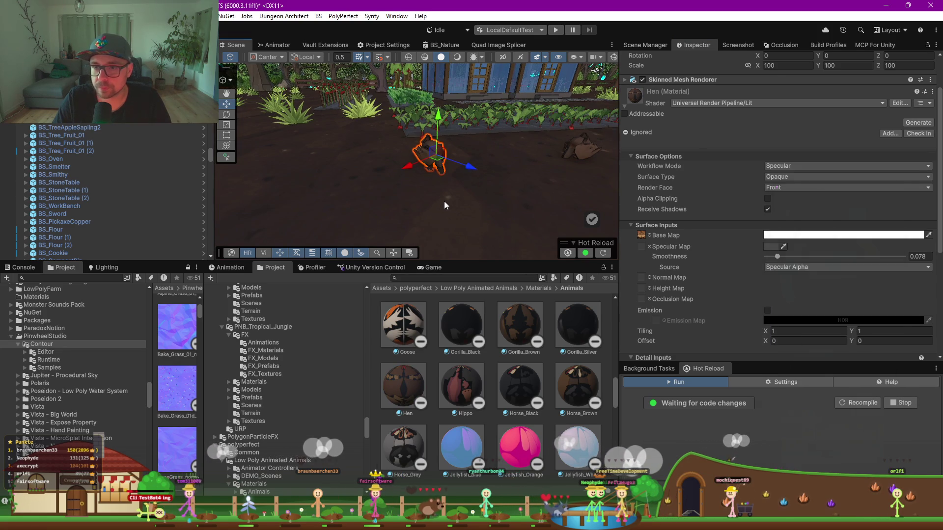
click(445, 205)
mouse_move(445, 205)
mouse_down()
mouse_move(432, 197)
mouse_move(464, 206)
mouse_move(396, 235)
mouse_up()
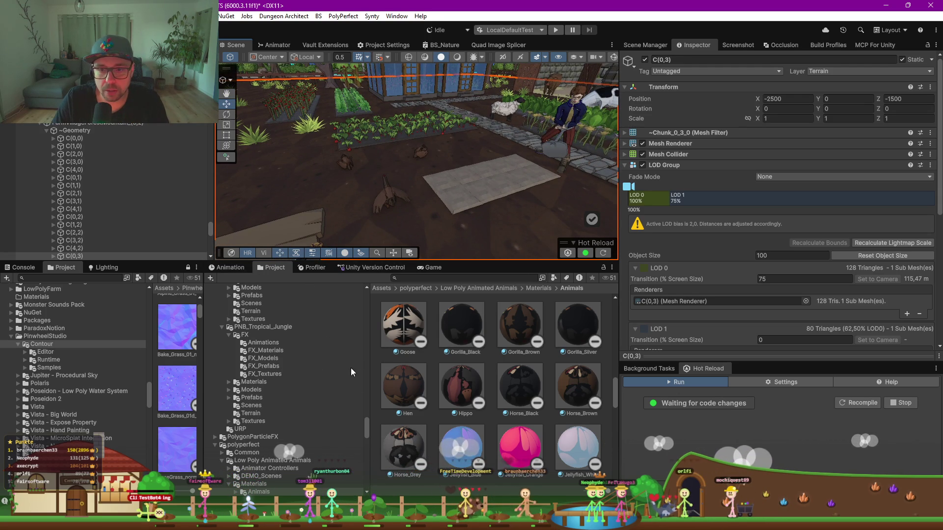
Drag the Chick prefab from Prefabs > Animals onto the soil near the hens
click(492, 288)
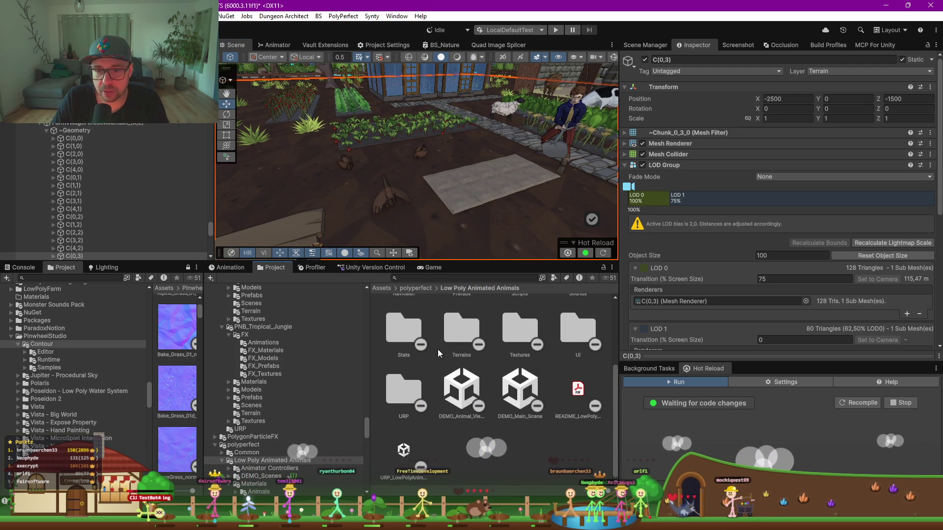
scroll(470, 340, up, 2)
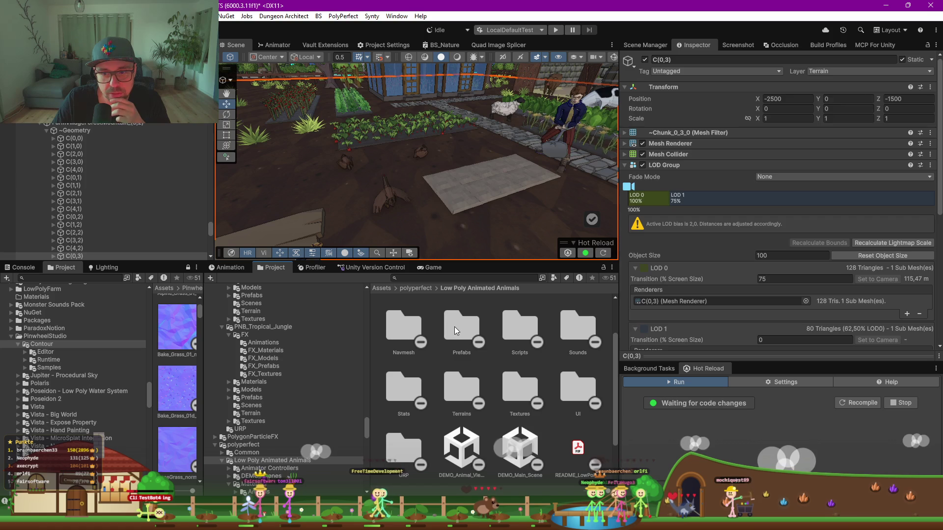
click(455, 326)
double_click(455, 326)
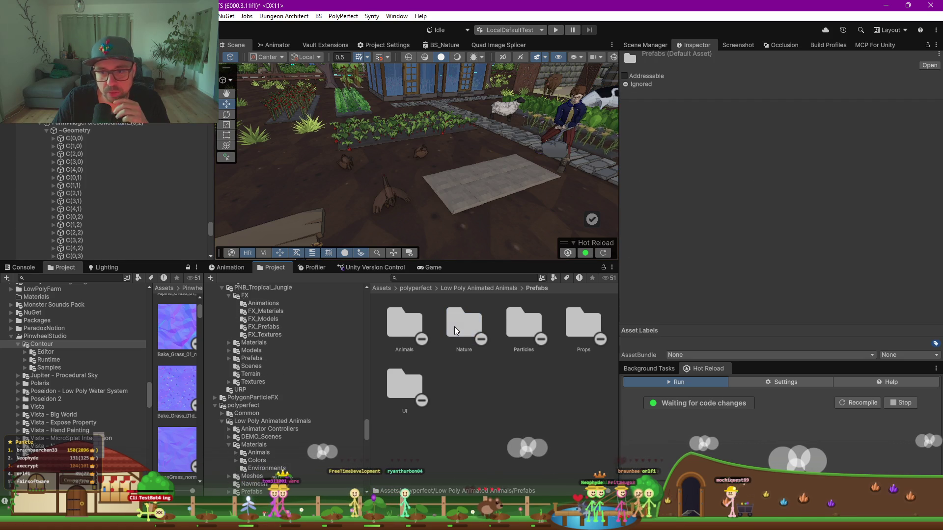
double_click(420, 326)
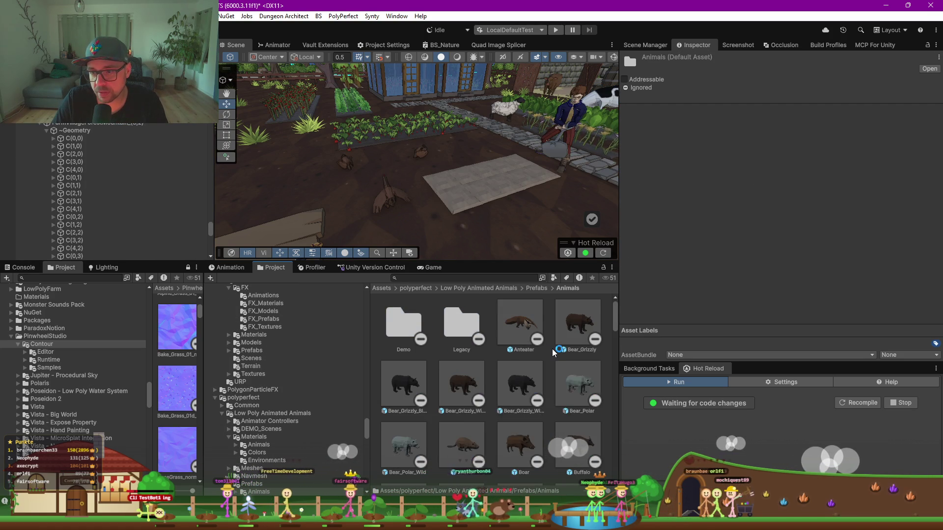
scroll(552, 351, down, 1)
scroll(553, 349, down, 3)
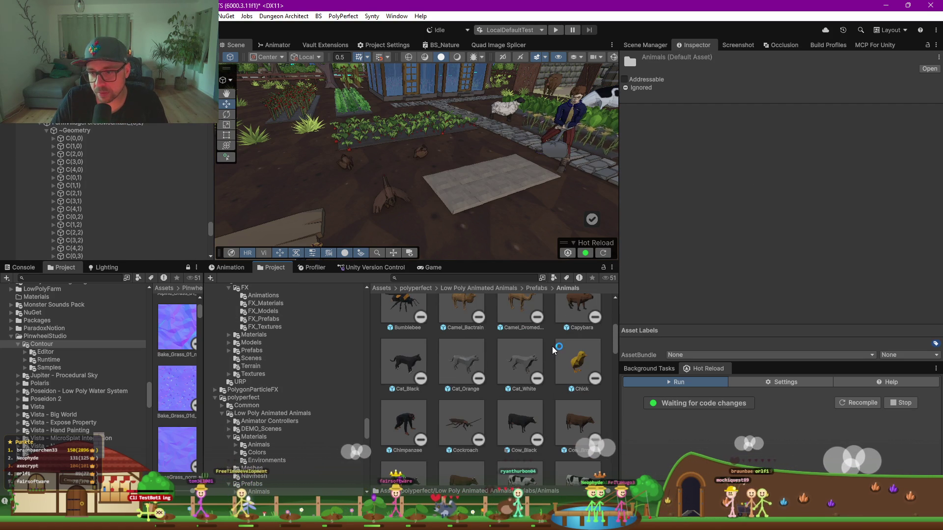
drag(574, 371, 365, 224)
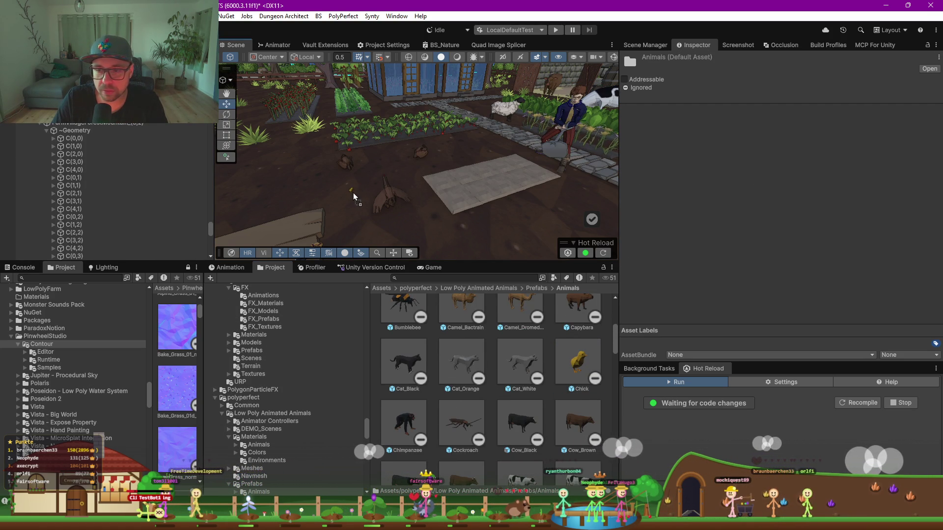
drag(356, 191, 357, 192)
Frame the new chick and double its scale to 2
key(f)
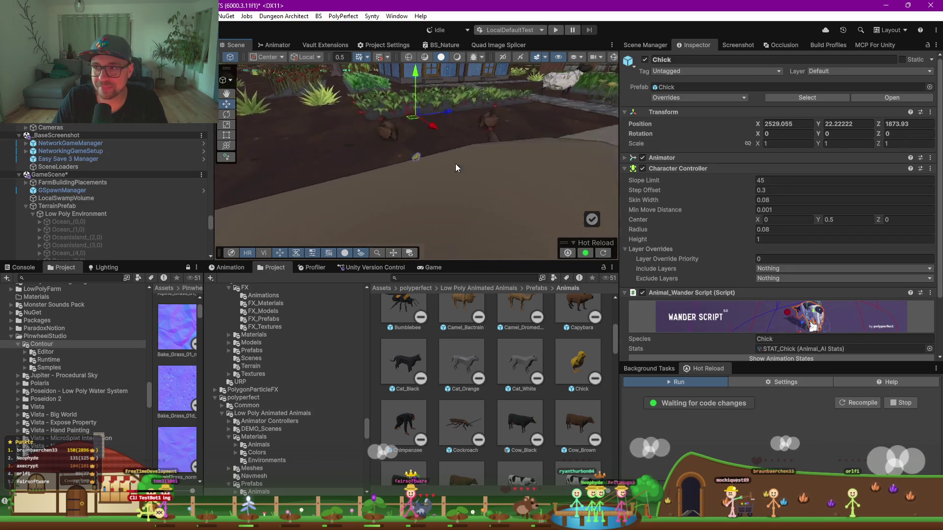
drag(469, 146, 447, 169)
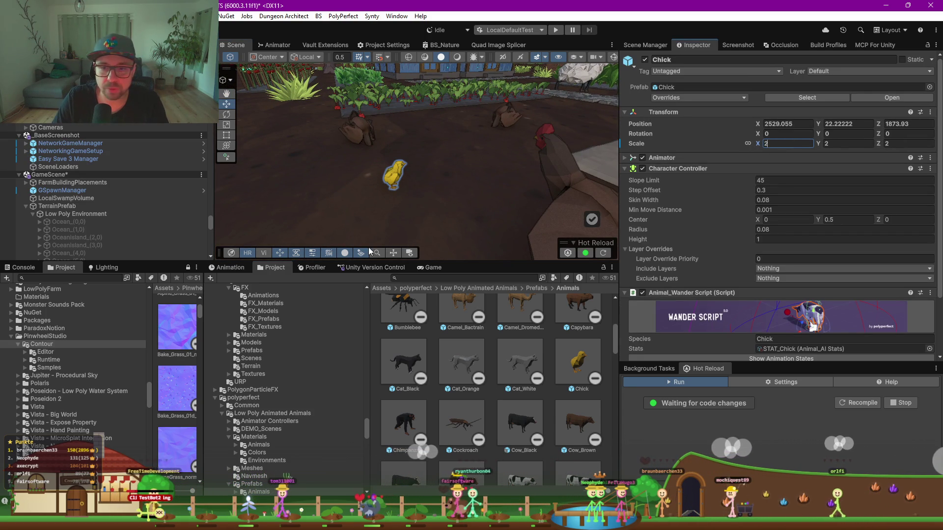
click(433, 267)
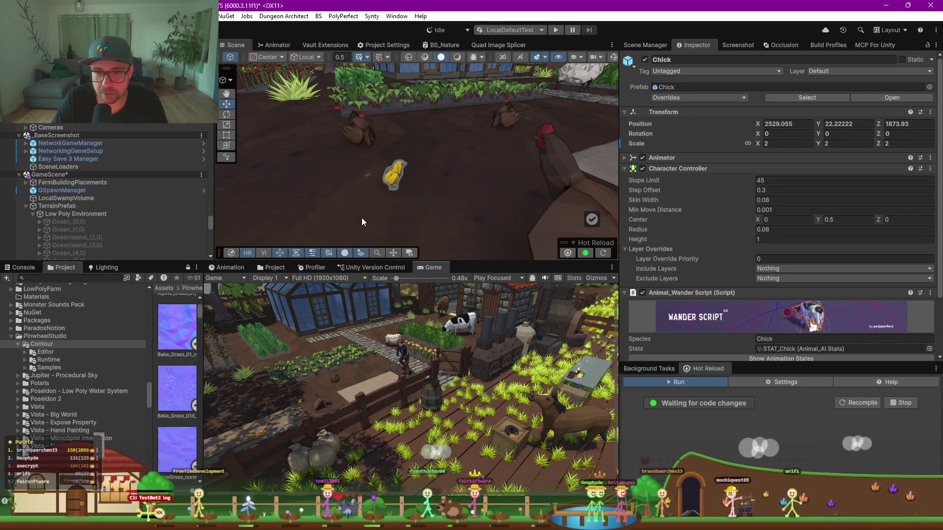
click(399, 181)
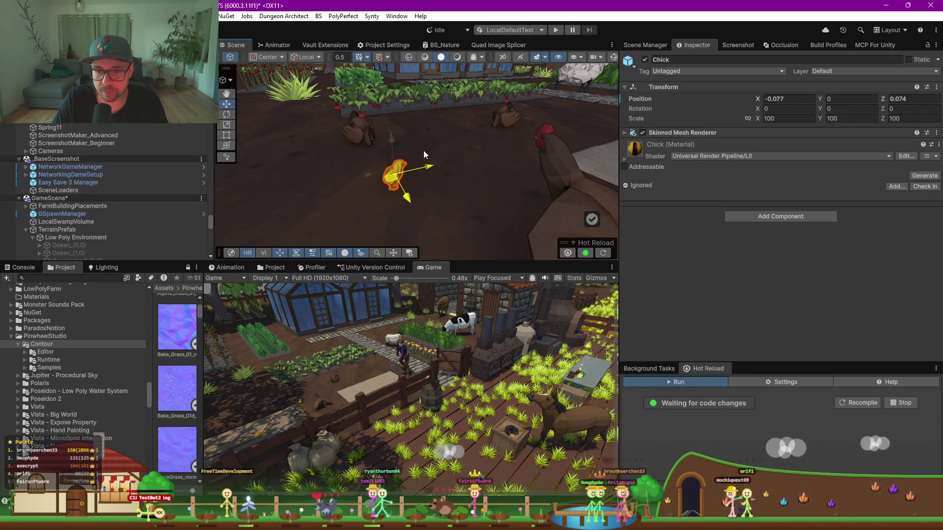
scroll(104, 192, up, 2)
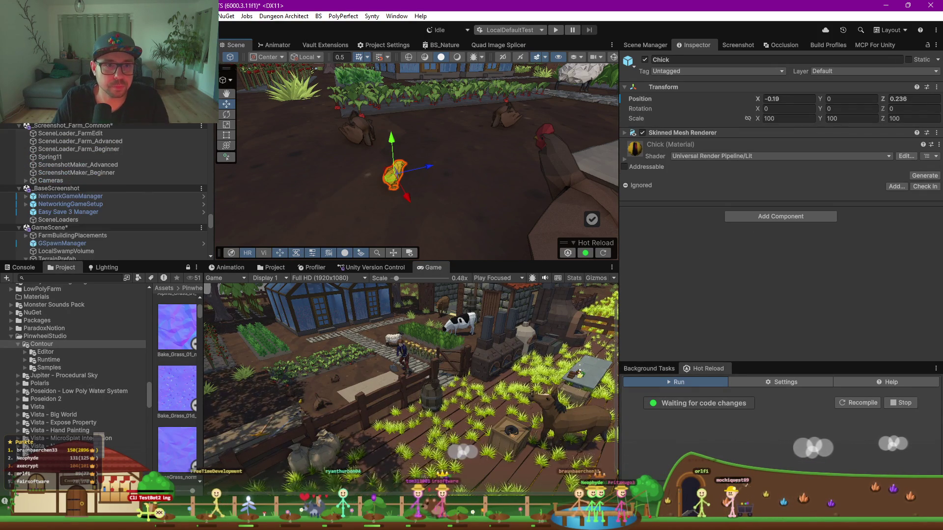
click(393, 184)
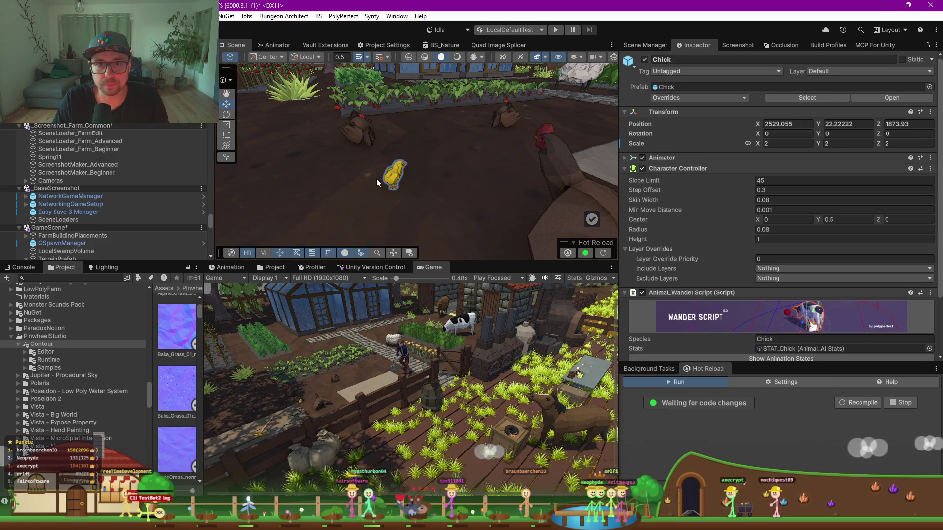
scroll(393, 164, down, 6)
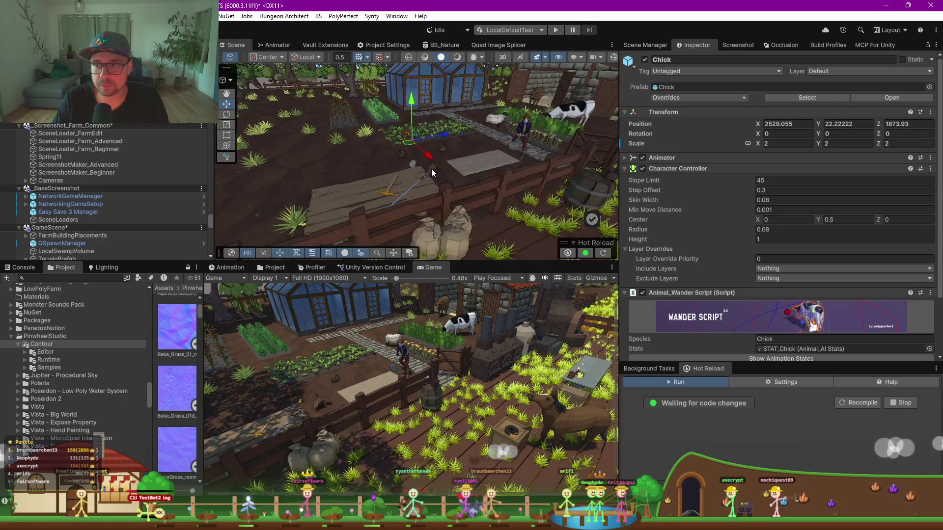
scroll(431, 168, up, 3)
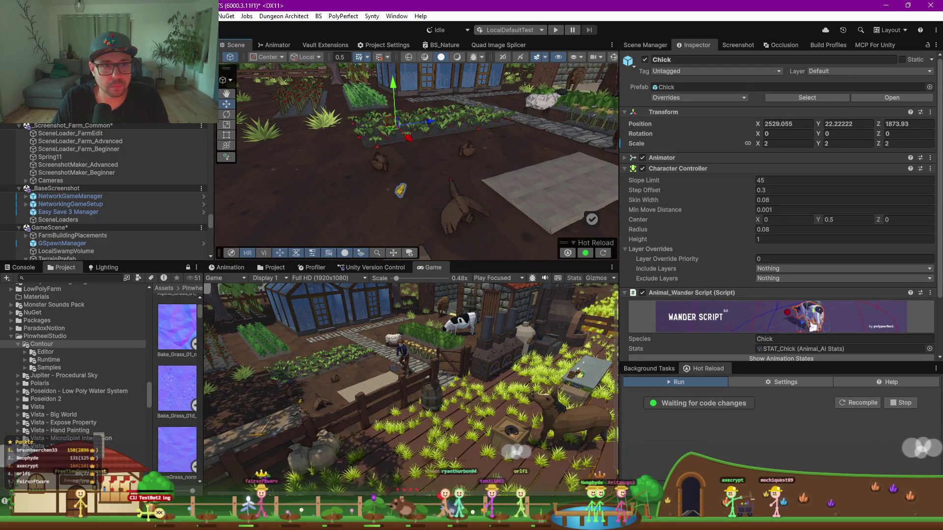
click(401, 190)
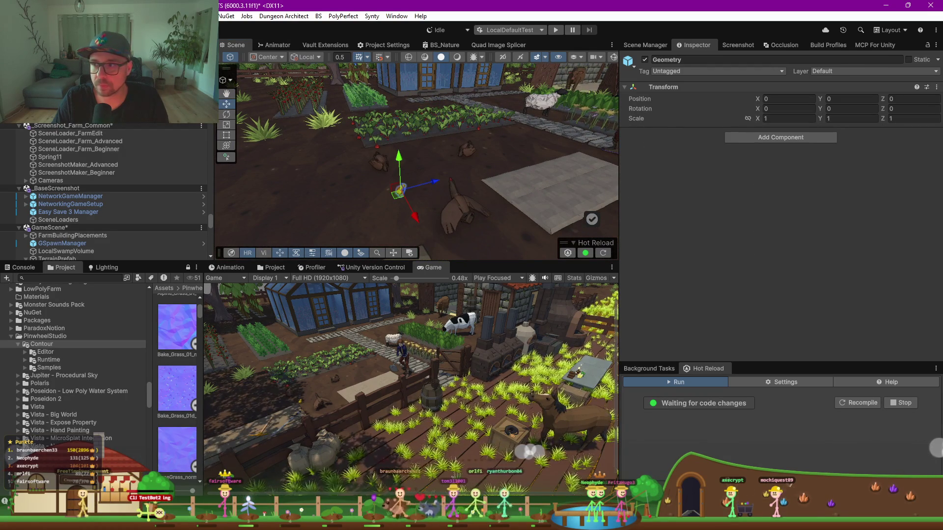
Switch the handle to Pivot and duplicate the chick
click(366, 151)
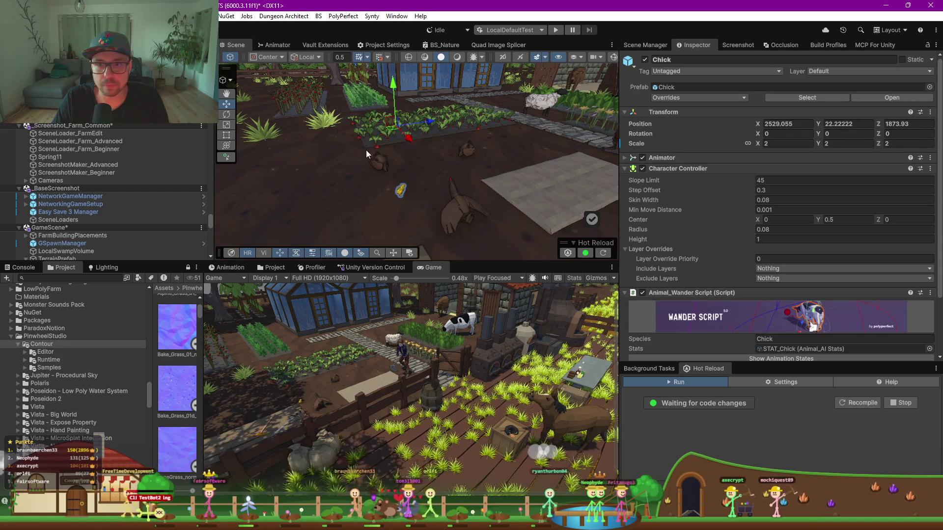
click(288, 79)
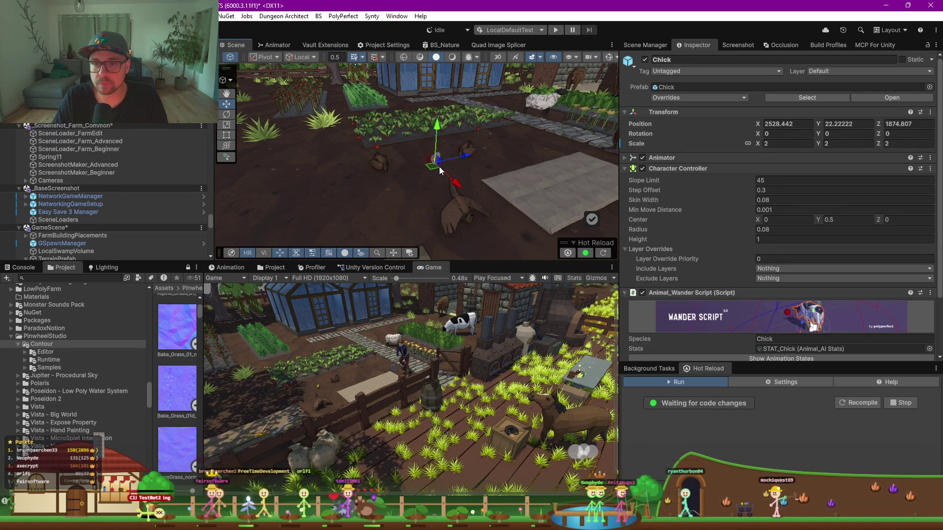
key(ctrl+d)
key(ctrl+d)
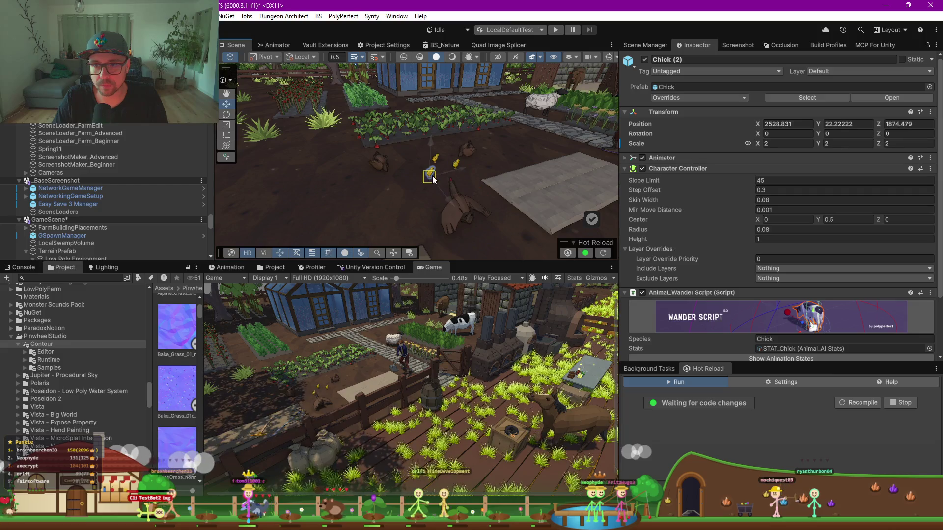
Turn one chick copy to Y rotation -132.229 and box-select all three chicks
scroll(464, 175, up, 5)
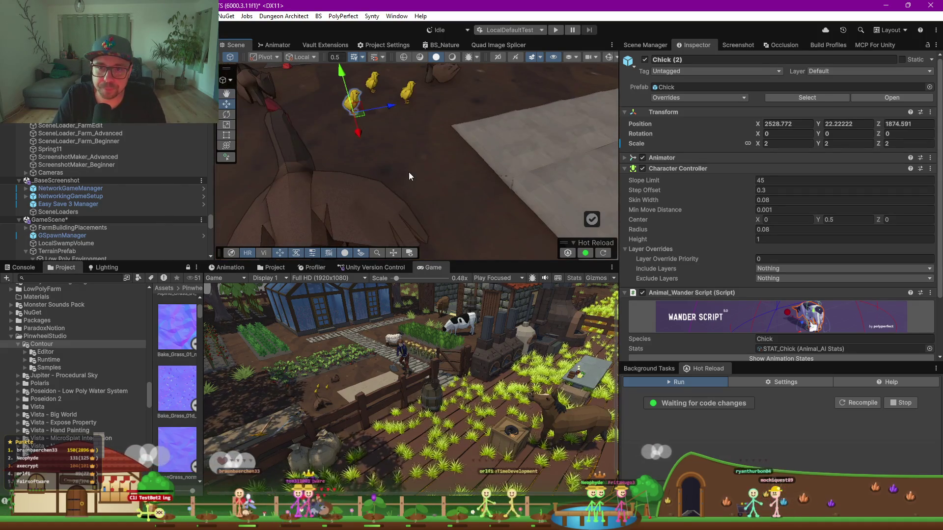
drag(410, 176, 423, 241)
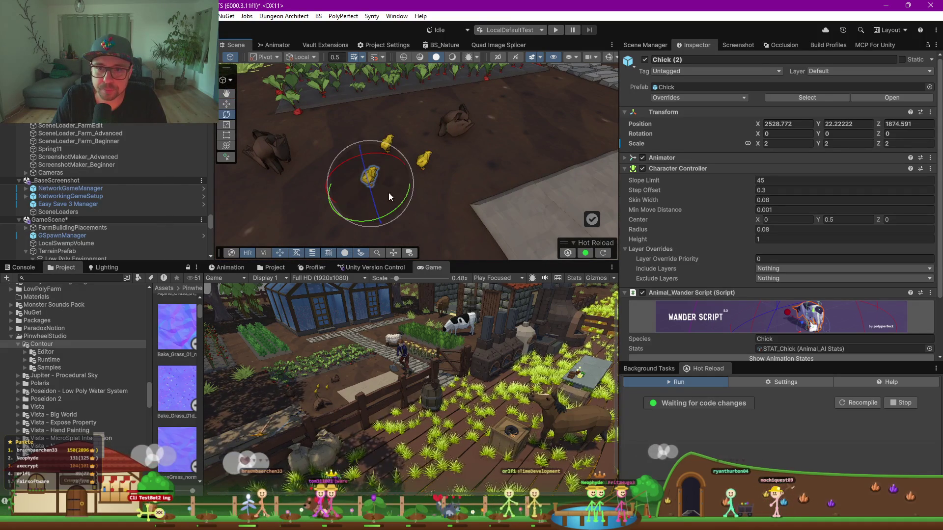
click(423, 160)
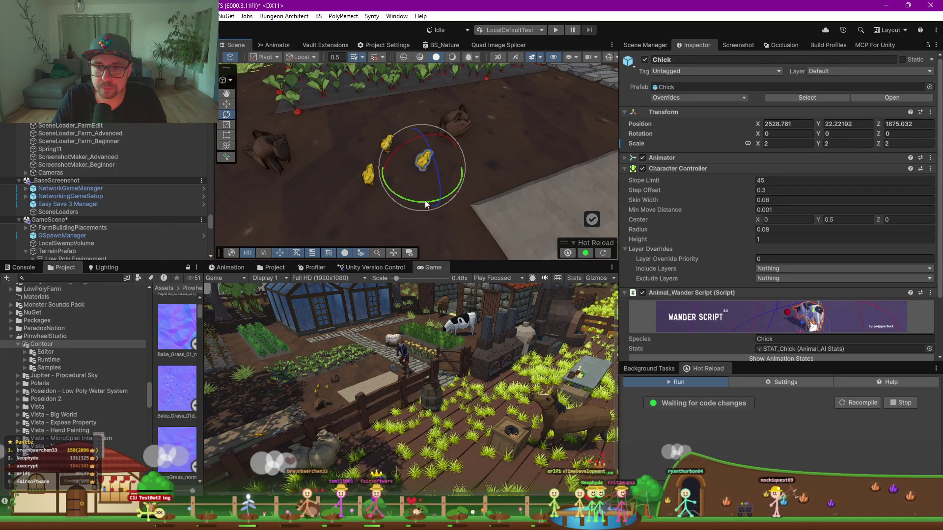
drag(623, 96, 395, 130)
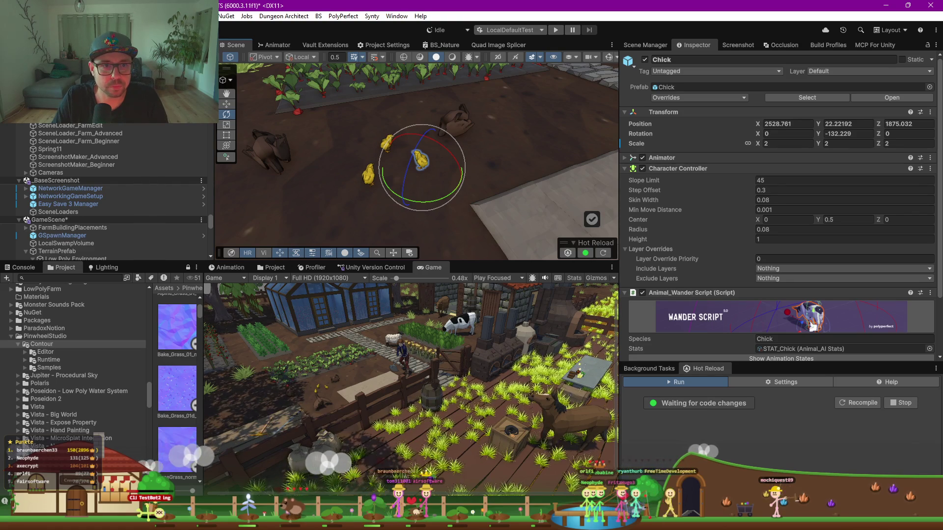
drag(442, 196, 258, 111)
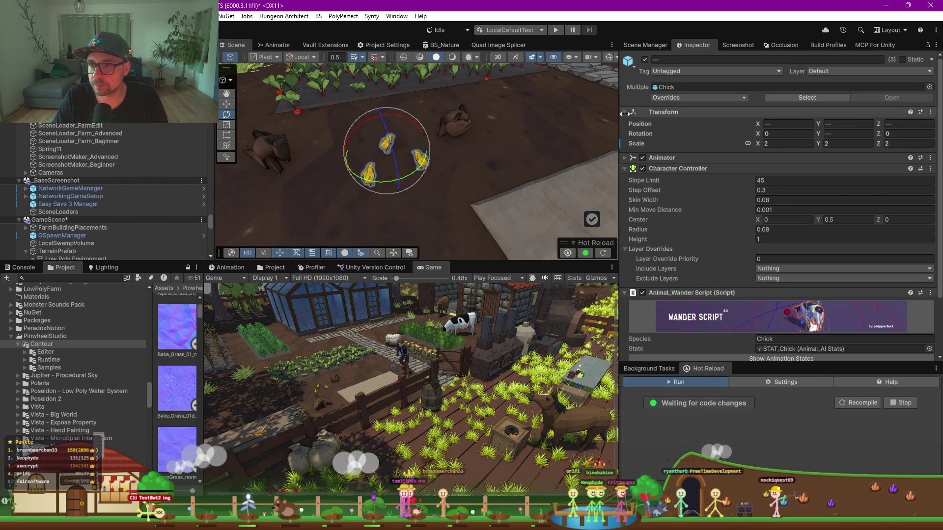
scroll(641, 196, down, 3)
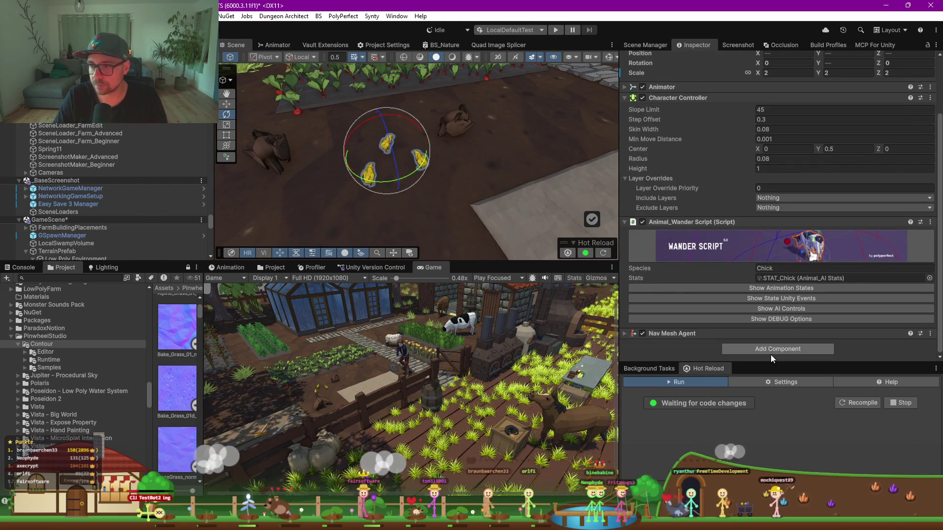
click(770, 351)
text(appl)
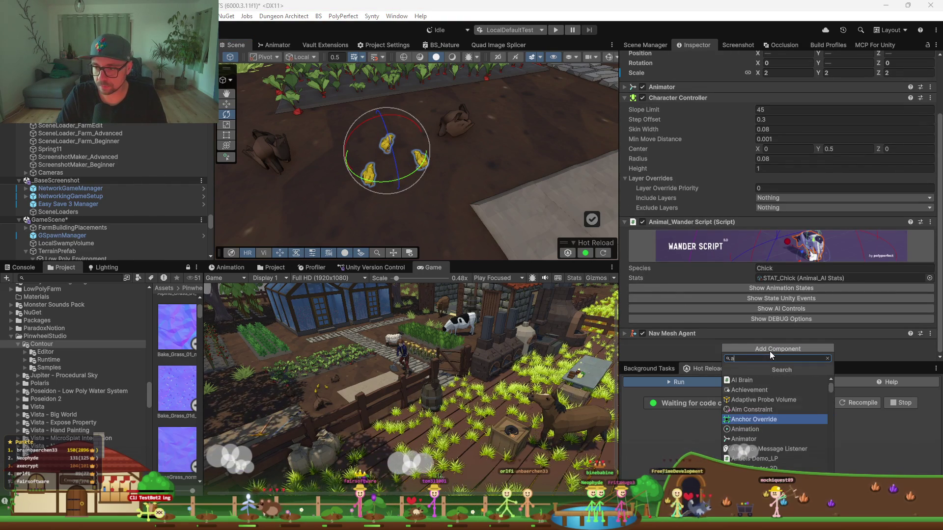
key(Up)
key(Return)
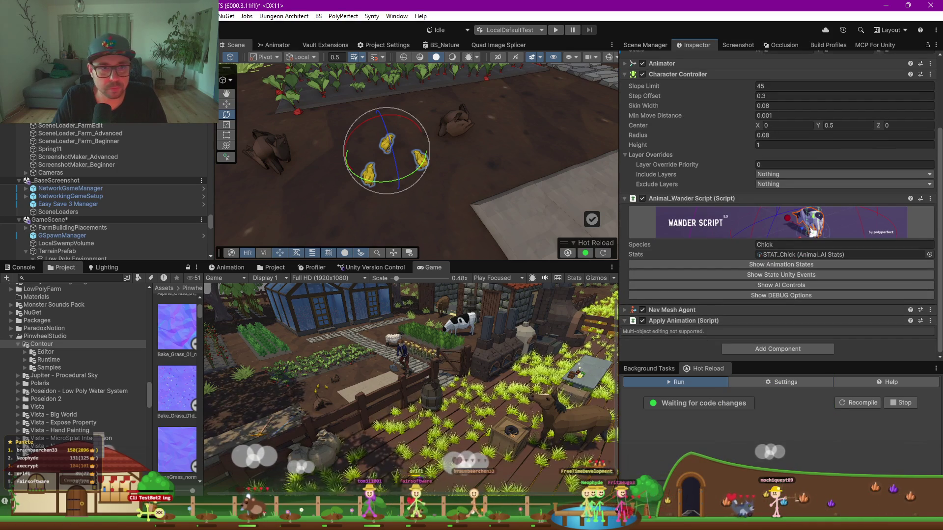
click(779, 297)
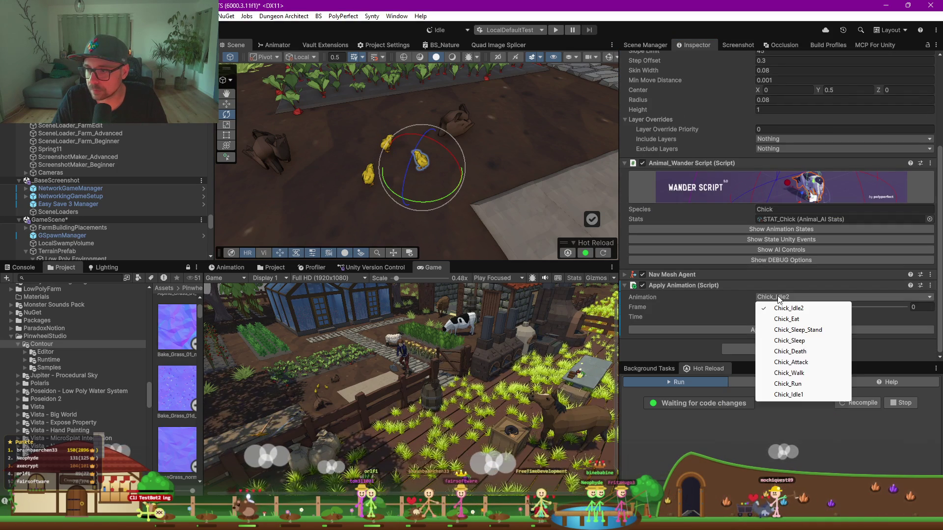
click(811, 321)
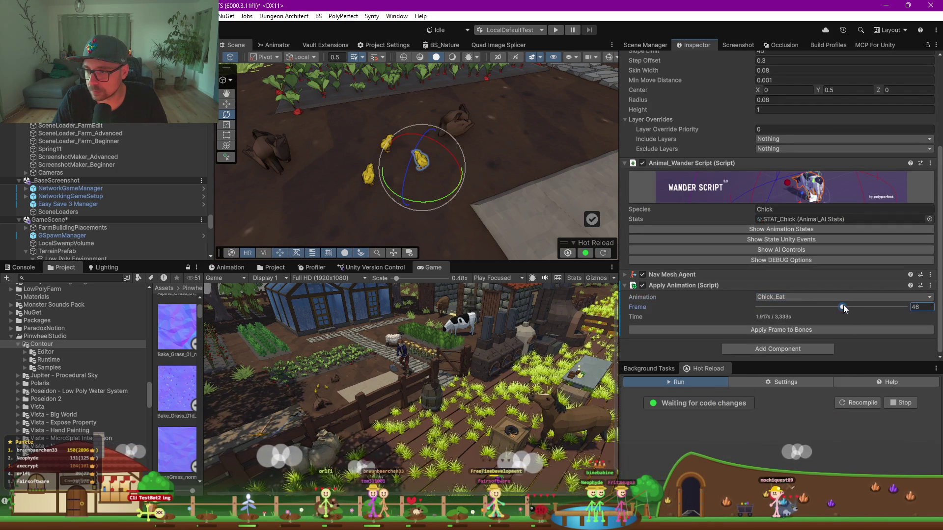
click(829, 329)
click(368, 175)
click(811, 297)
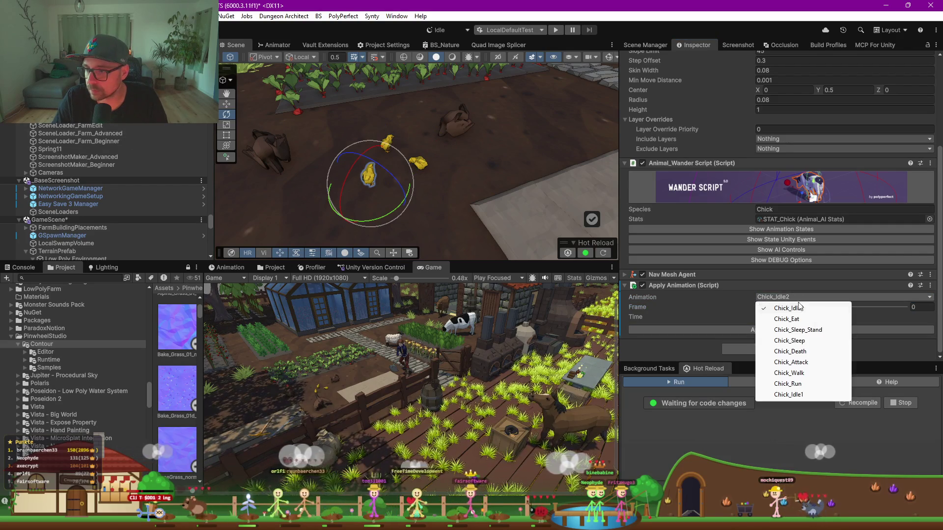
click(810, 377)
click(832, 308)
click(827, 330)
key(ctrl+z)
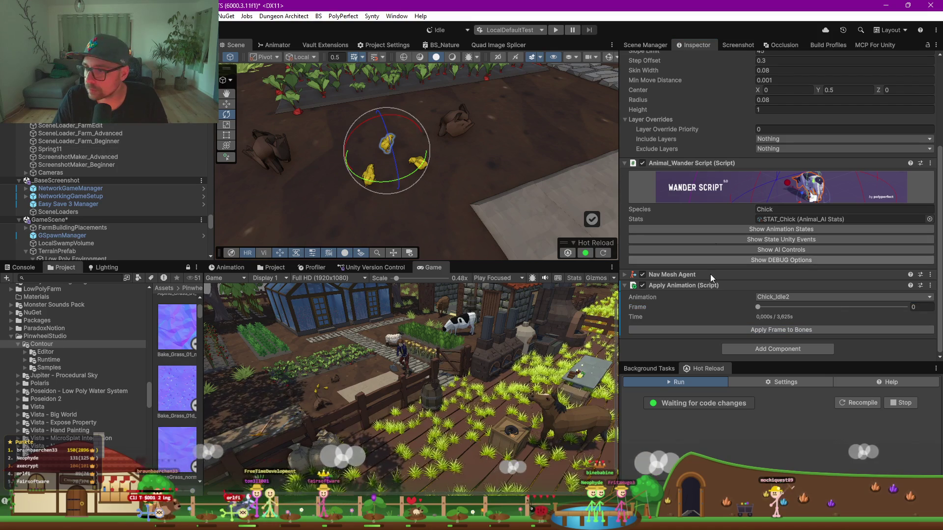
click(796, 297)
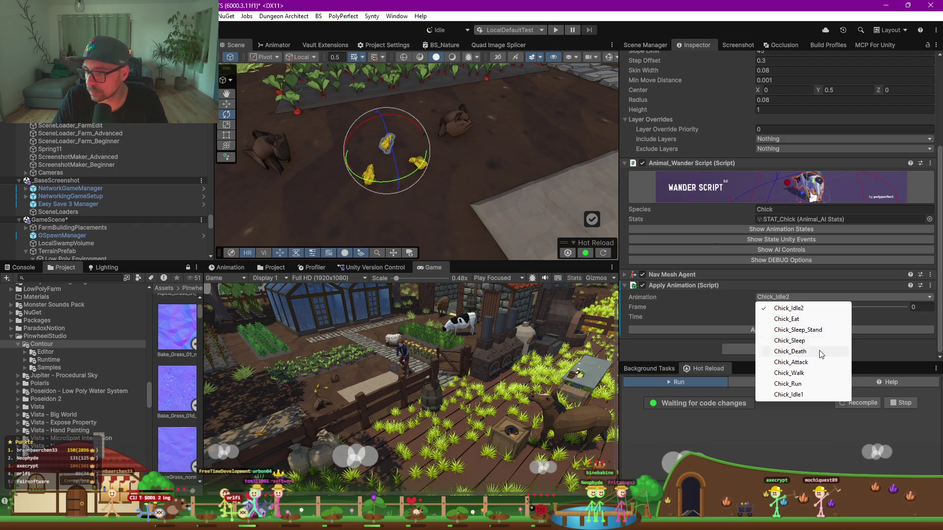
click(814, 395)
drag(759, 307, 860, 307)
click(841, 330)
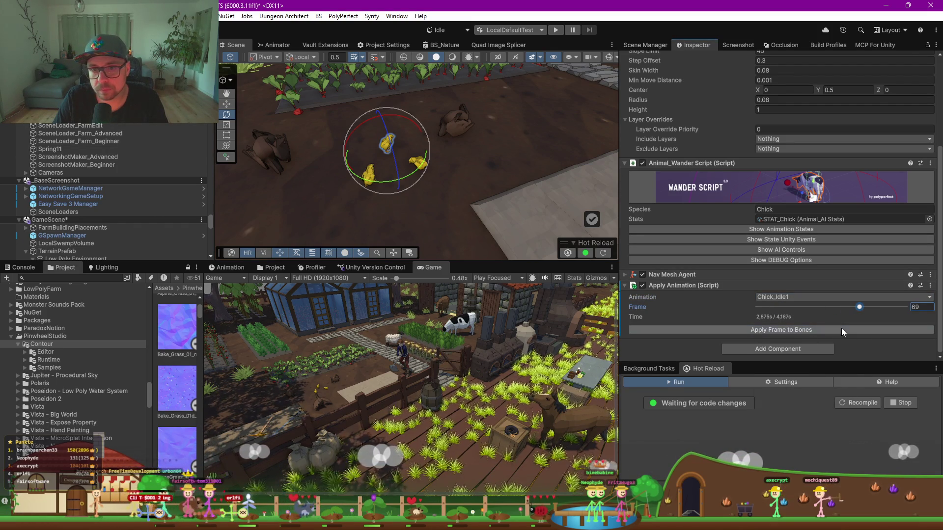
click(829, 329)
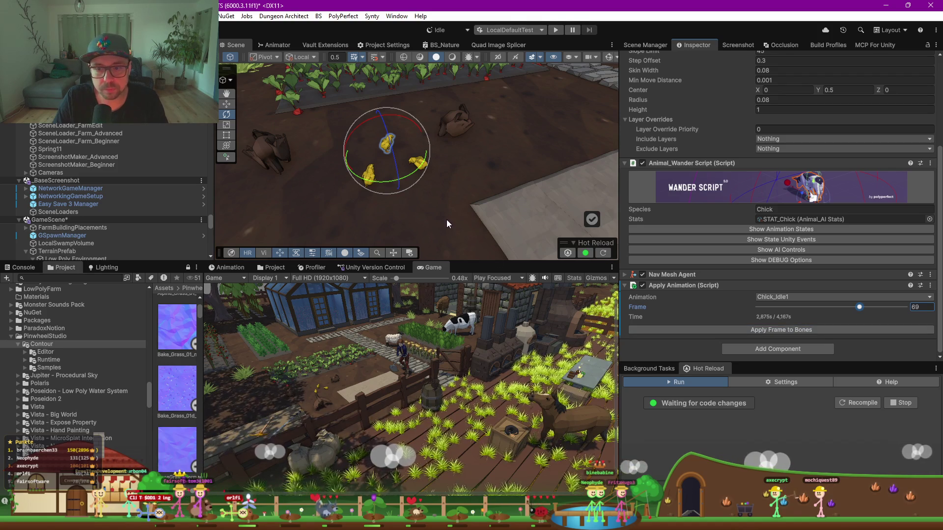
scroll(319, 397, up, 5)
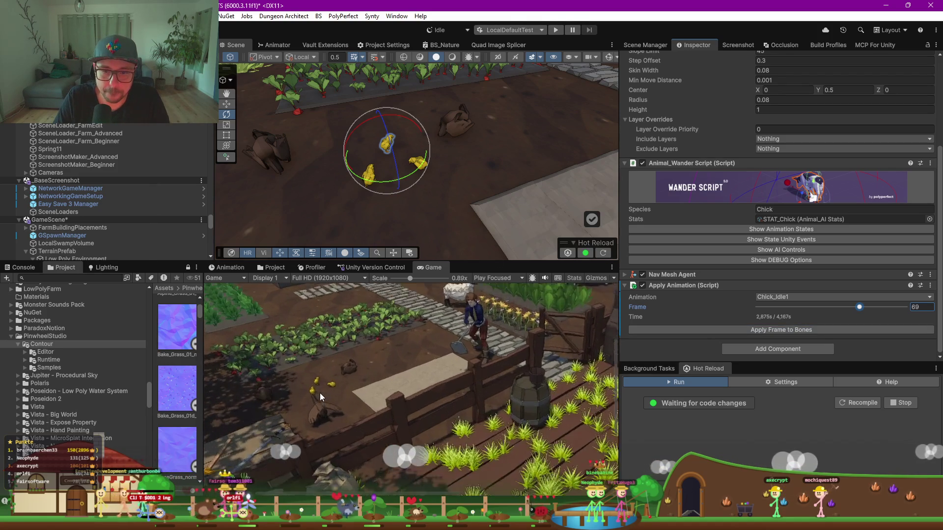
Select FarmLandSpawner, pull the leafy bed's right edge left, then pick a footpath tile
scroll(319, 393, down, 5)
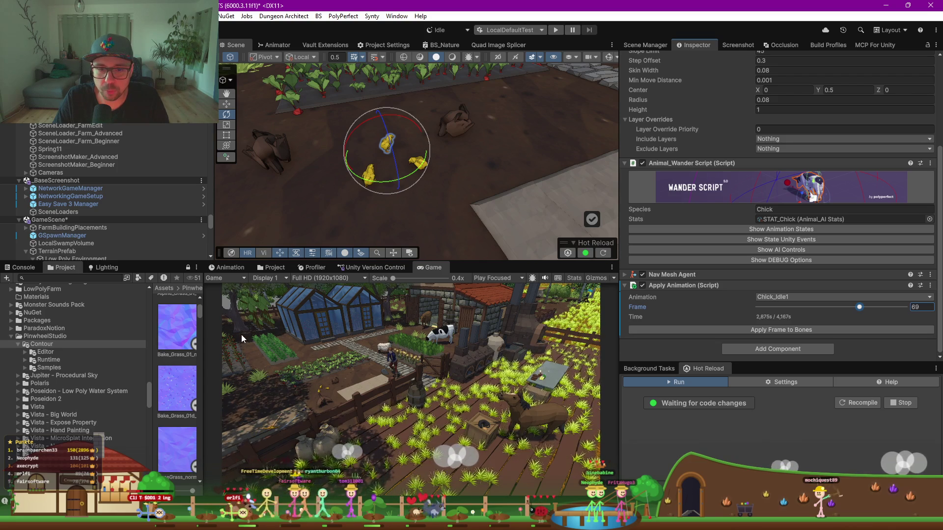
mouse_move(367, 116)
mouse_down()
mouse_move(368, 141)
mouse_move(355, 110)
mouse_move(408, 120)
mouse_move(435, 228)
mouse_up()
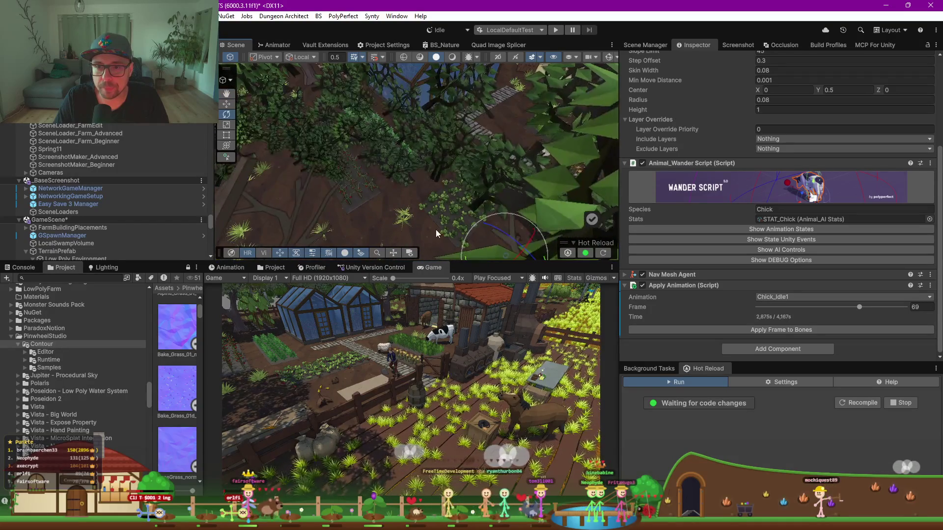
drag(479, 261, 479, 336)
mouse_move(442, 162)
mouse_down()
mouse_move(370, 199)
mouse_move(547, 185)
mouse_up()
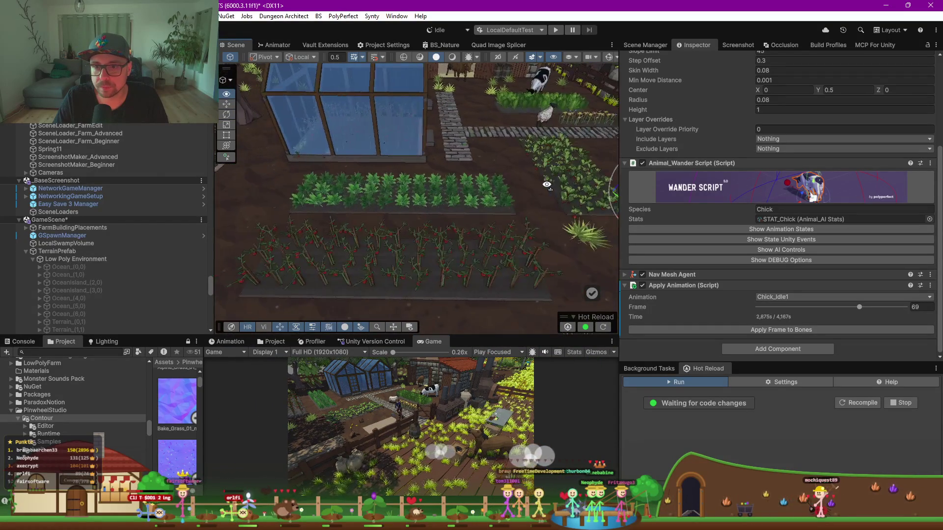
click(506, 216)
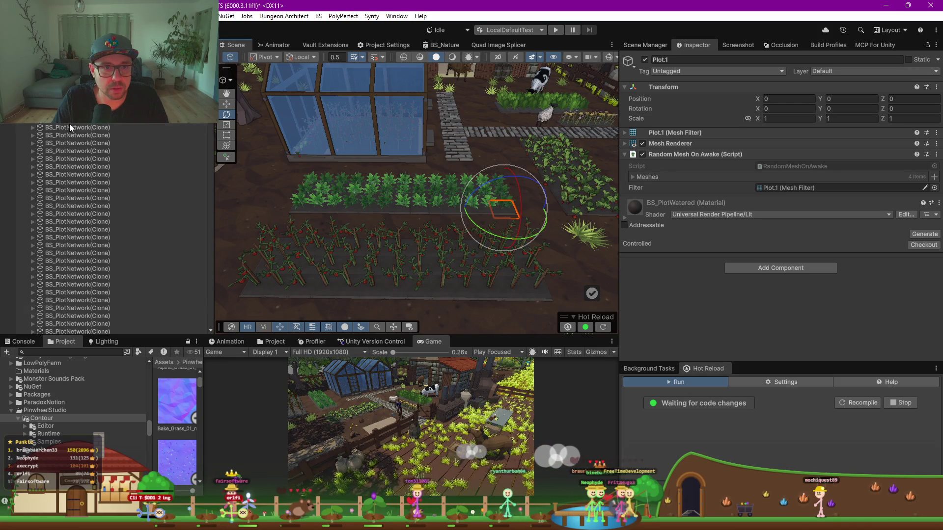
click(459, 174)
click(459, 175)
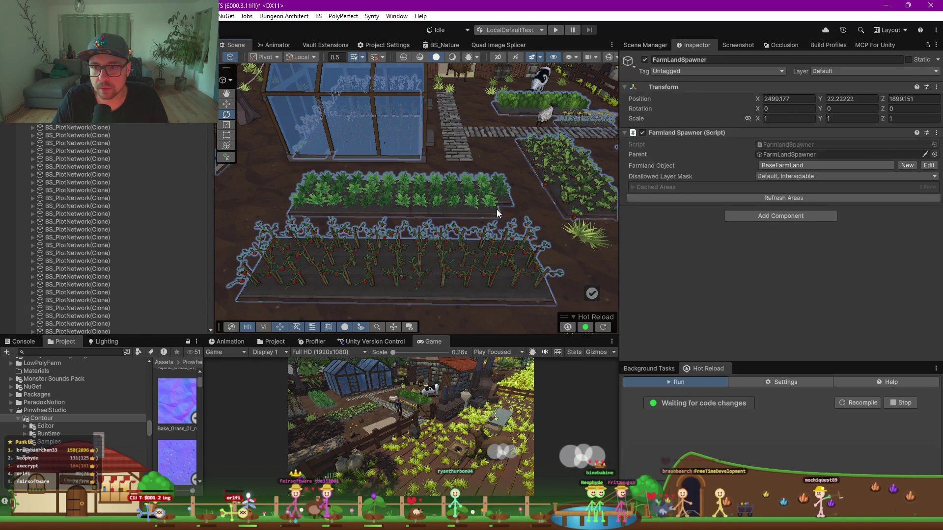
mouse_move(493, 208)
mouse_down()
mouse_move(502, 195)
mouse_move(481, 189)
mouse_move(461, 205)
mouse_move(454, 187)
mouse_up()
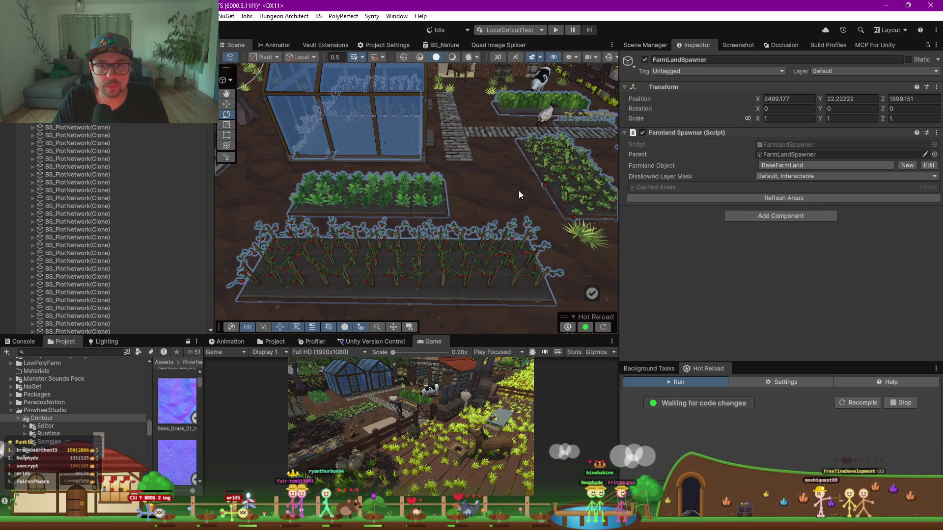
click(458, 150)
click(458, 150)
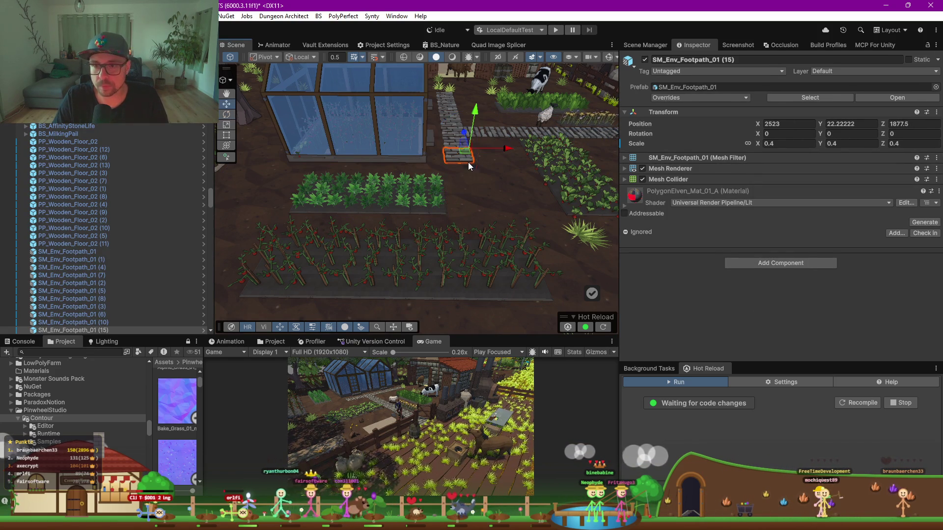
Duplicate three footpath tiles and slide the copies left to extend the path
scroll(472, 140, down, 2)
mouse_move(472, 140)
mouse_down()
mouse_move(447, 174)
mouse_move(421, 172)
mouse_move(469, 157)
mouse_move(450, 160)
mouse_up()
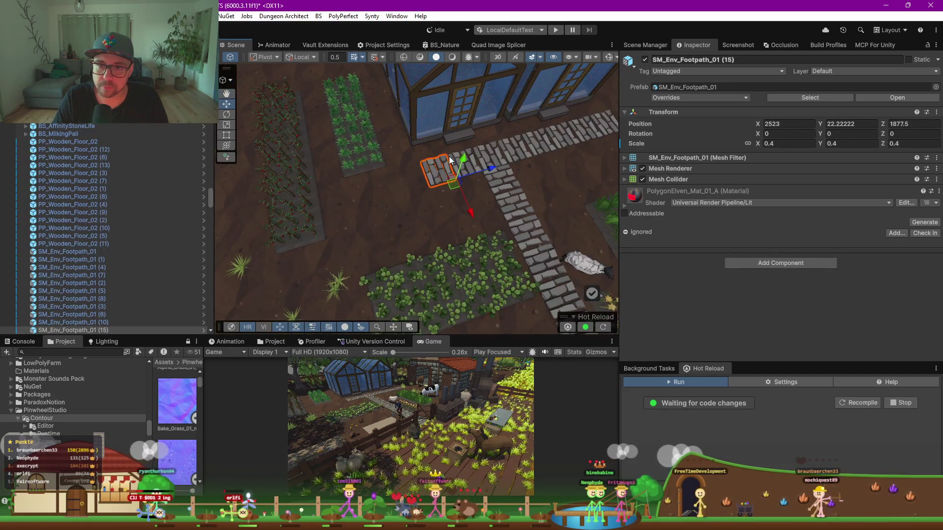
ctrl+click(476, 167)
ctrl+click(487, 156)
key(ctrl+d)
mouse_move(514, 158)
mouse_down()
mouse_move(414, 193)
mouse_move(439, 185)
mouse_up()
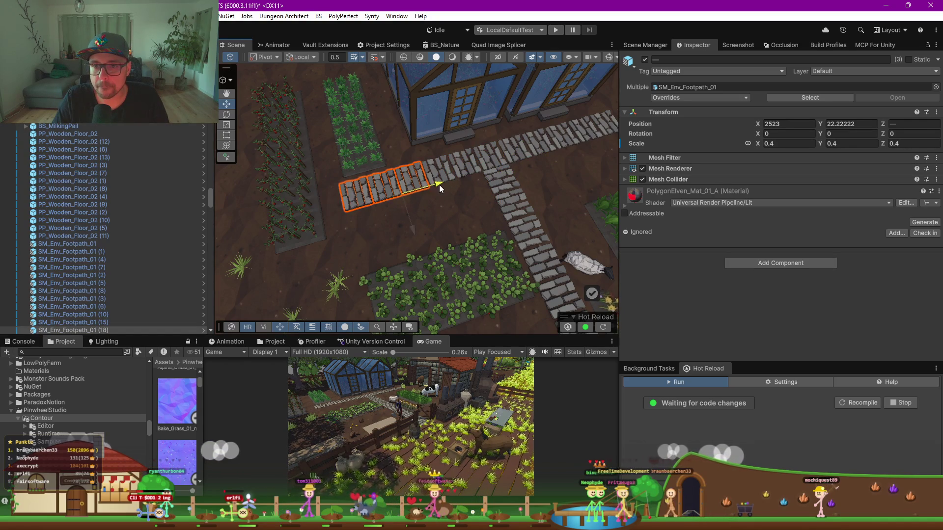
ctrl+click(399, 191)
ctrl+click(418, 181)
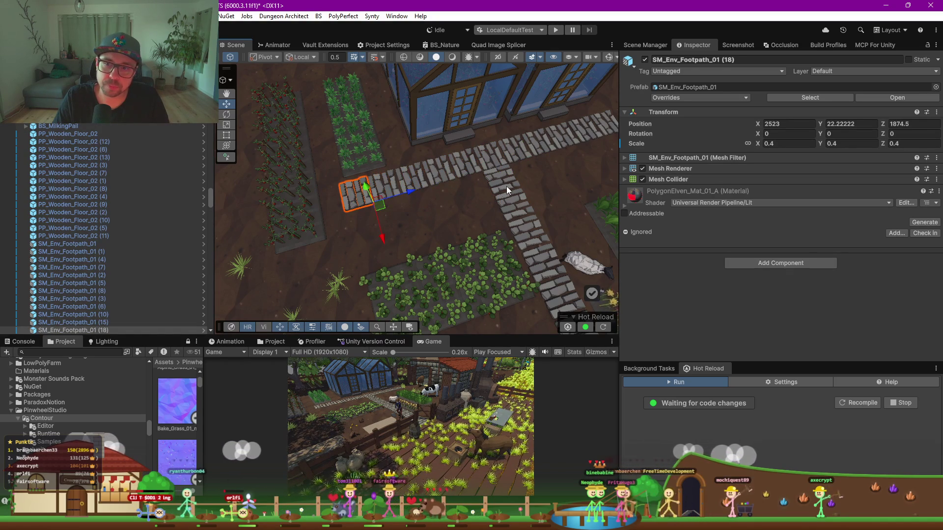
Move a tile to the crop bed edge and round its Position X and Z values
click(493, 201)
mouse_move(493, 201)
mouse_down()
mouse_move(277, 194)
mouse_move(315, 196)
mouse_up()
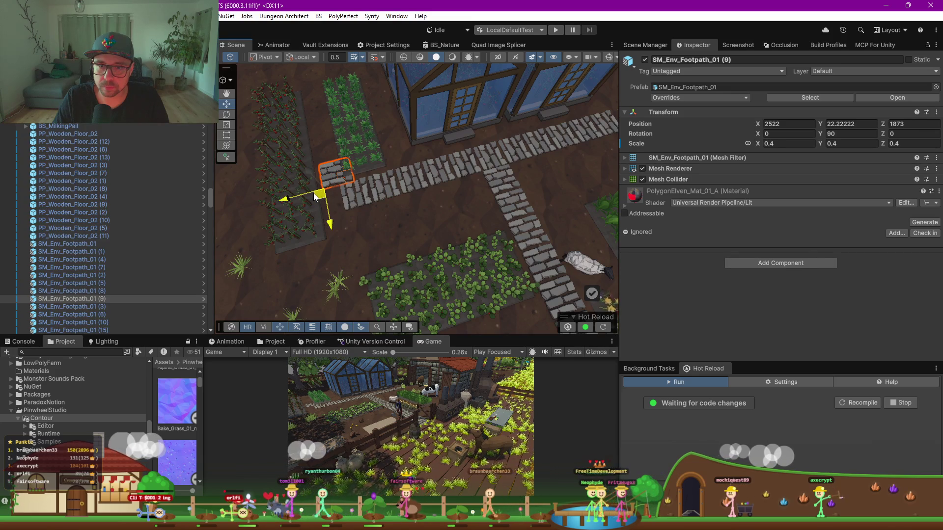
scroll(352, 151, up, 3)
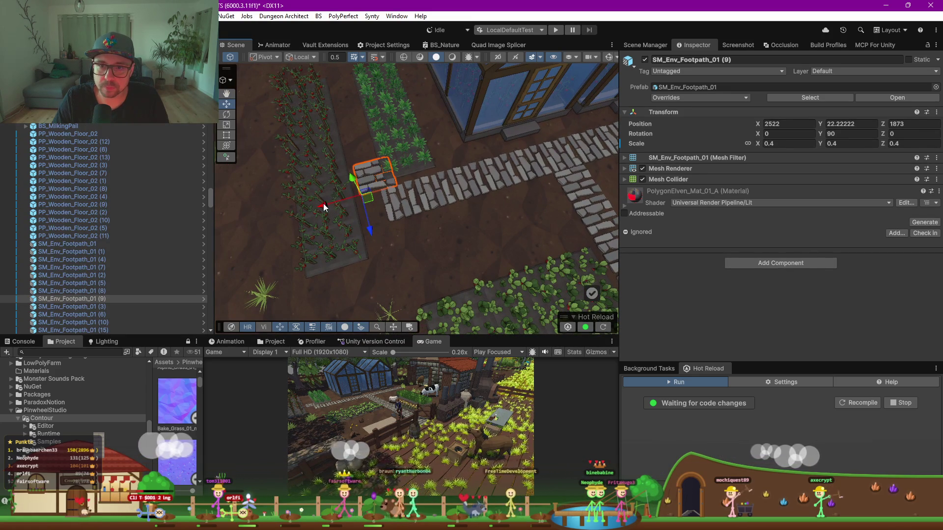
drag(324, 206, 340, 204)
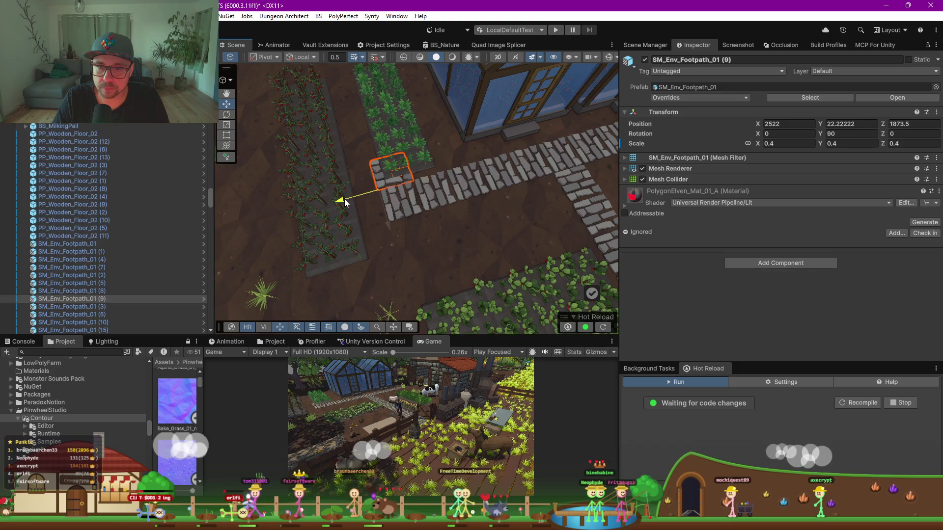
scroll(356, 190, up, 4)
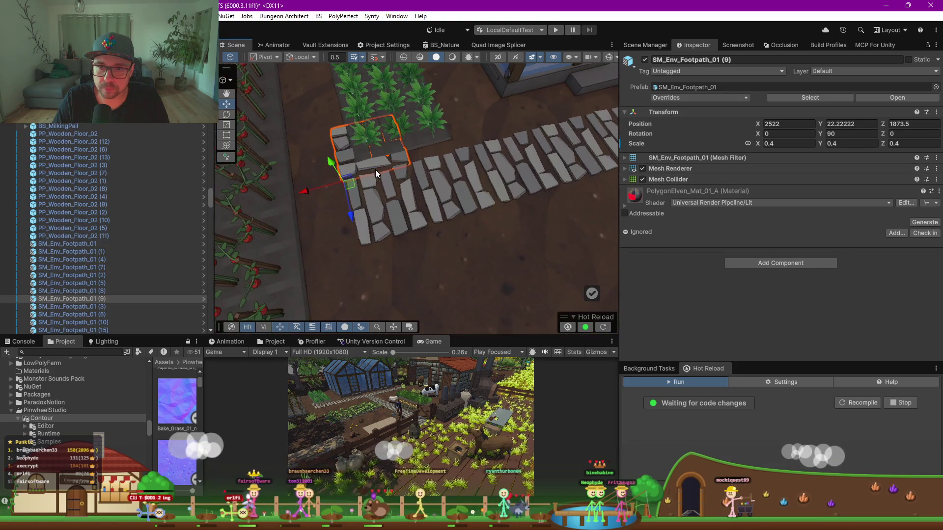
drag(349, 185, 318, 187)
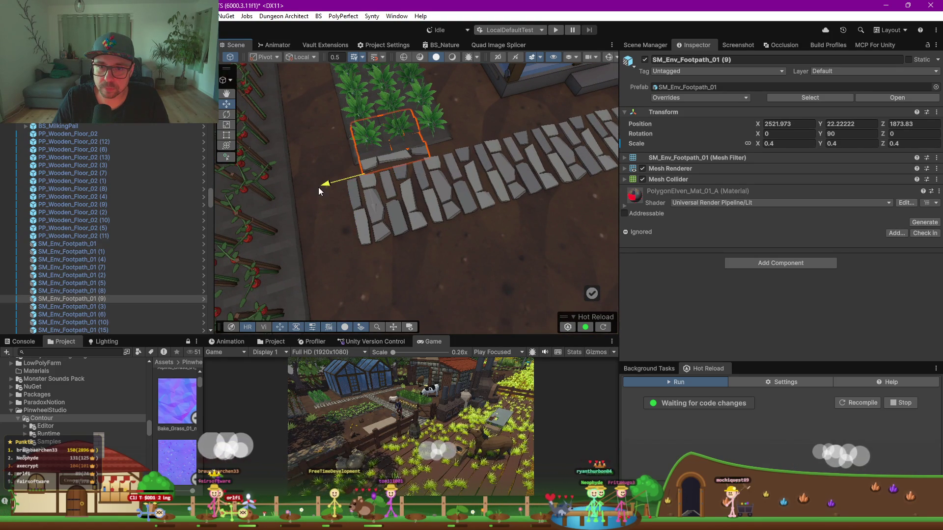
click(799, 121)
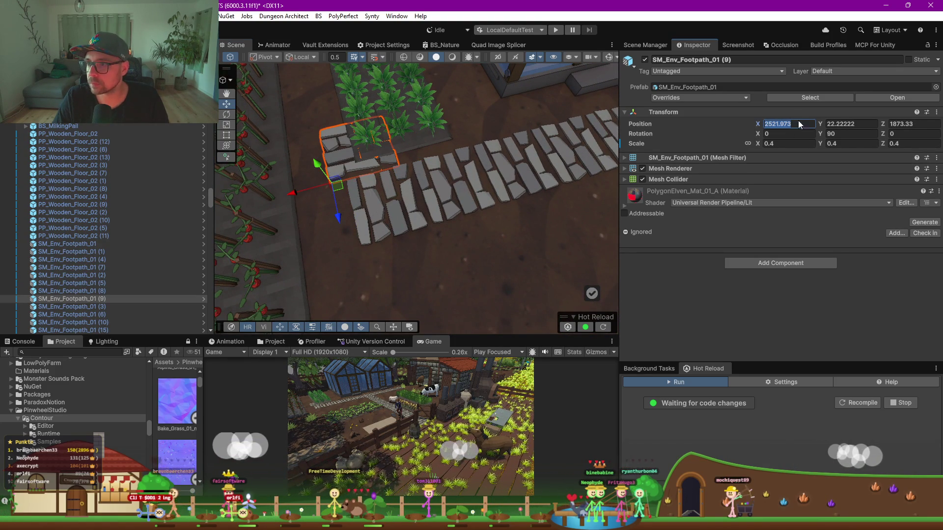
key(BackSpace)
key(BackSpace)
key(BackSpace)
key(BackSpace)
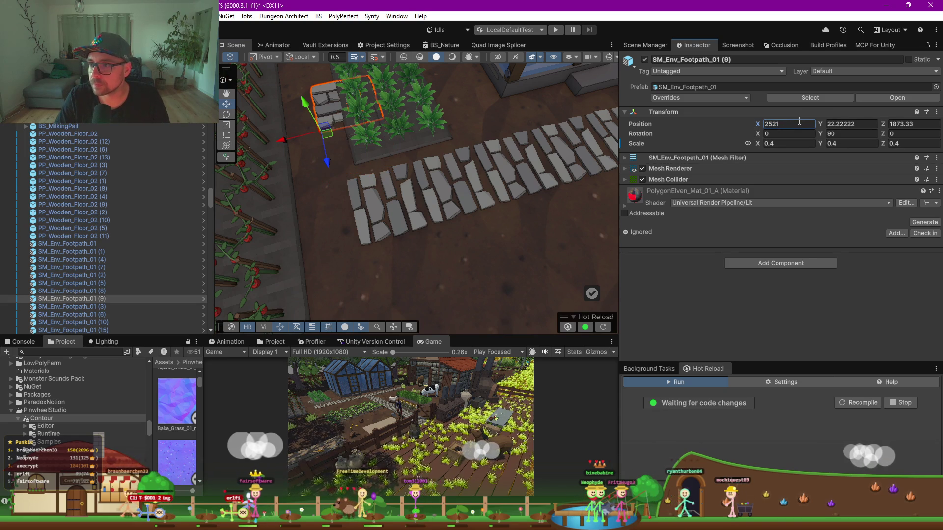
click(927, 125)
key(BackSpace)
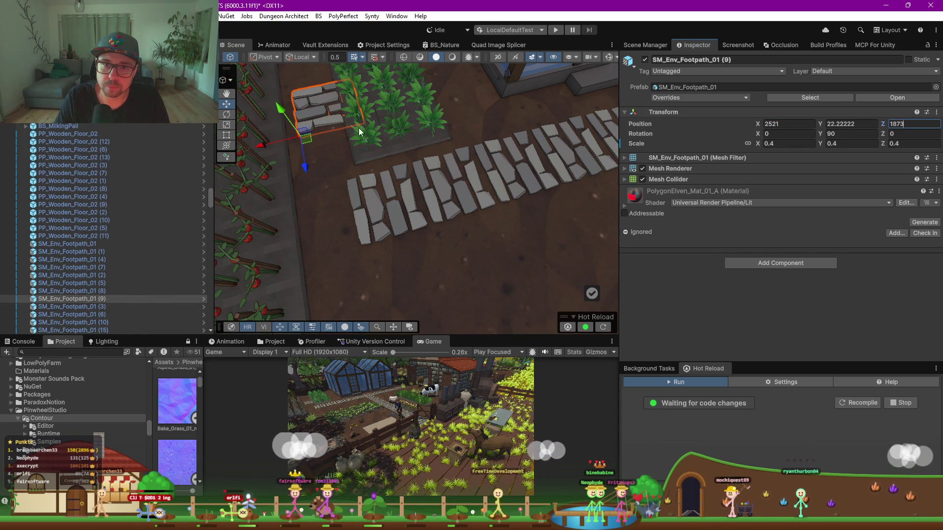
Align the corner tile by the crop bed against the extended path
drag(308, 168, 324, 214)
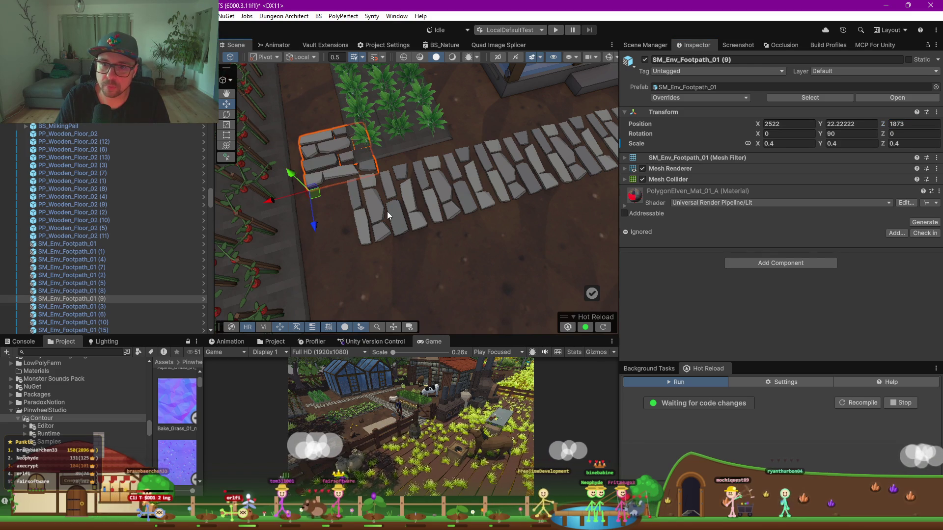
click(384, 214)
click(384, 216)
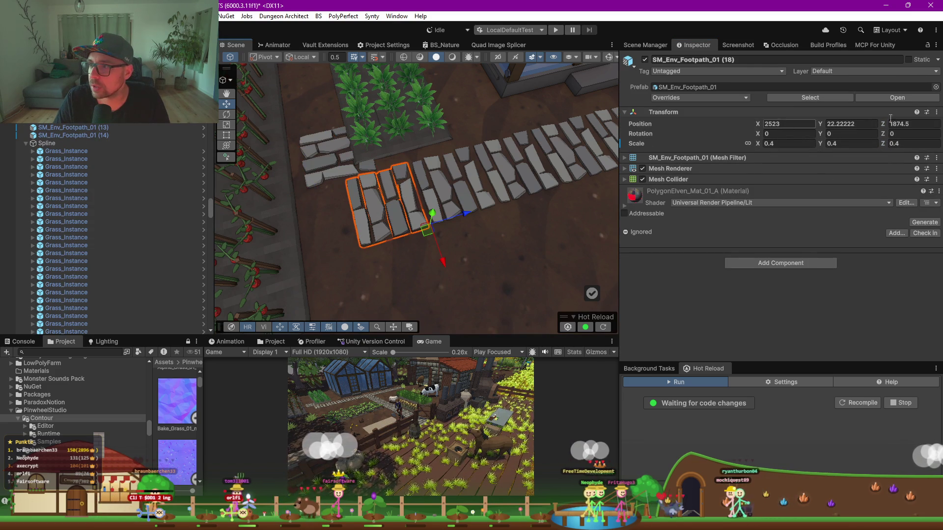
click(332, 170)
click(332, 171)
drag(273, 195, 306, 196)
mouse_move(355, 177)
mouse_down()
mouse_move(402, 216)
mouse_move(454, 149)
mouse_move(386, 140)
mouse_up()
click(363, 204)
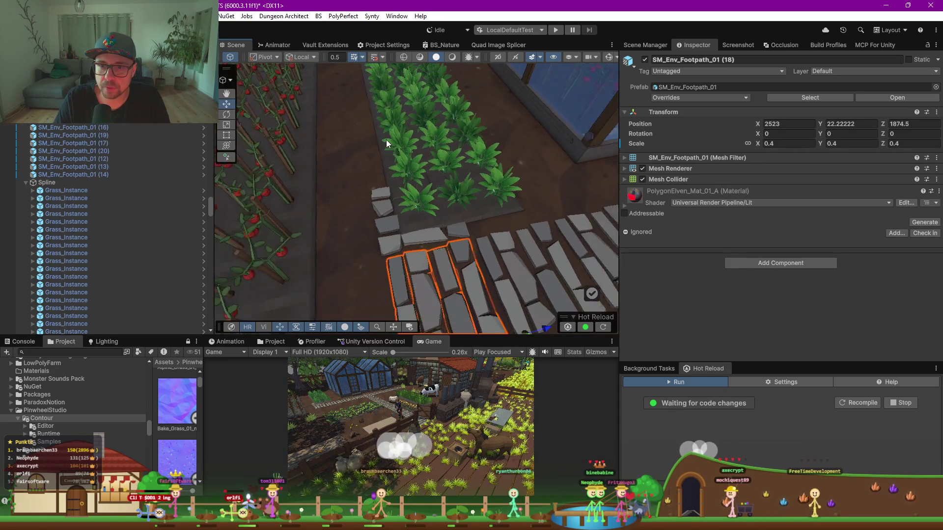
Move an end tile up alongside the crop bed and duplicate it to continue the path
scroll(386, 140, down, 5)
scroll(417, 215, down, 2)
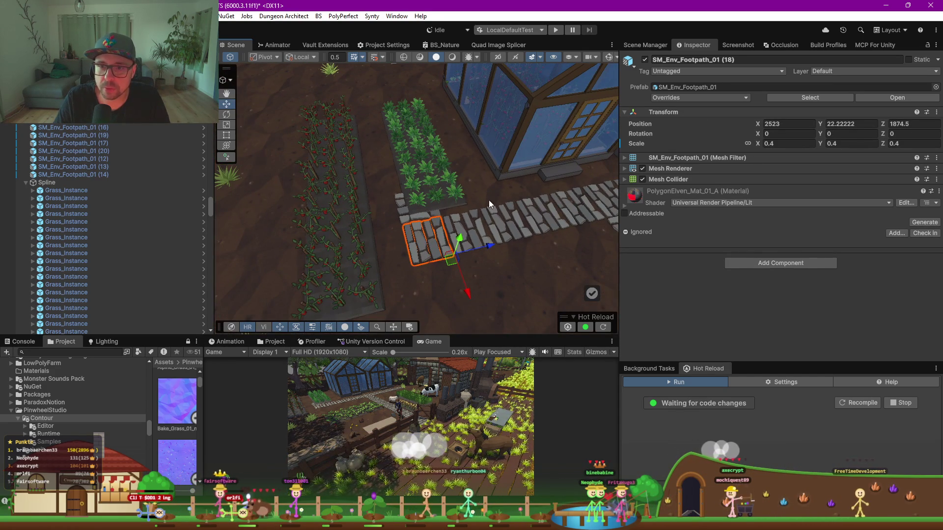
drag(489, 203, 457, 217)
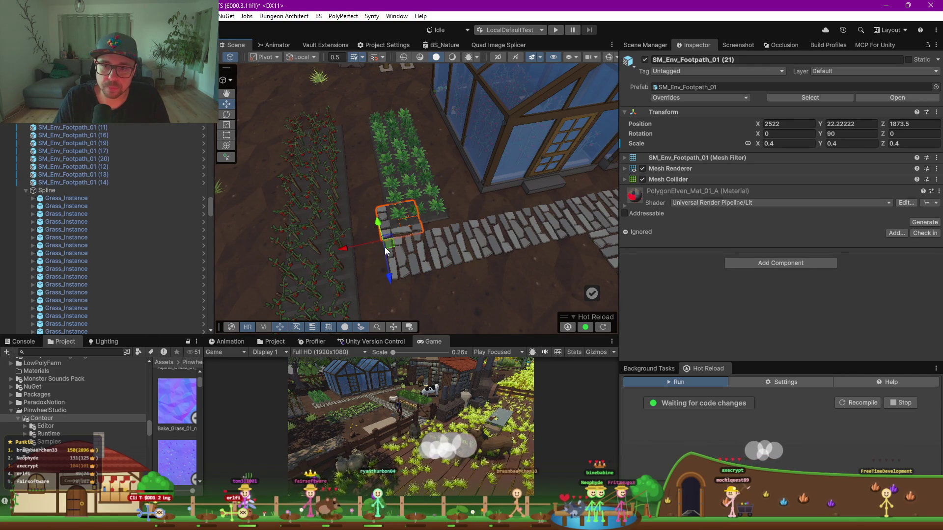
drag(388, 273, 375, 195)
key(ctrl+d)
key(ctrl+d)
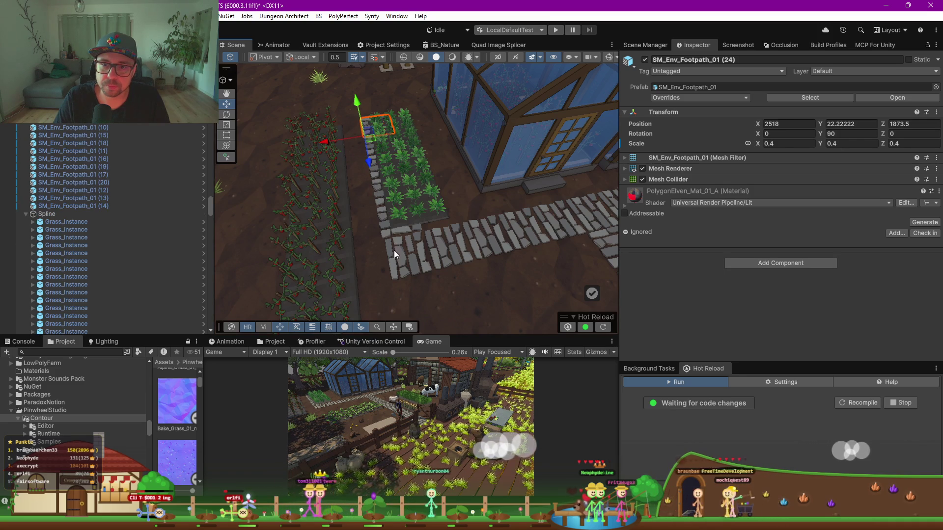
scroll(398, 237, down, 3)
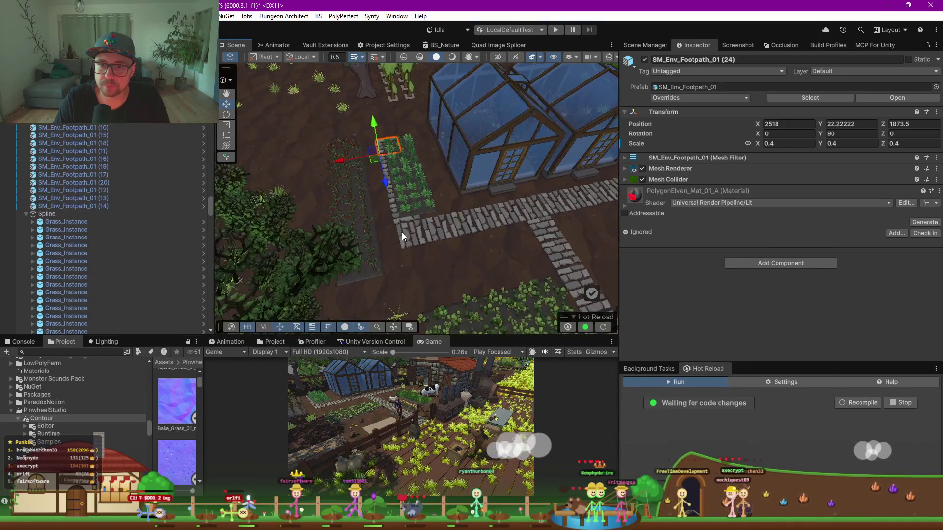
click(403, 217)
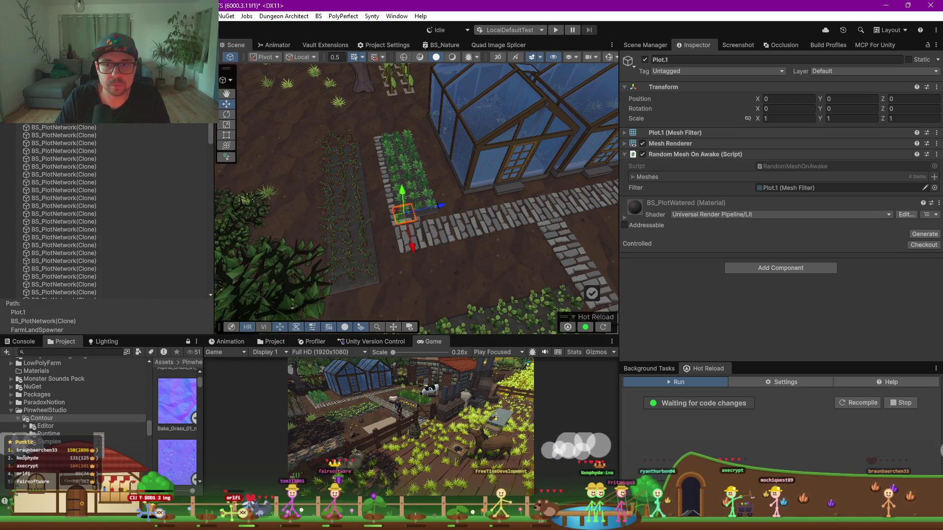
Shift the greenhouse crop bed up-right and slide the left crop bed toward the stone path
mouse_move(422, 124)
mouse_down()
mouse_move(344, 143)
mouse_move(419, 246)
mouse_up()
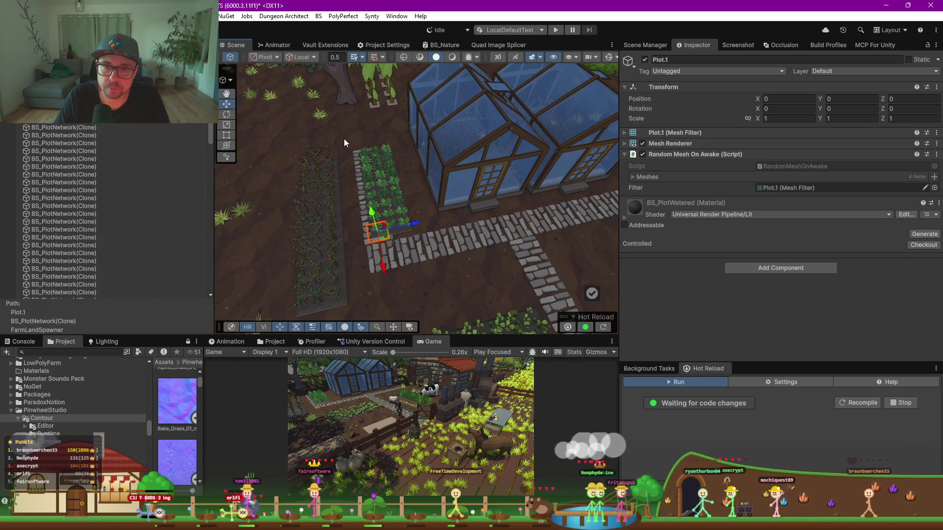
drag(418, 157, 432, 152)
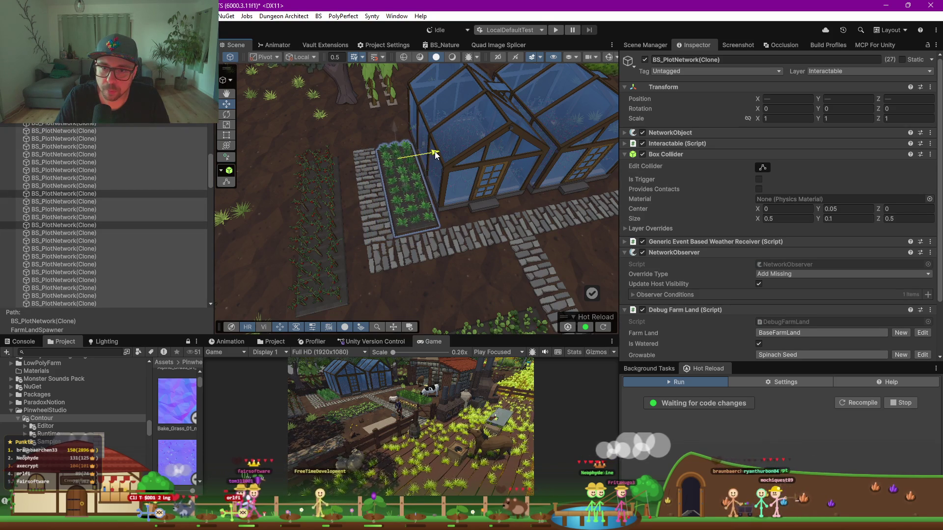
mouse_move(286, 122)
mouse_down()
mouse_move(367, 287)
mouse_move(363, 301)
mouse_up()
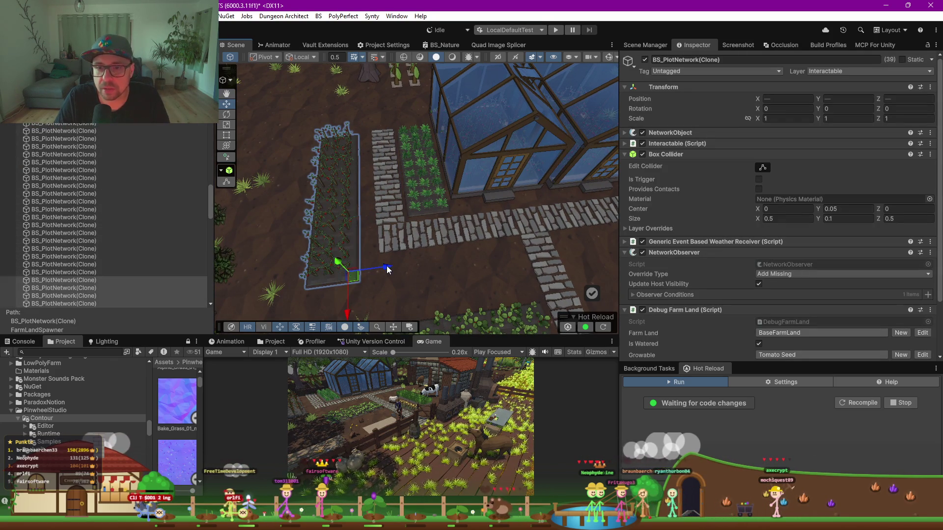
drag(397, 268, 402, 267)
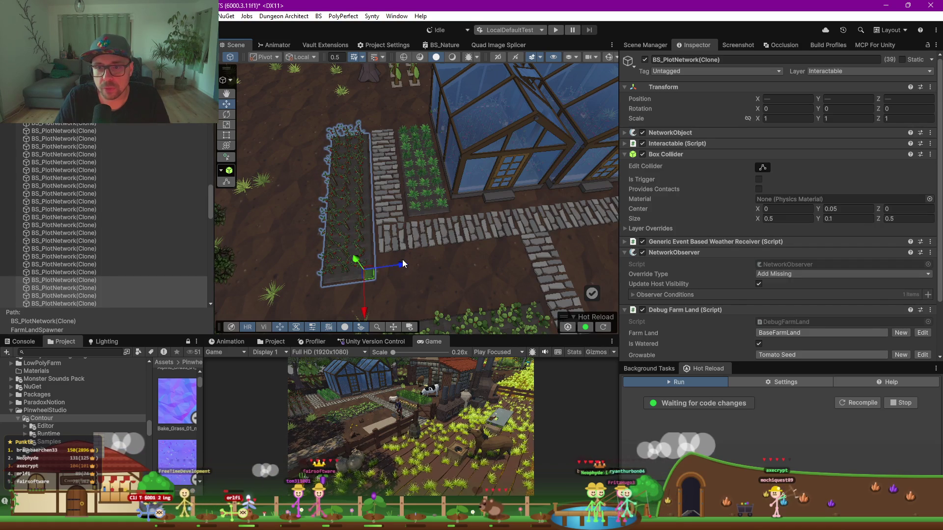
Select FarmLandSpawner and zoom out to see the whole farm with greenhouses, barn and beds
scroll(78, 146, up, 5)
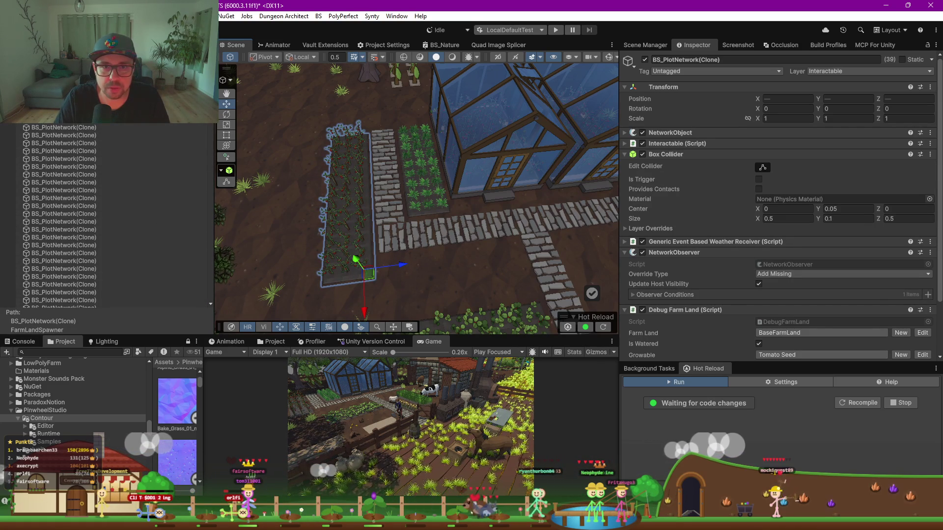
click(283, 226)
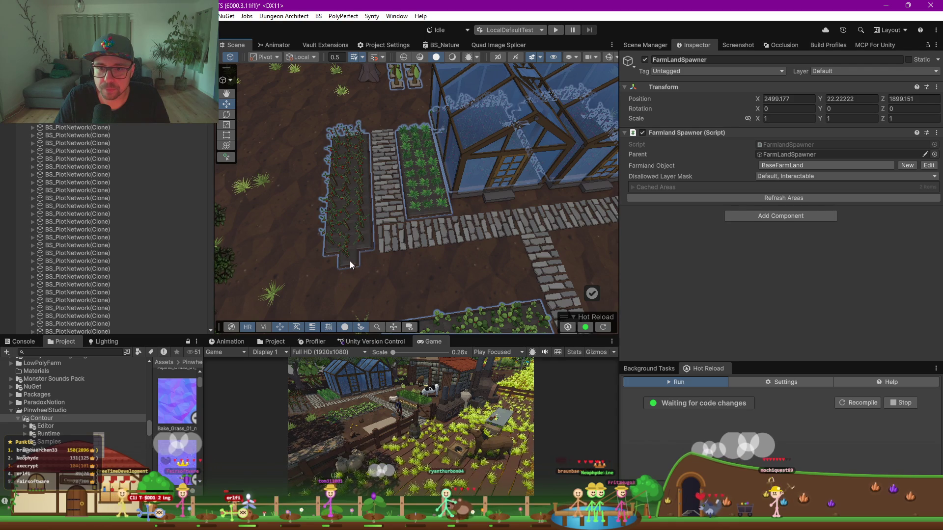
scroll(381, 278, down, 10)
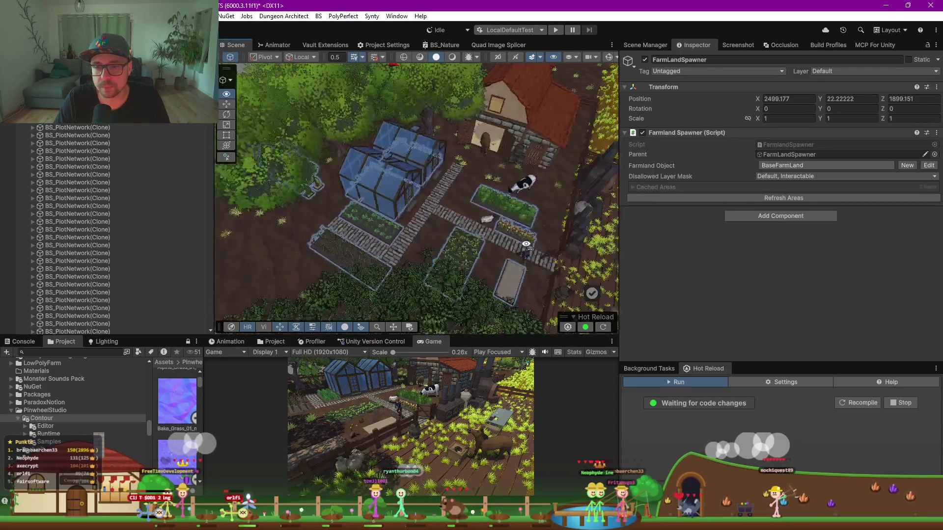
Enlarge the game preview, then place a stone tile beside the existing one and undo it
drag(479, 336, 479, 186)
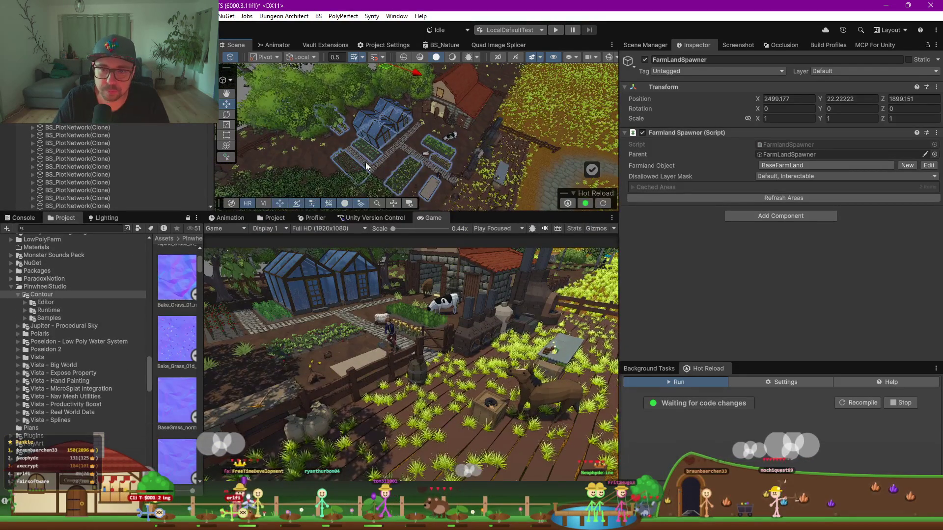
scroll(410, 167, down, 2)
scroll(405, 142, up, 5)
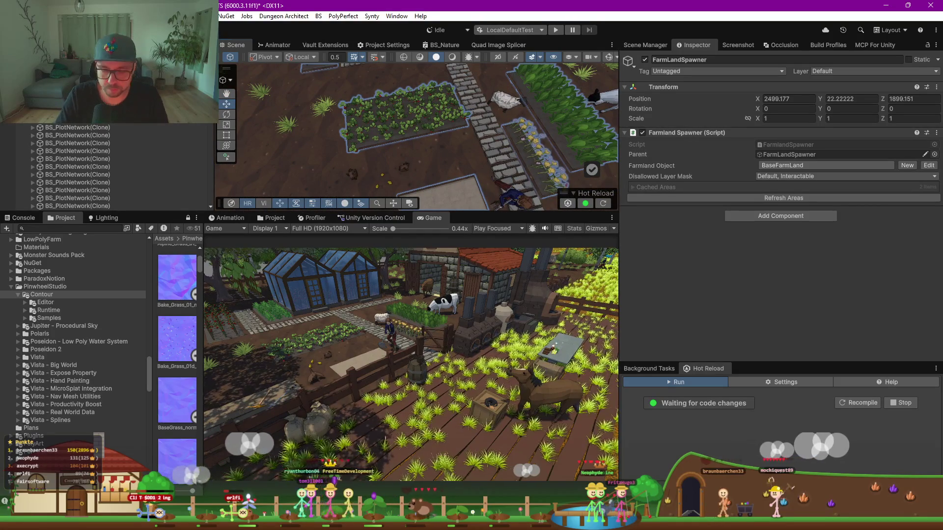
drag(406, 106, 407, 120)
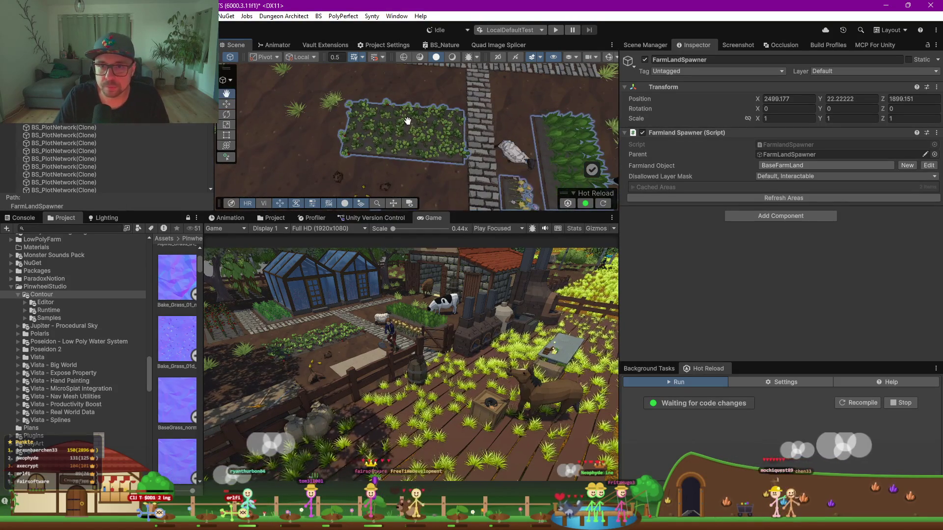
click(447, 167)
key(ctrl+z)
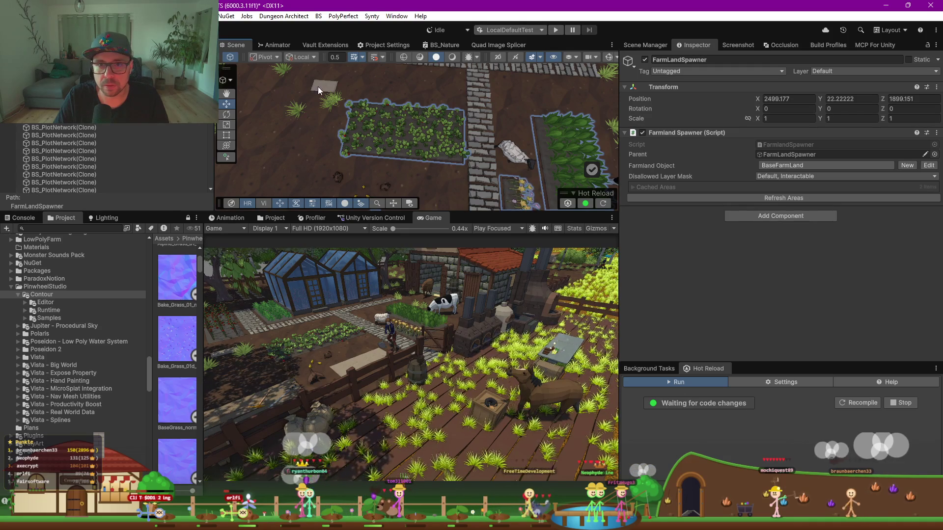
Move the top crop plot, seed strip and path-side crop strip up-left, then reposition the sheep
drag(328, 83, 477, 183)
mouse_move(380, 161)
mouse_down()
mouse_move(388, 119)
mouse_move(481, 155)
mouse_move(431, 142)
mouse_up()
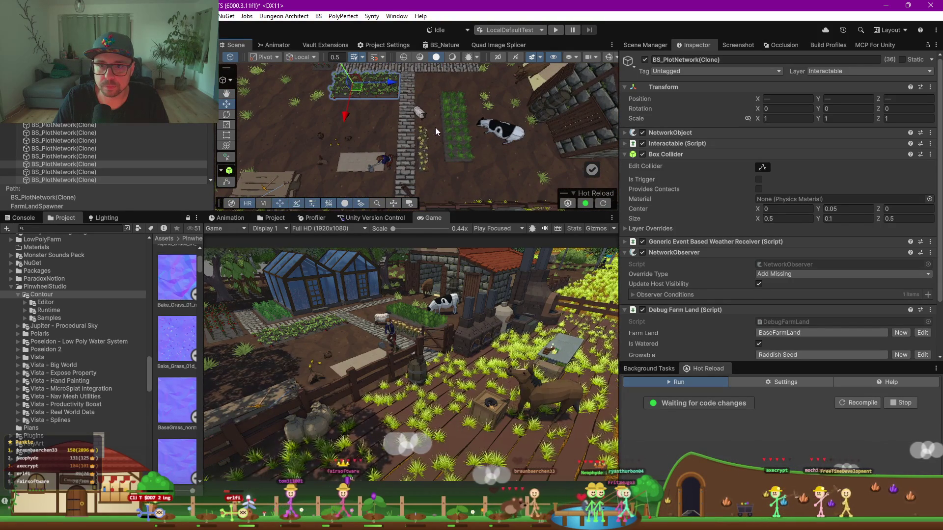
click(432, 157)
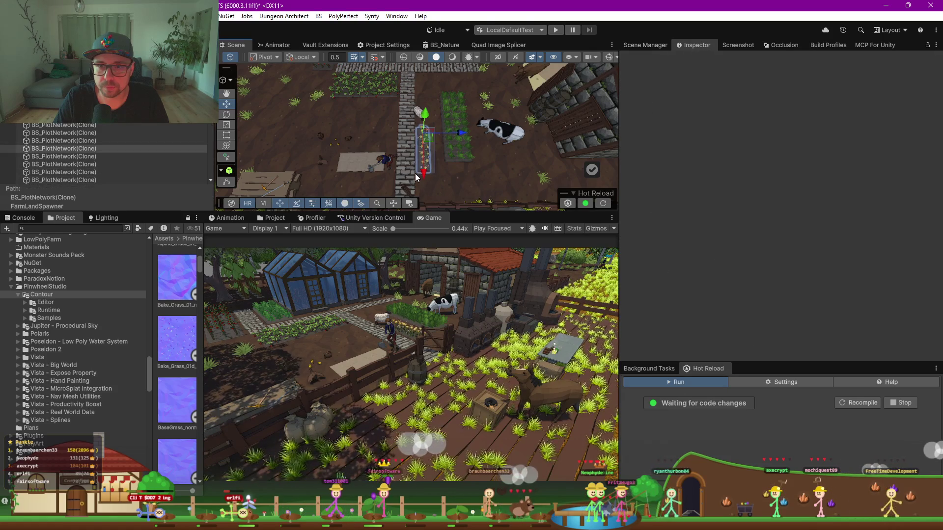
drag(426, 138, 388, 120)
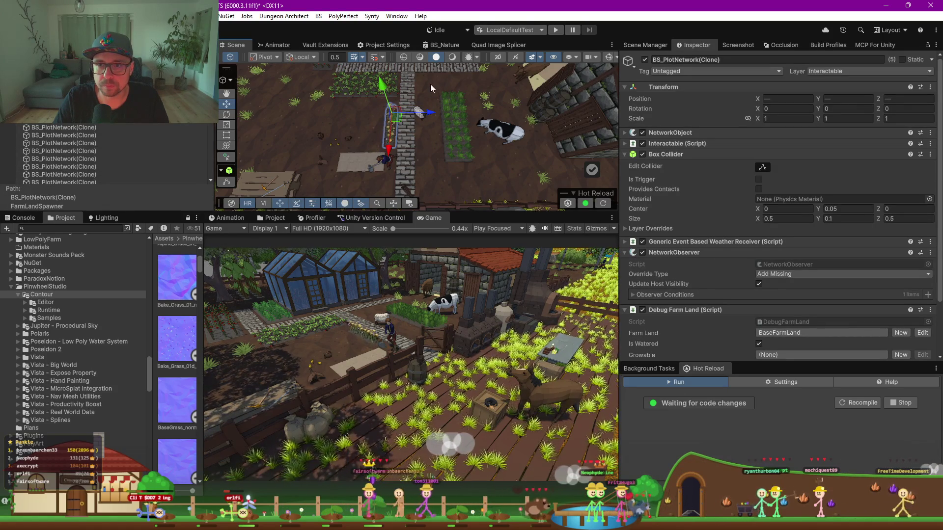
drag(430, 88, 483, 172)
mouse_move(468, 114)
mouse_down()
mouse_move(427, 96)
mouse_move(434, 98)
mouse_up()
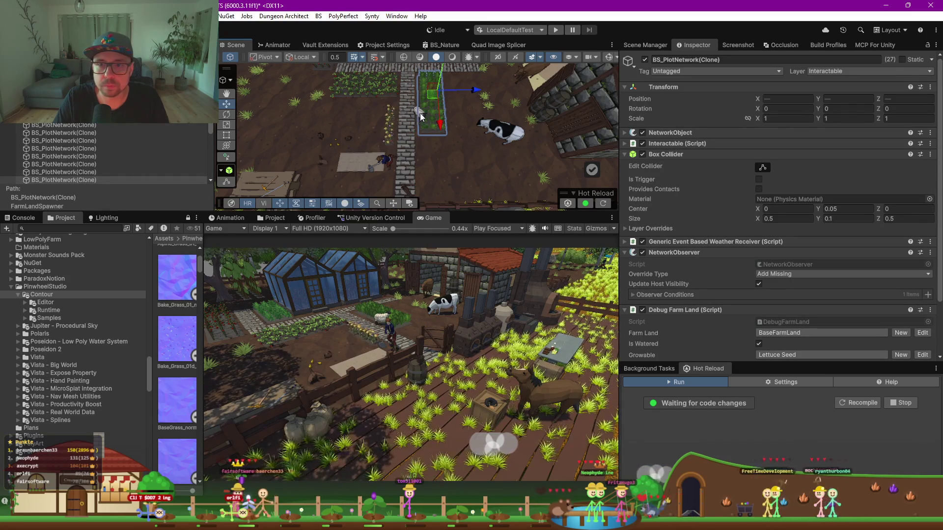
click(418, 113)
mouse_move(421, 128)
mouse_down()
mouse_move(429, 153)
mouse_move(273, 167)
mouse_move(309, 129)
mouse_up()
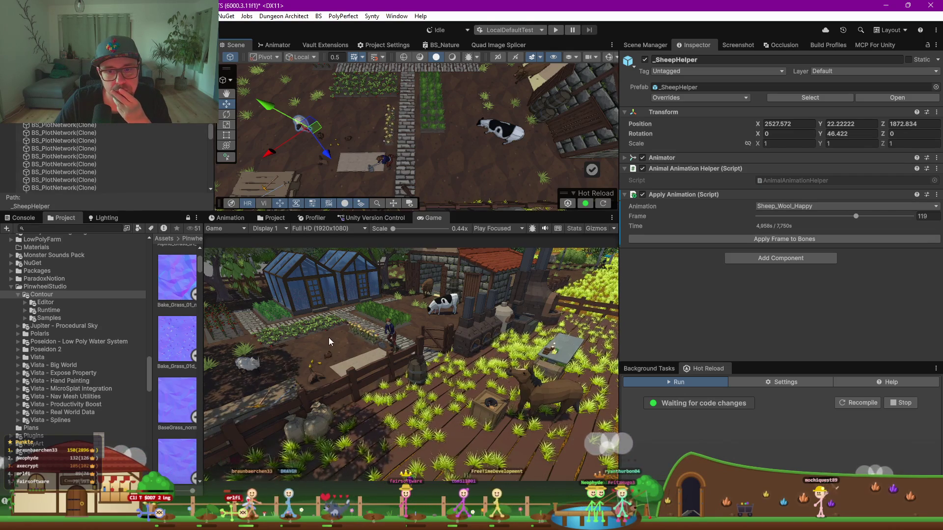
Move Hen (2) up-right near the plots and nudge the overlapping hen mesh down-right
drag(339, 136, 412, 137)
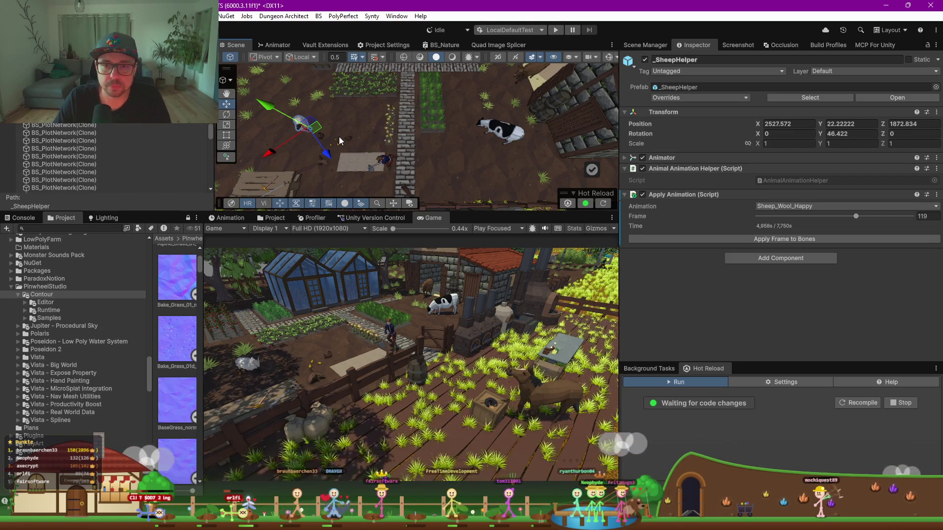
scroll(412, 140, up, 2)
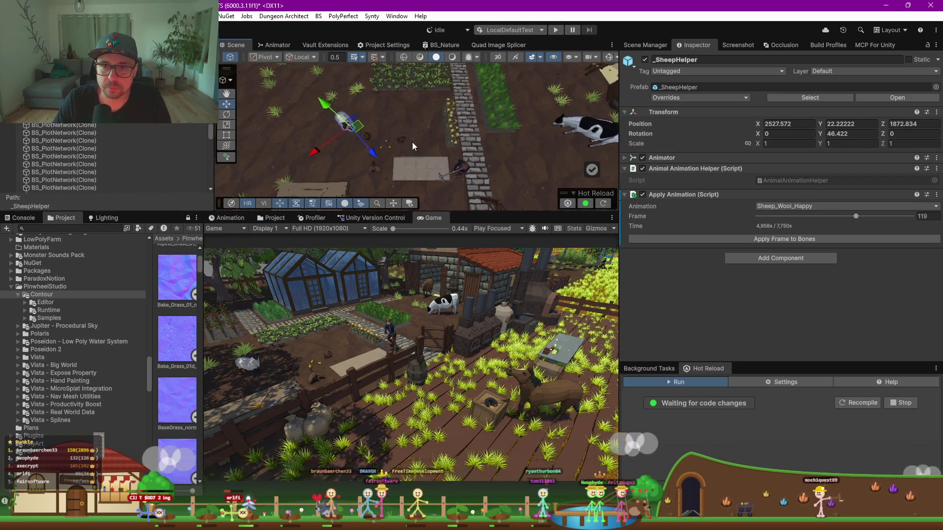
click(374, 179)
drag(372, 171, 408, 120)
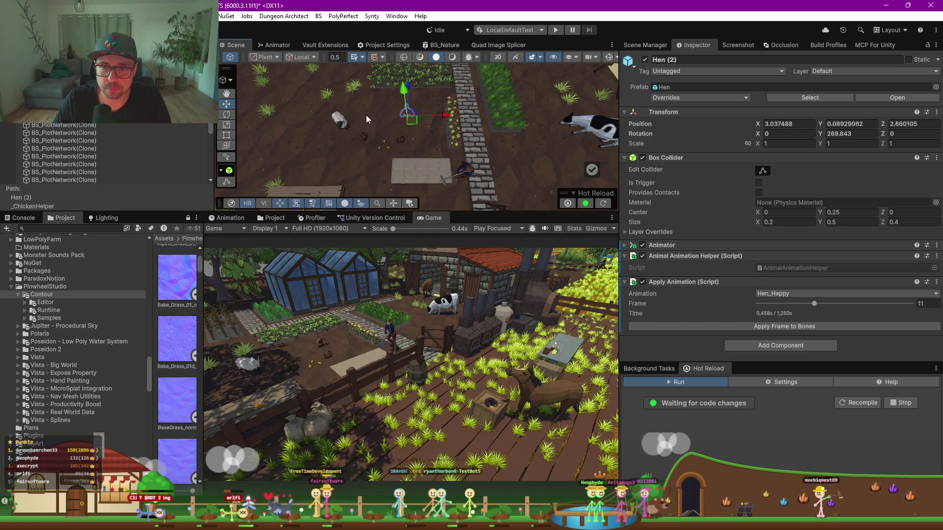
click(366, 140)
click(364, 139)
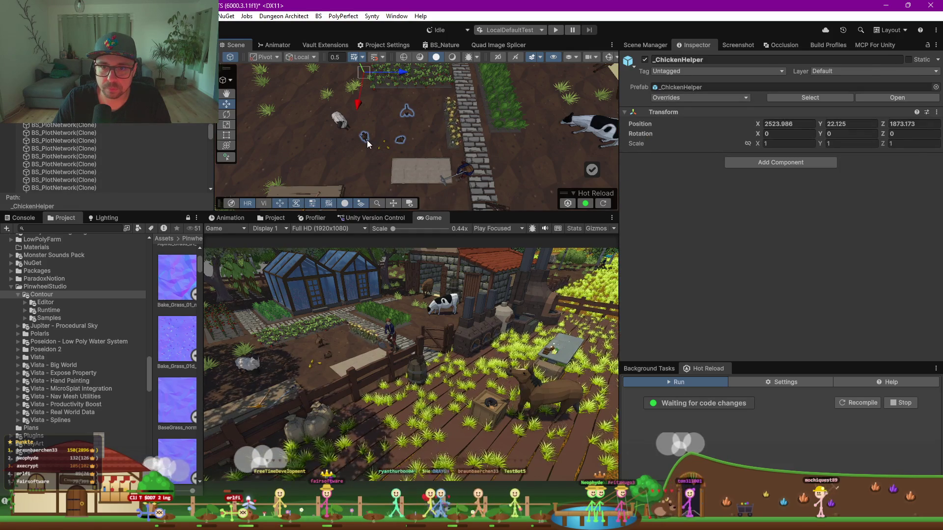
click(364, 139)
click(364, 140)
click(363, 138)
click(366, 145)
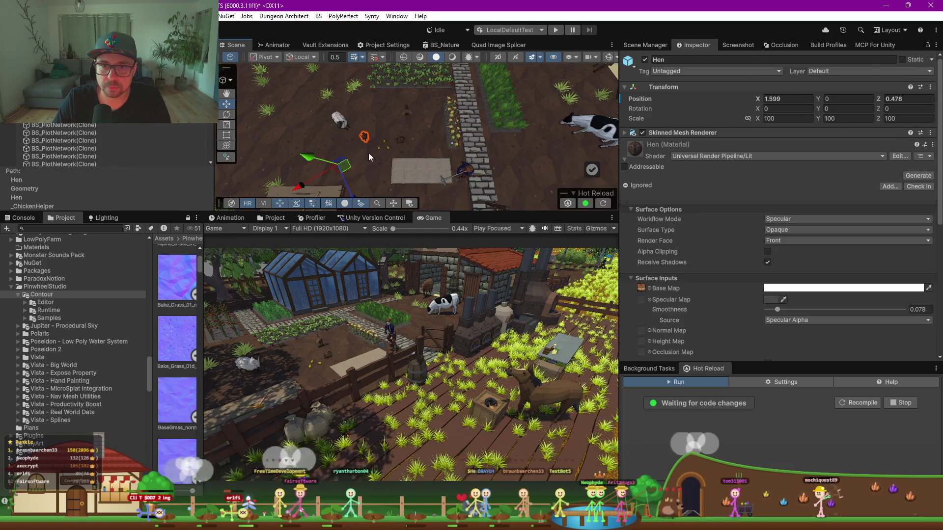
drag(343, 169, 374, 172)
Select the whole hen and place it beside the stone slab at X 3.92, Z 3.31
scroll(373, 172, down, 2)
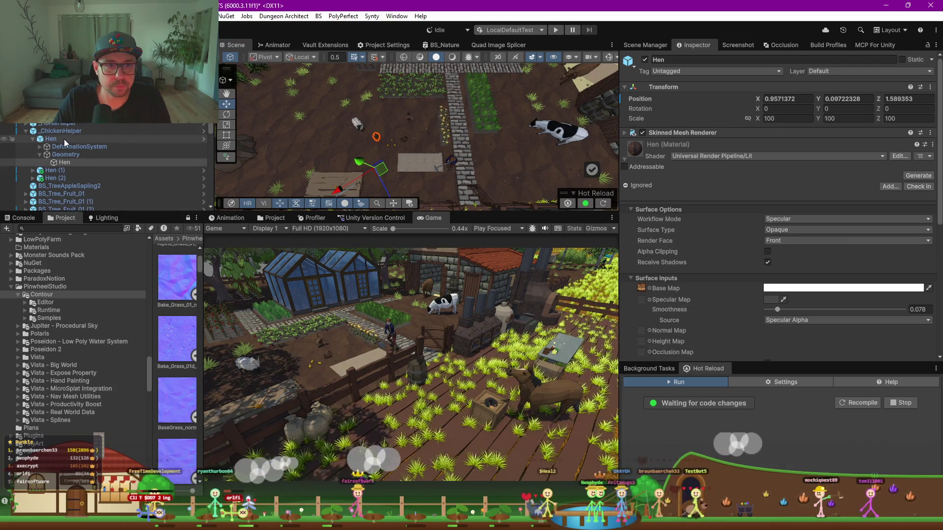
click(63, 138)
drag(382, 143, 385, 162)
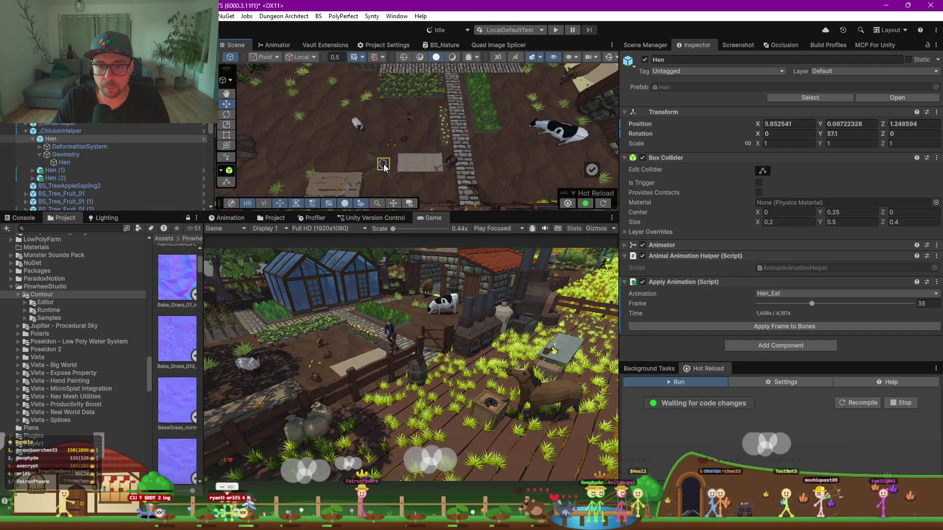
drag(384, 170, 421, 140)
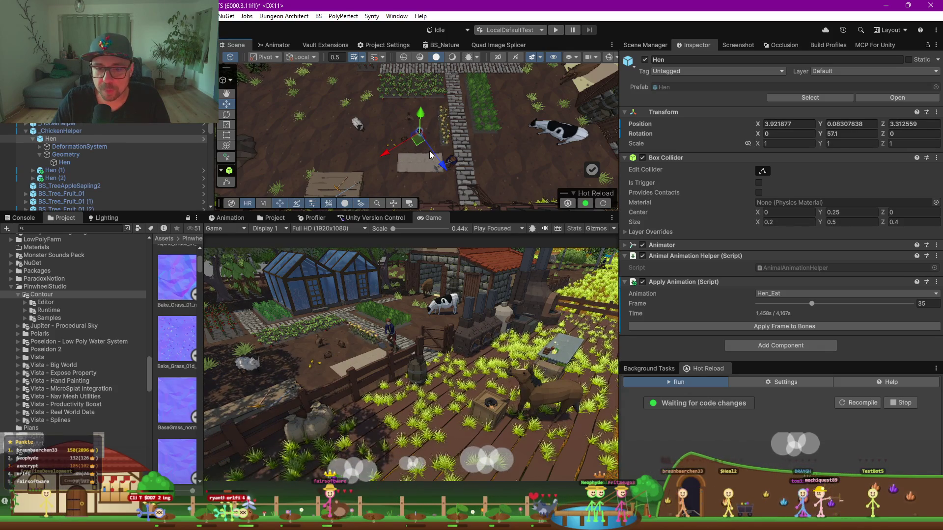
drag(402, 155, 434, 66)
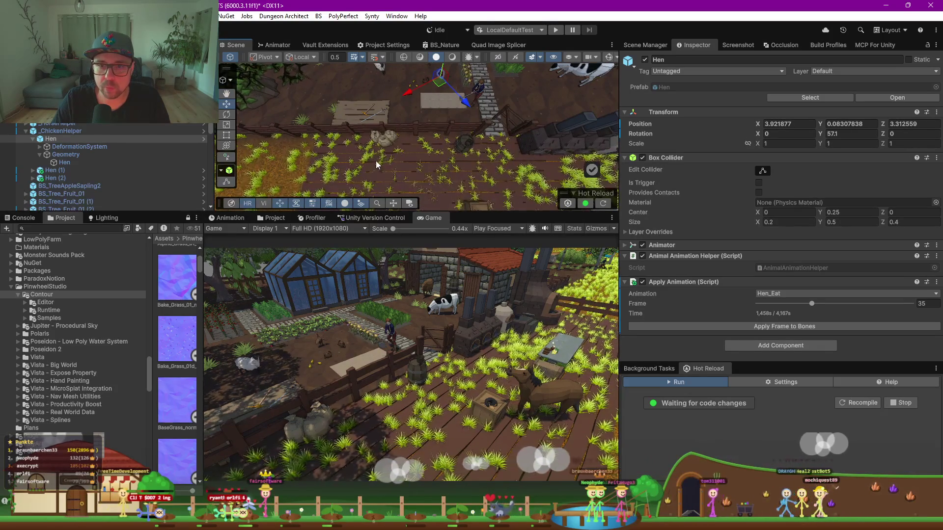
click(379, 141)
Duplicate the pair of BS_Flour sacks and move the copies up and right
shift+click(395, 142)
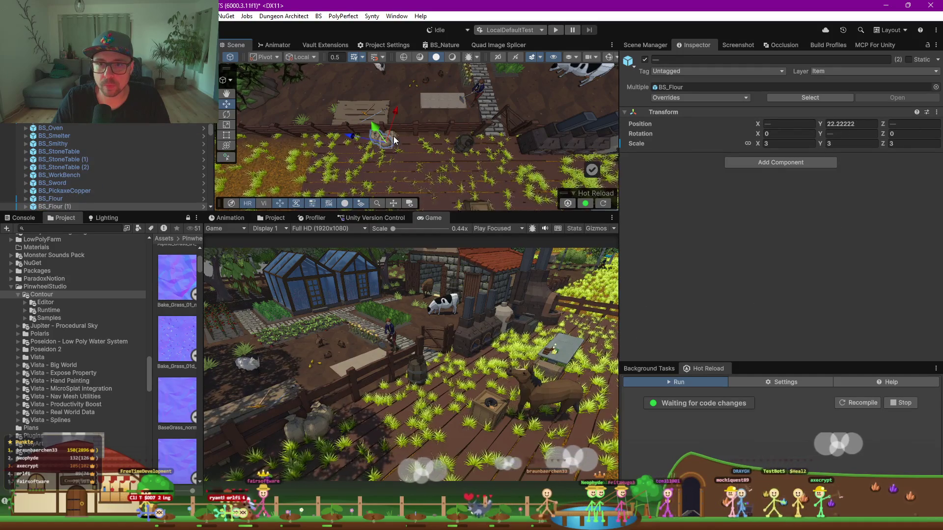
key(ctrl+d)
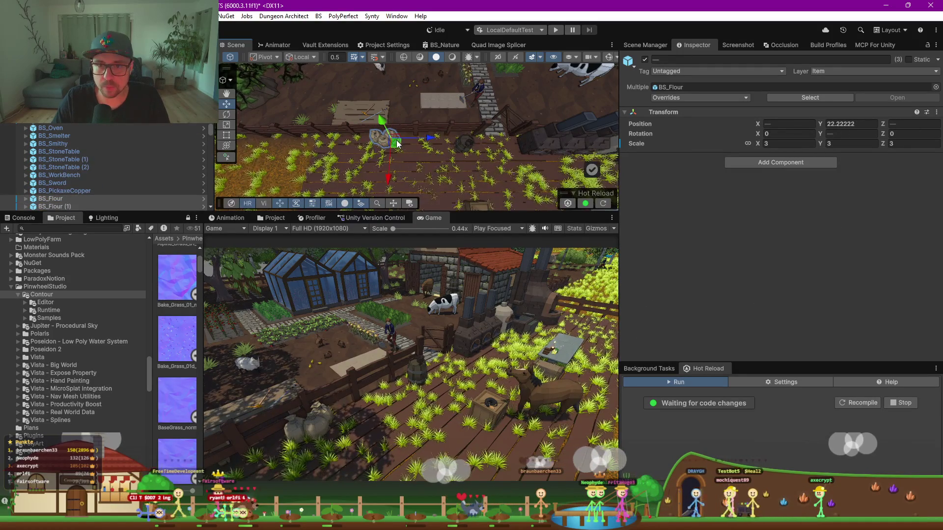
mouse_move(395, 145)
mouse_down()
mouse_move(414, 130)
mouse_move(484, 147)
mouse_move(521, 175)
mouse_up()
Set the handle position to Center and rotate the flour sack pile around its shared centre
key(e)
click(265, 57)
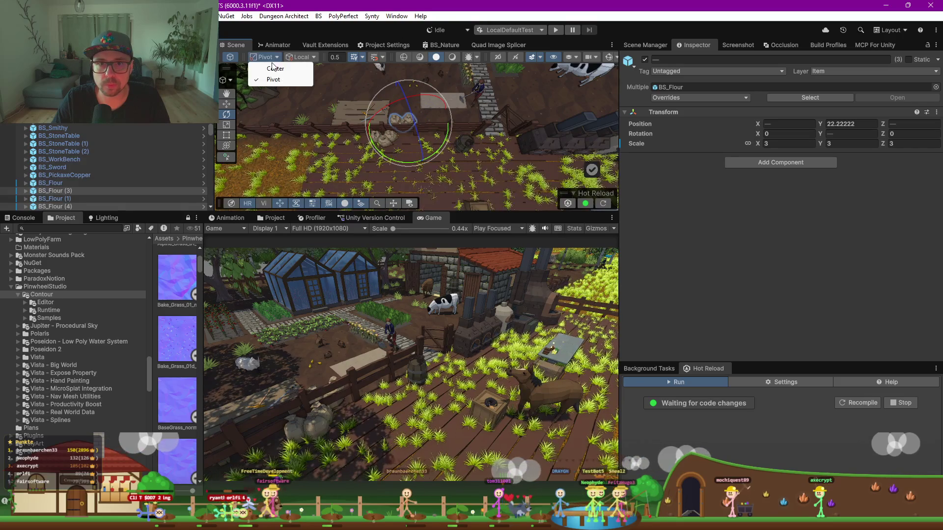
click(277, 70)
mouse_move(373, 145)
mouse_down()
mouse_move(231, 178)
mouse_move(75, 154)
mouse_move(94, 168)
mouse_up()
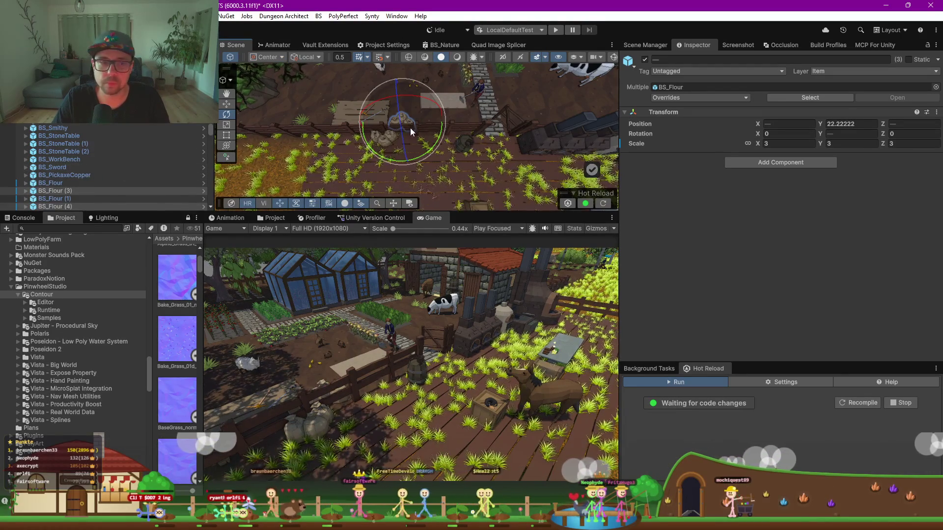
scroll(393, 105, up, 1)
scroll(389, 100, up, 3)
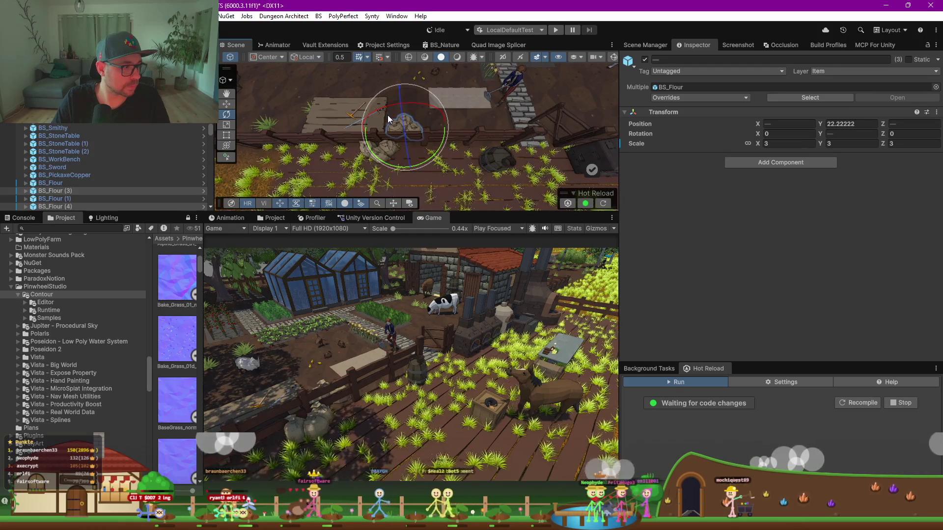
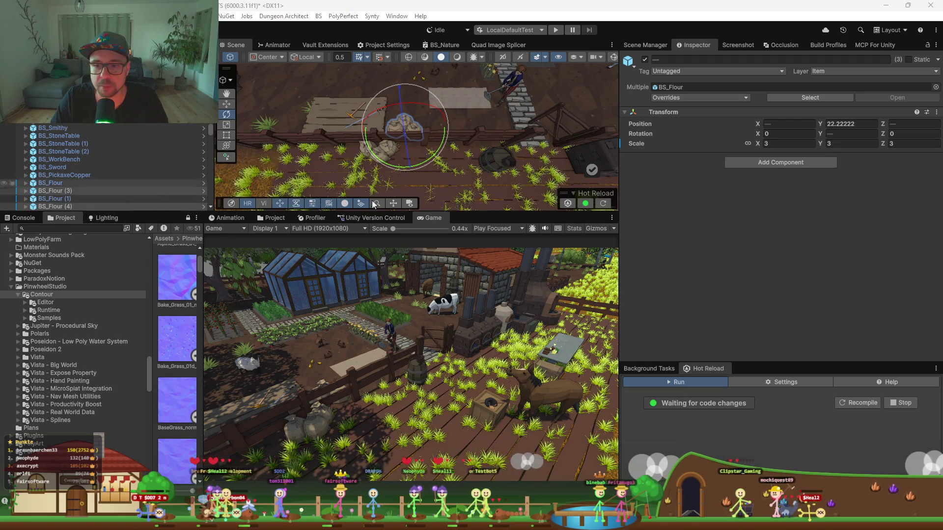
Enlarge the Scene view, select the smelter furnace and nudge it slightly to the right
drag(496, 211, 495, 305)
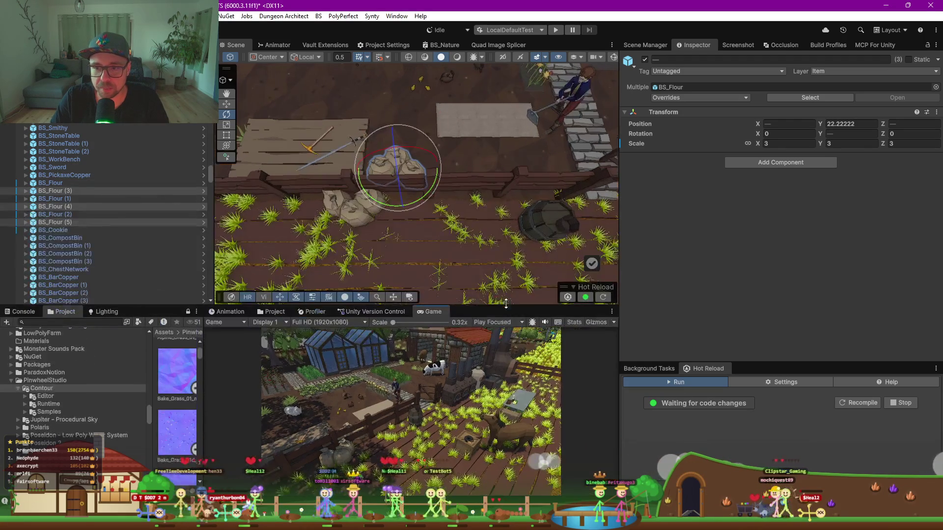
mouse_move(602, 144)
mouse_down()
mouse_move(439, 143)
mouse_move(448, 157)
mouse_up()
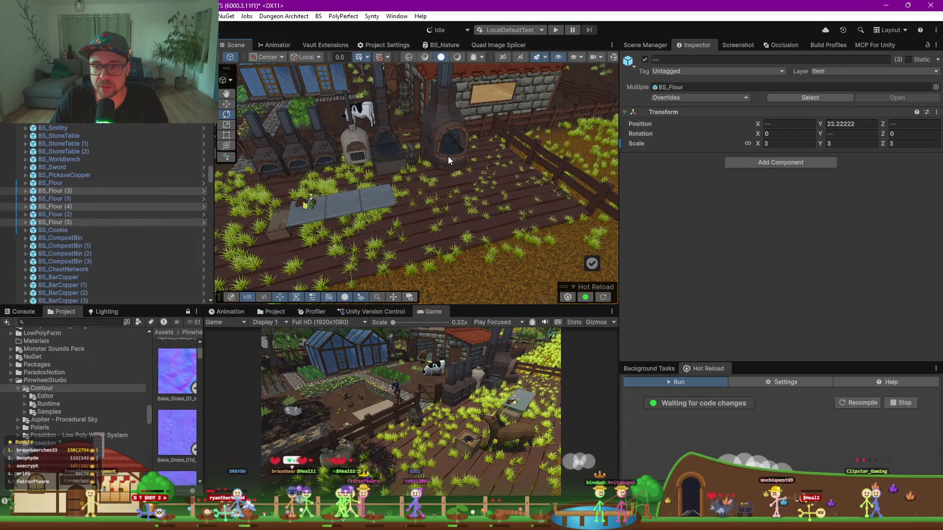
click(448, 157)
click(407, 176)
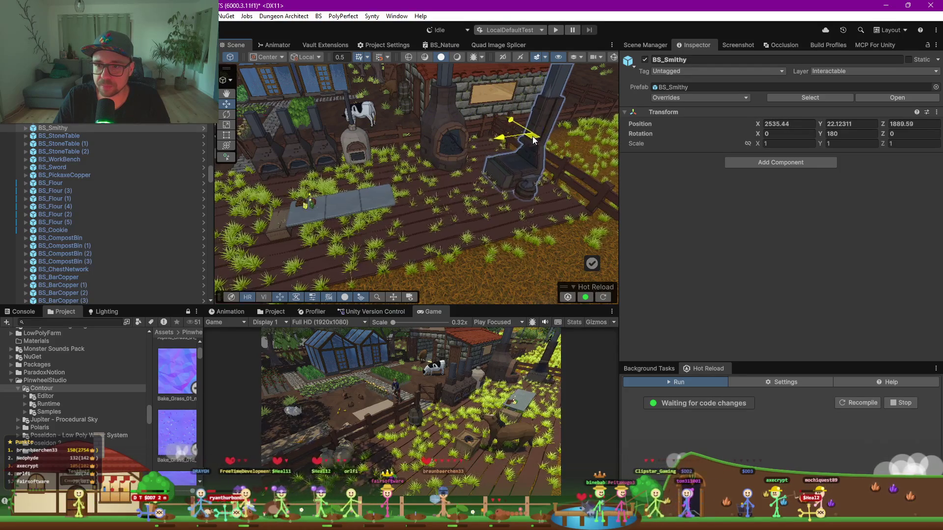
click(450, 164)
click(839, 132)
text(135)
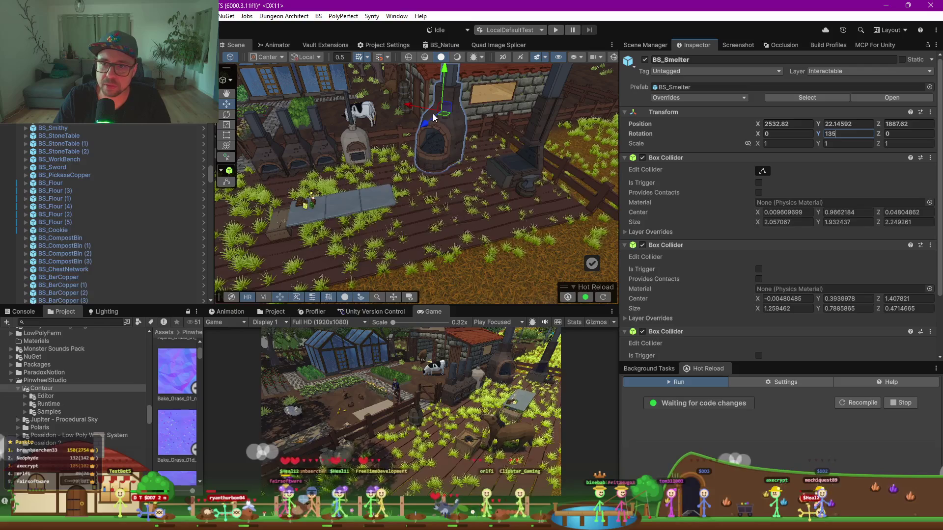
drag(459, 119, 475, 115)
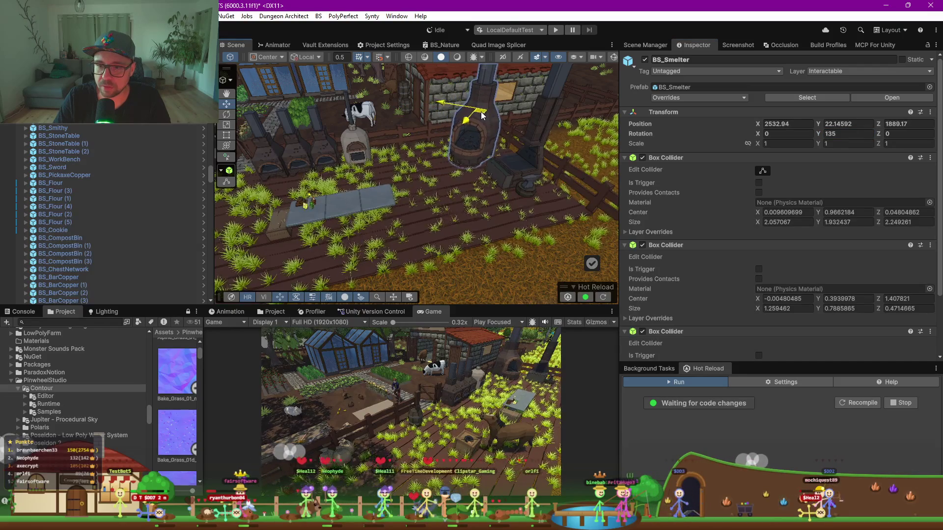
click(361, 158)
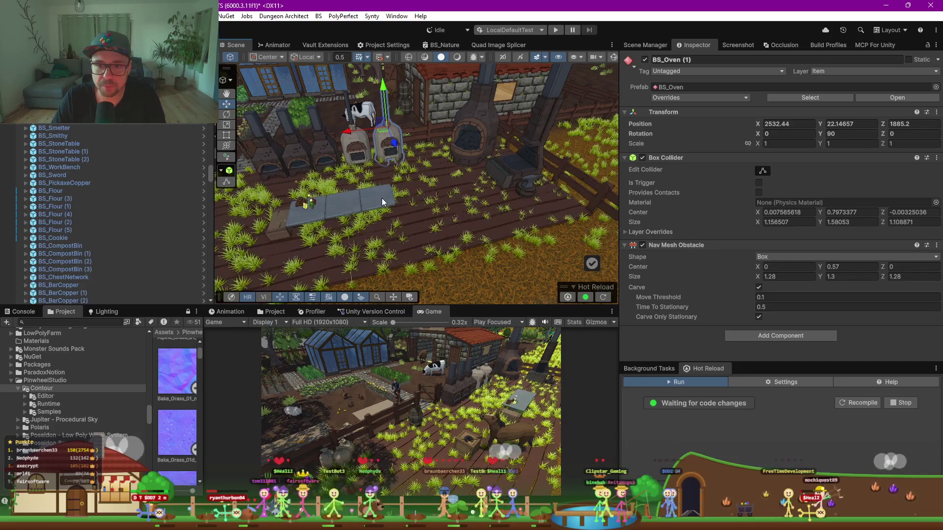
click(357, 205)
shift+click(316, 216)
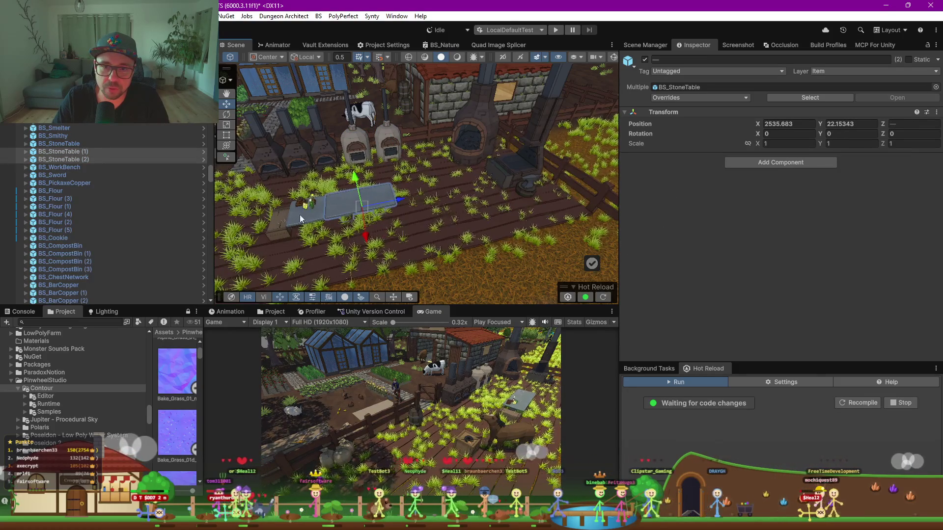
shift+click(315, 206)
shift+click(284, 223)
shift+click(344, 213)
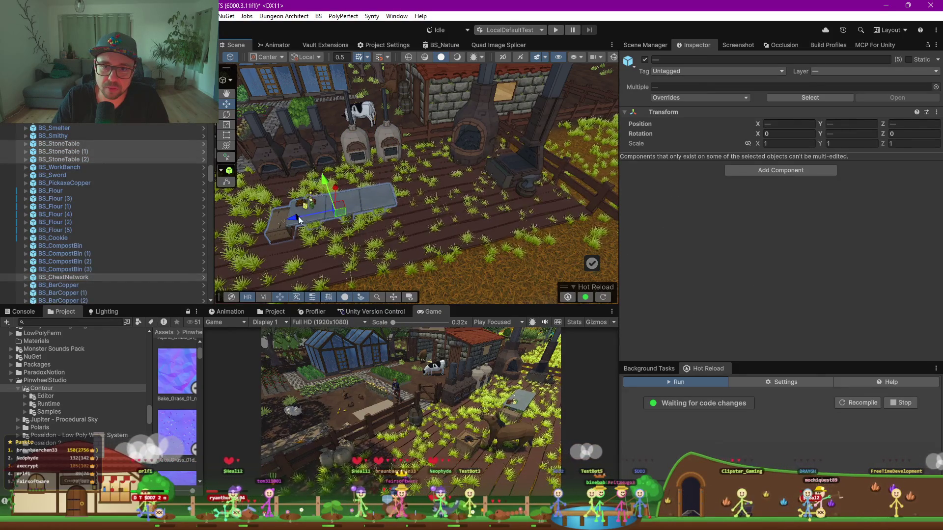
scroll(330, 206, up, 10)
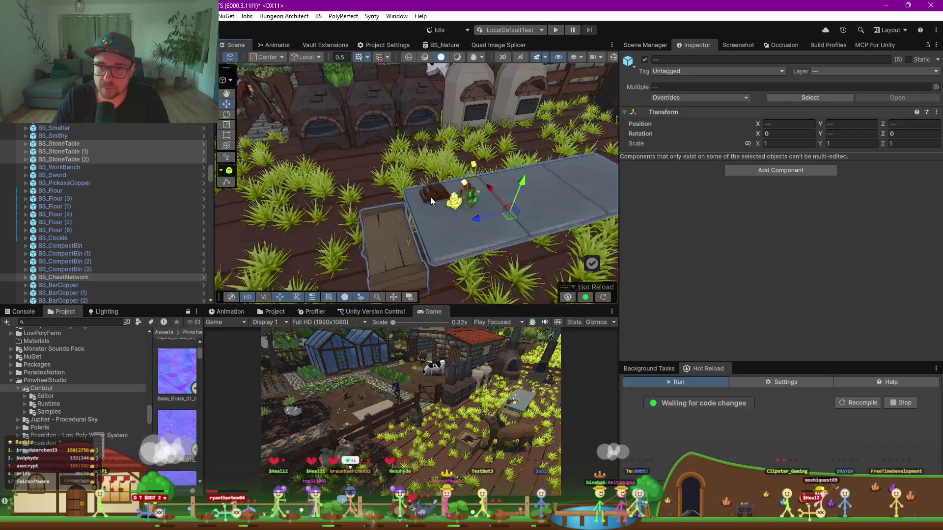
scroll(451, 211, down, 5)
mouse_move(459, 229)
mouse_down()
mouse_move(394, 150)
mouse_move(485, 202)
mouse_up()
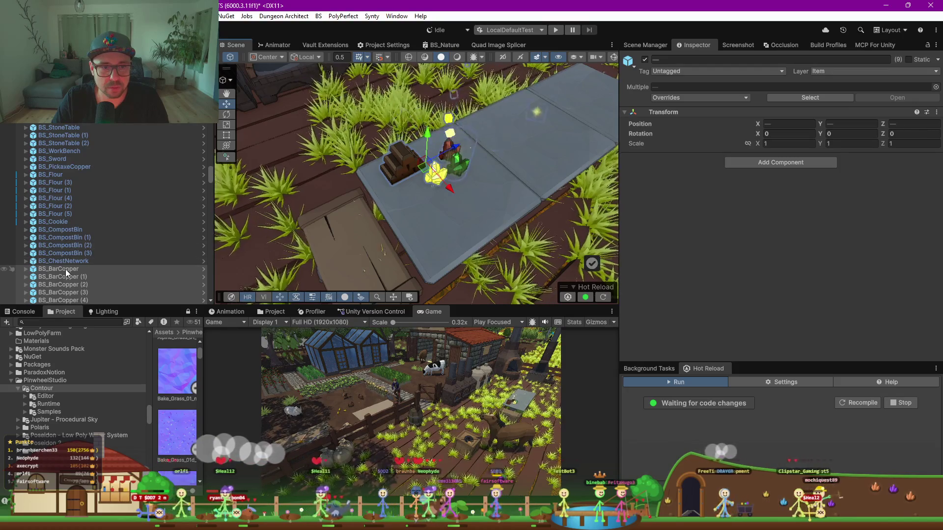
click(425, 222)
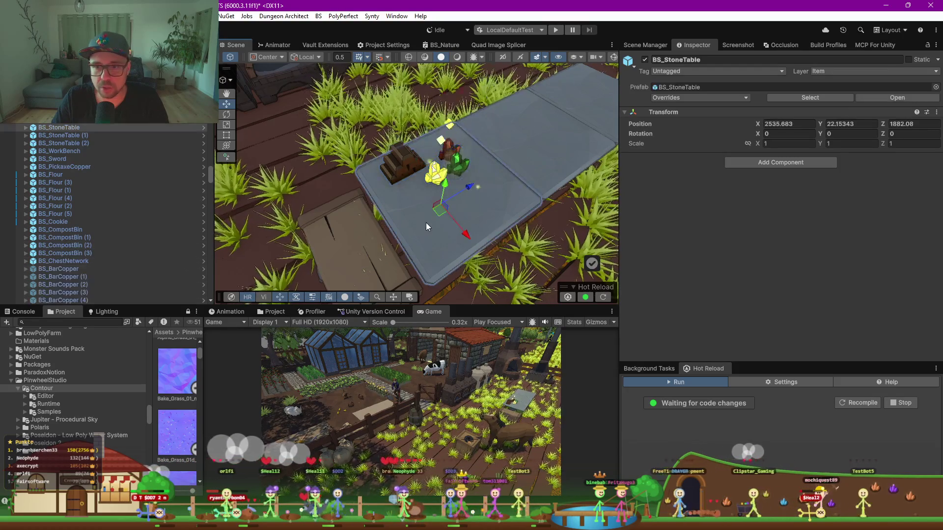
click(26, 127)
click(61, 135)
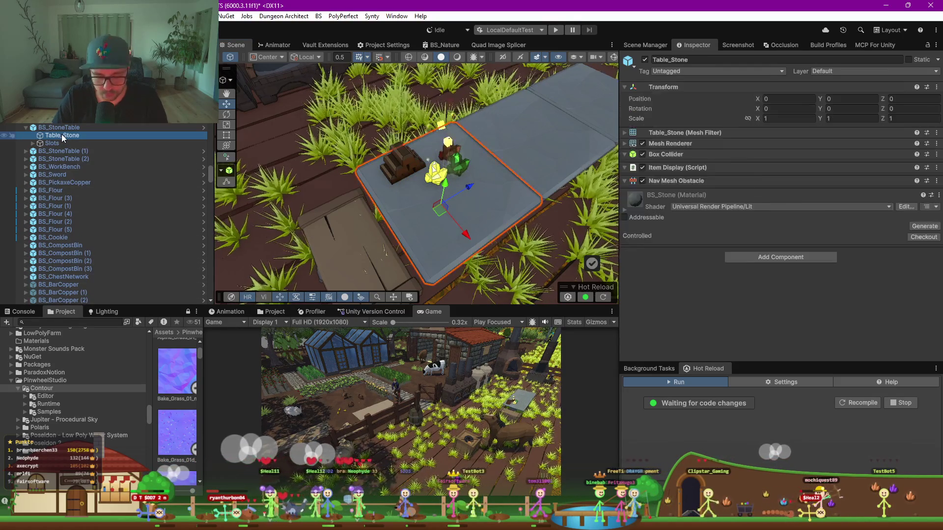
key(ctrl+z)
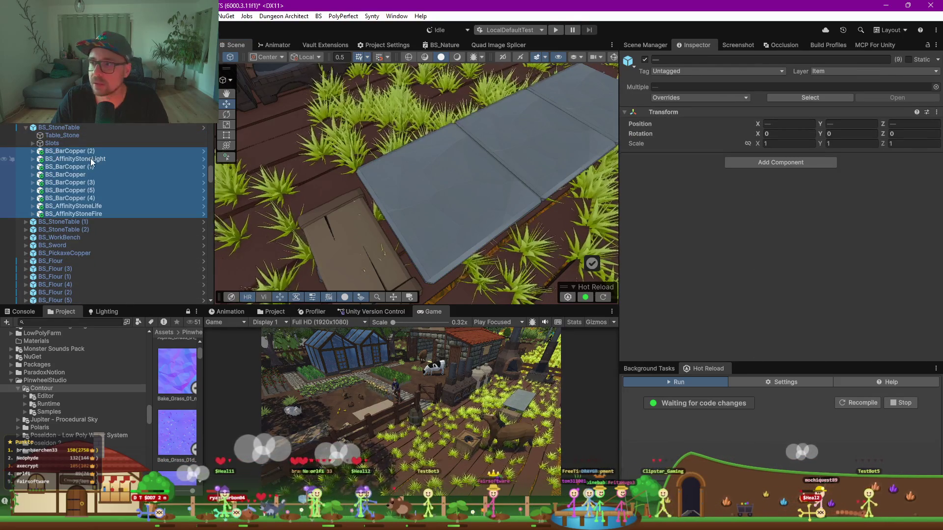
click(84, 150)
scroll(384, 204, down, 5)
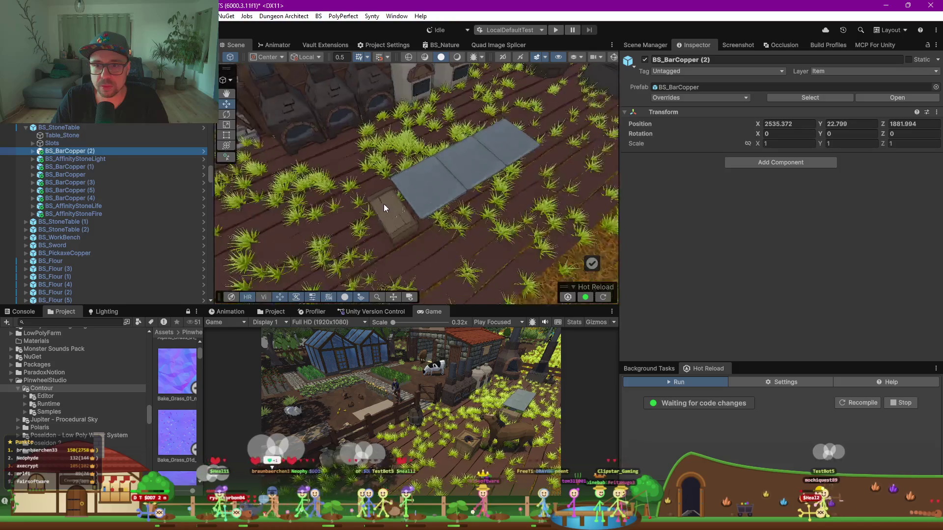
double_click(96, 154)
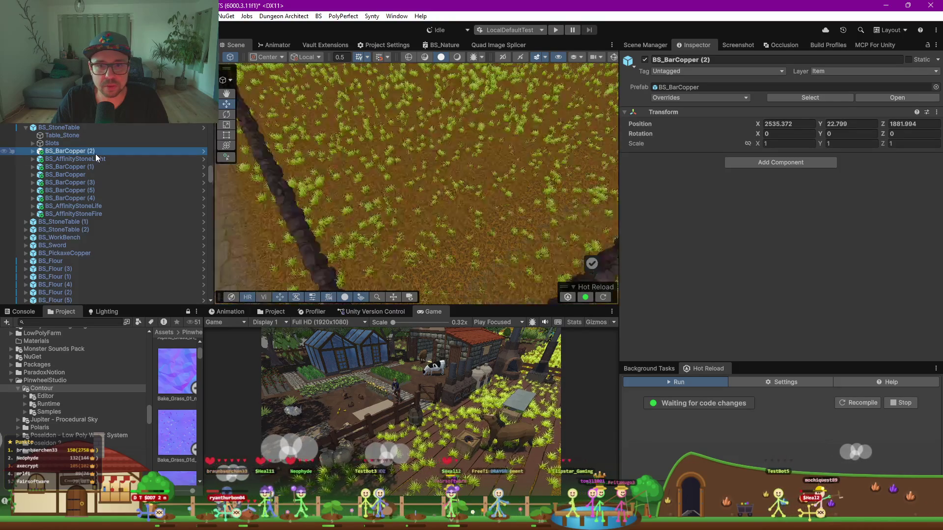
scroll(452, 207, down, 5)
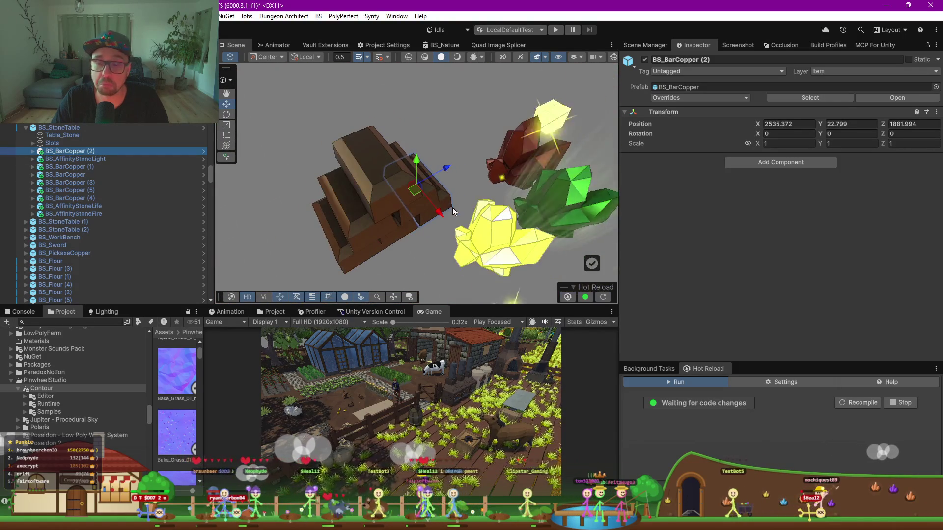
double_click(61, 129)
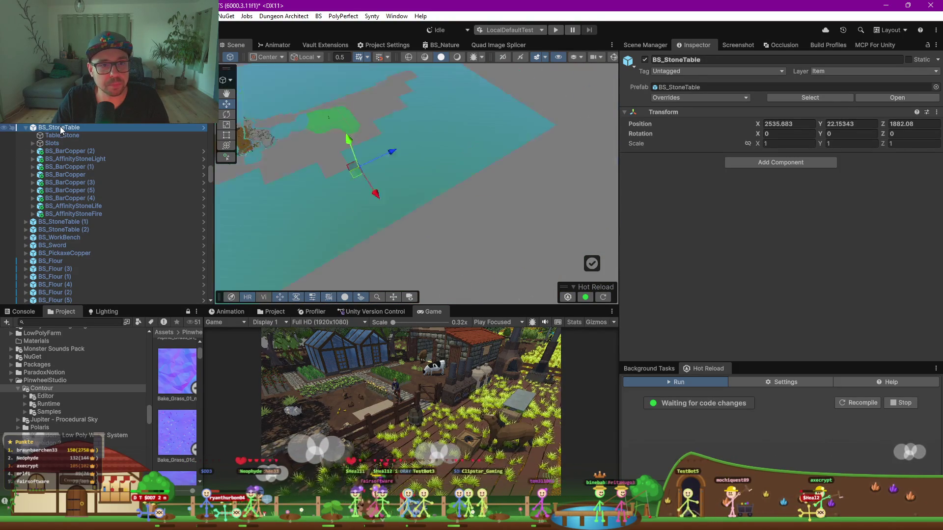
mouse_move(70, 151)
mouse_down()
mouse_move(69, 161)
mouse_move(52, 128)
mouse_up()
double_click(52, 128)
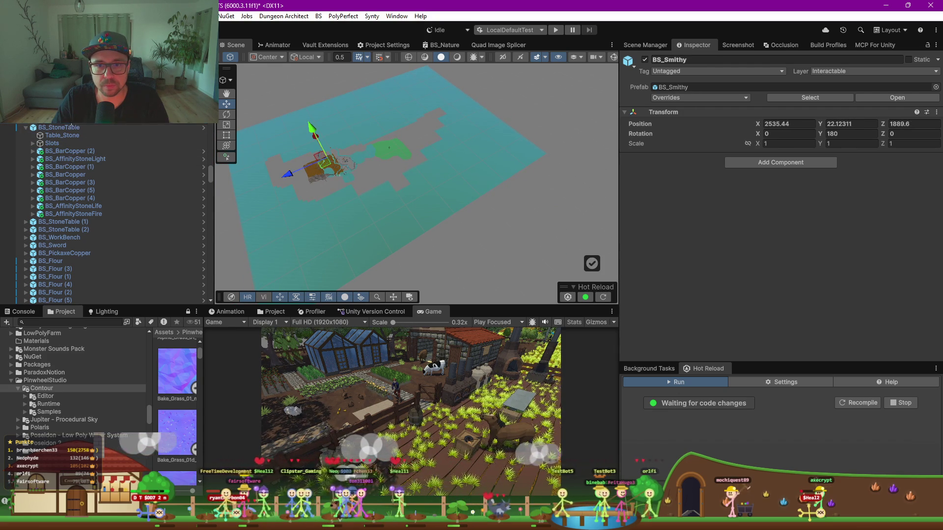
key(f)
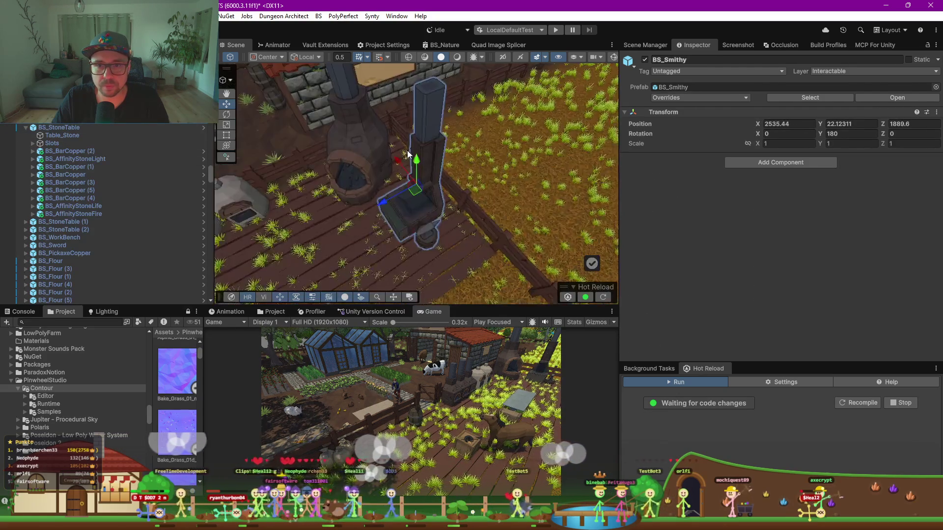
mouse_move(406, 158)
mouse_down()
mouse_move(410, 210)
mouse_move(398, 186)
mouse_move(338, 196)
mouse_up()
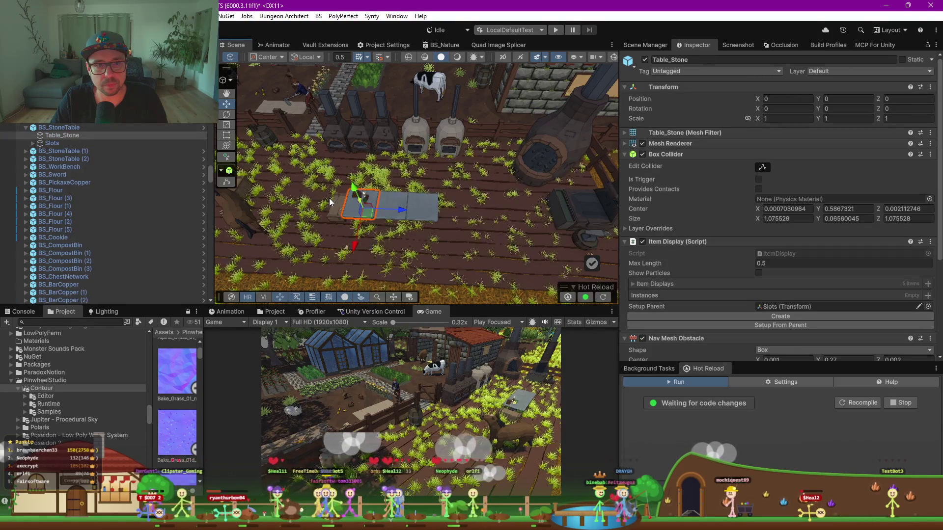
Collapse the spline's grass instances in the Hierarchy and select the first stone table
scroll(100, 221, down, 15)
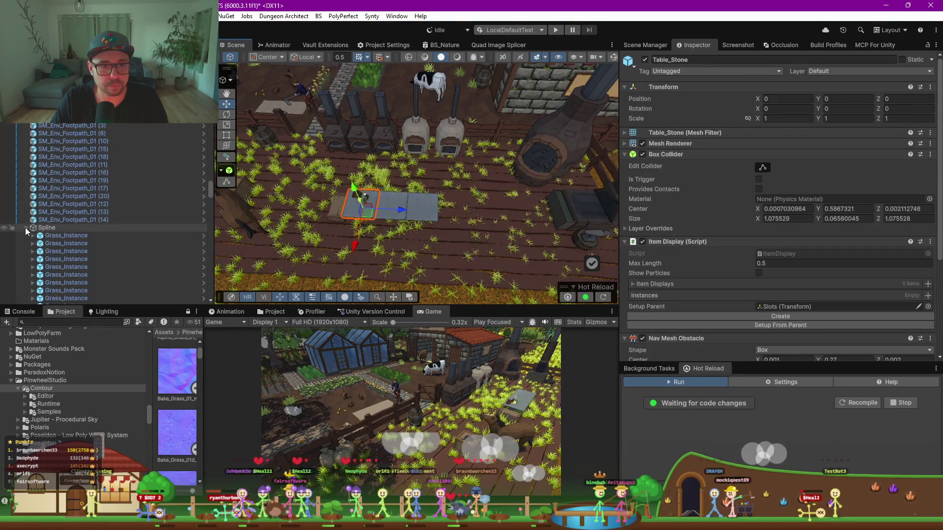
click(26, 228)
scroll(423, 210, up, 5)
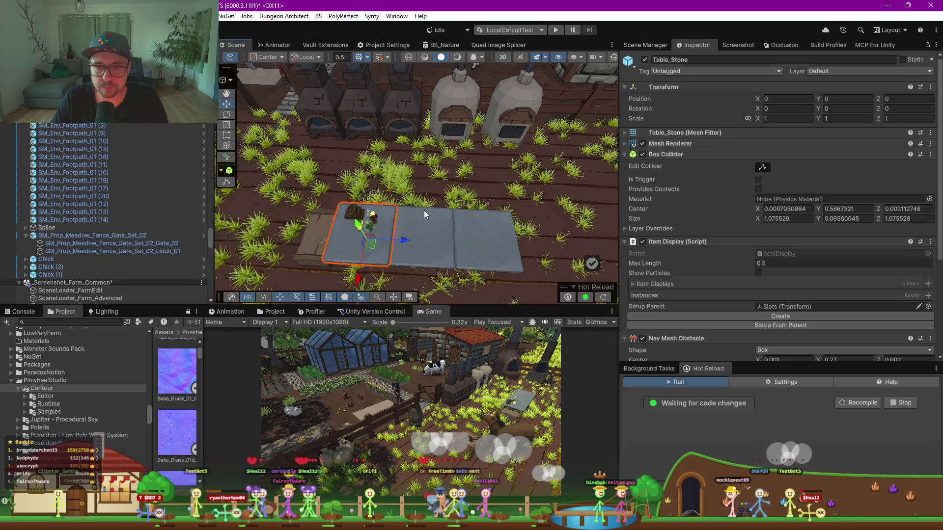
click(365, 226)
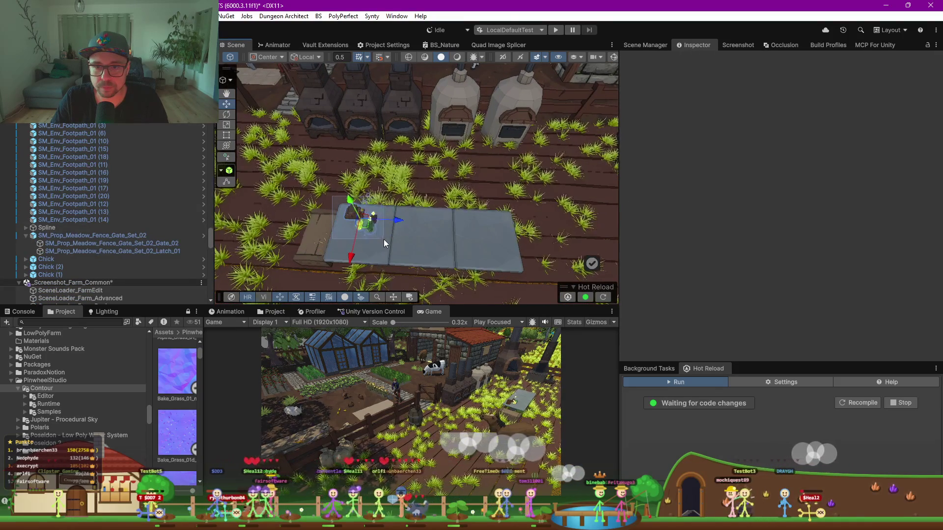
drag(384, 240, 339, 145)
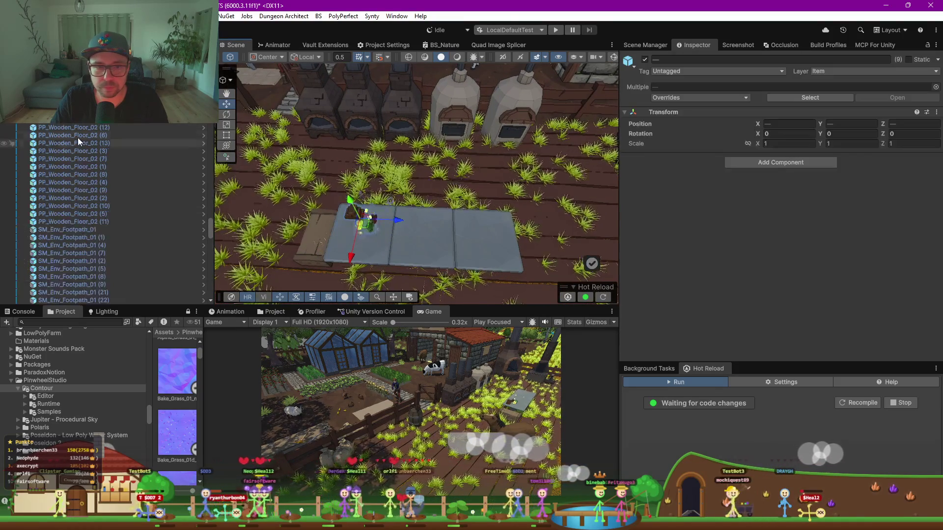
click(373, 253)
Hide the stone table's child objects in the Hierarchy and edit its name
scroll(97, 150, down, 3)
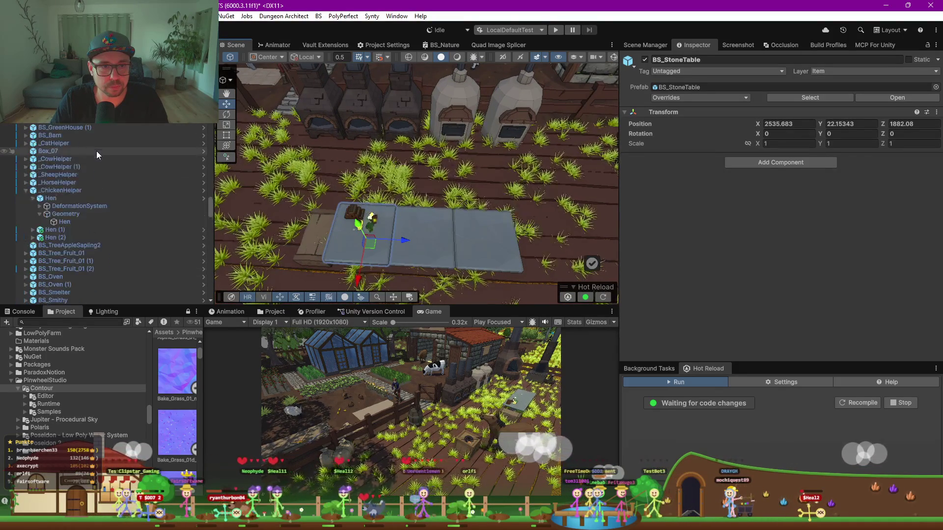
scroll(63, 168, down, 10)
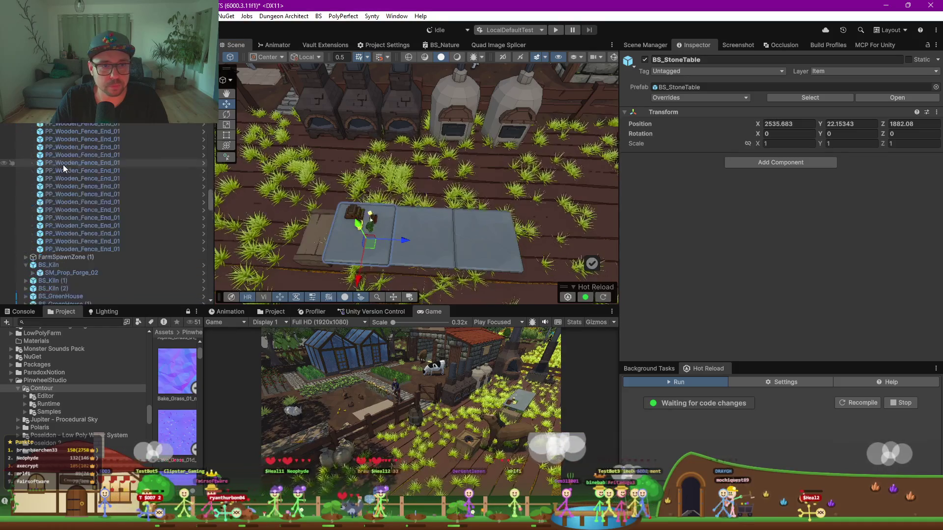
scroll(63, 162, down, 10)
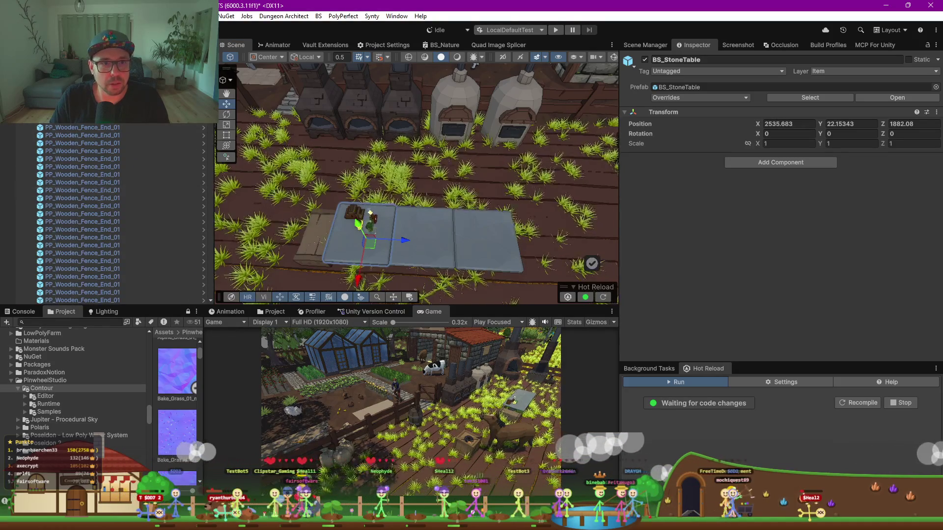
scroll(122, 246, up, 15)
scroll(98, 250, down, 4)
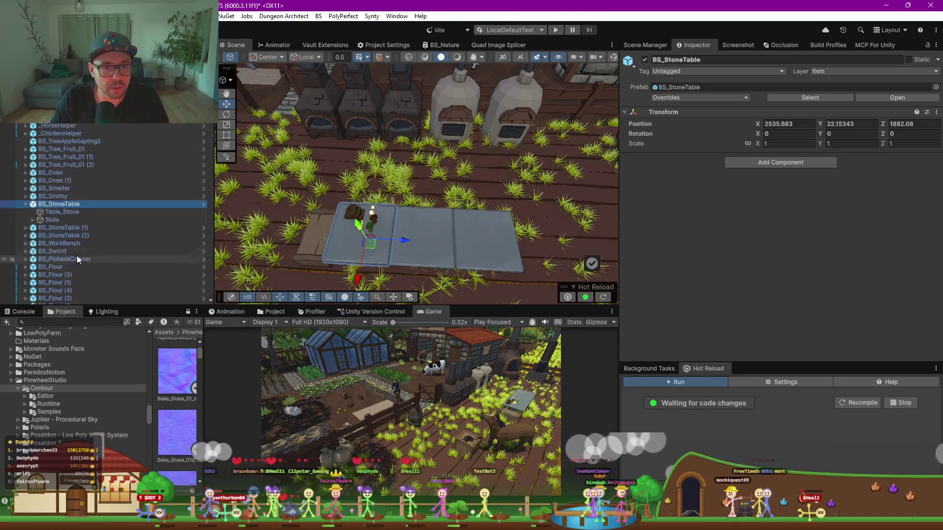
click(26, 203)
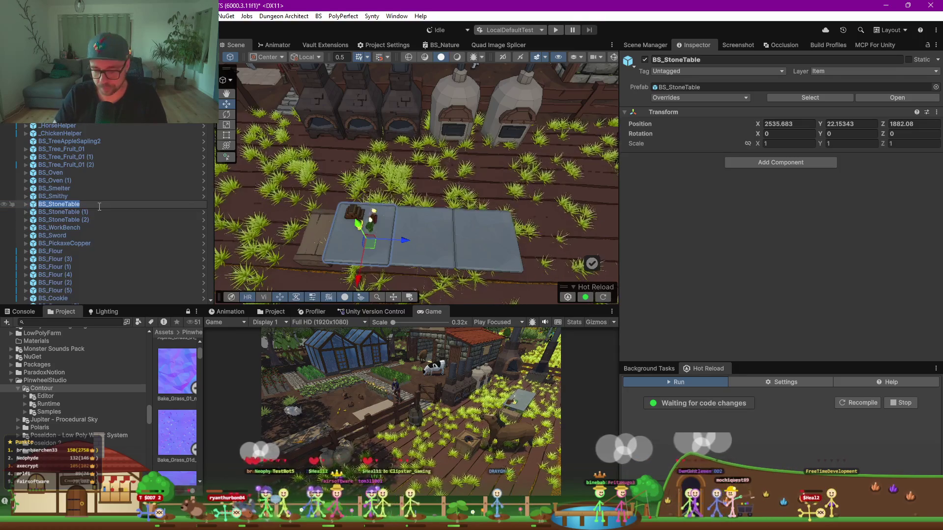
text(OOOOO)
click(368, 219)
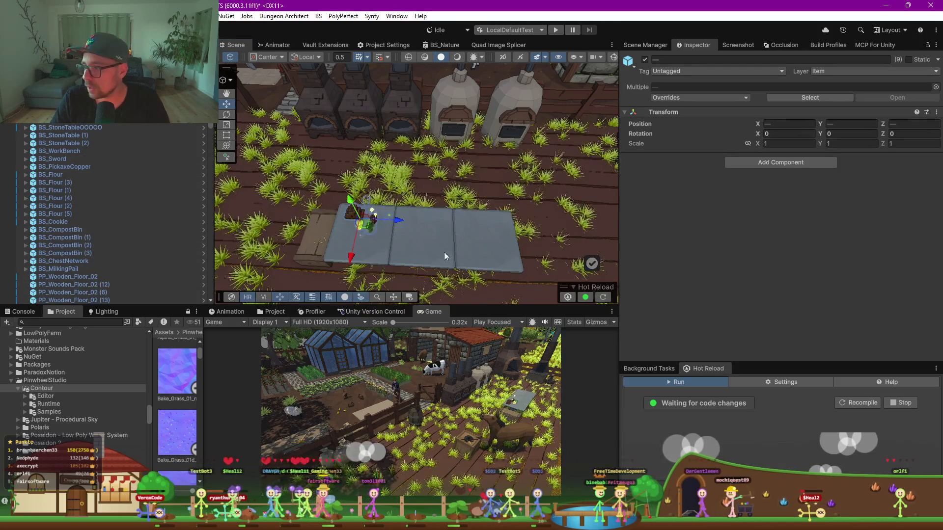
Select the three stone tables plus the crate and nudge the group slightly
mouse_move(474, 241)
mouse_down()
mouse_move(390, 246)
mouse_move(444, 229)
mouse_move(479, 174)
mouse_move(497, 169)
mouse_up()
shift+click(326, 240)
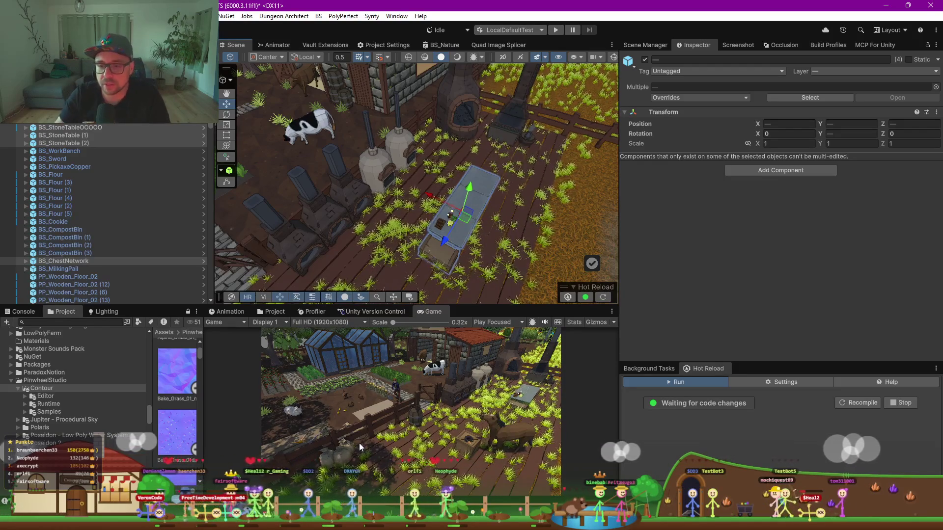
drag(457, 228, 456, 226)
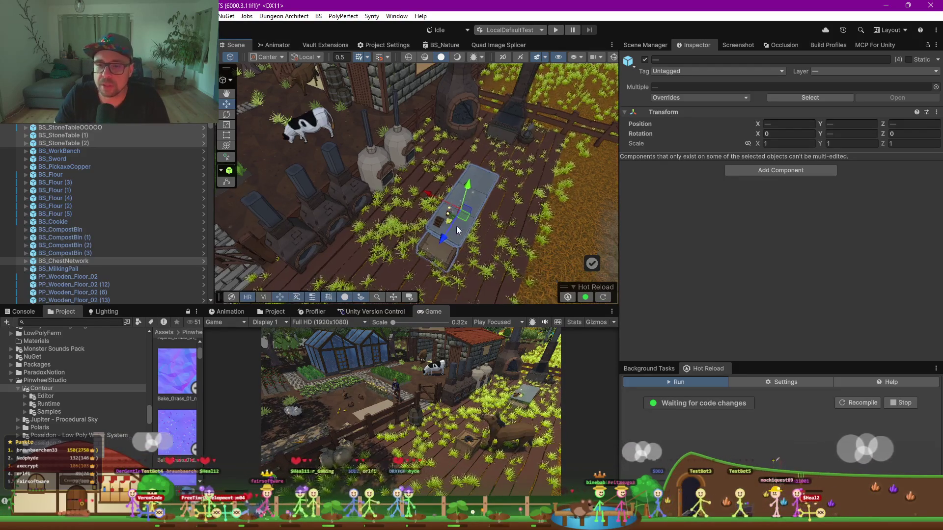
Scale BS_AffinityStoneLight to 2 with linked axes and move it along the table
scroll(461, 216, up, 8)
click(428, 183)
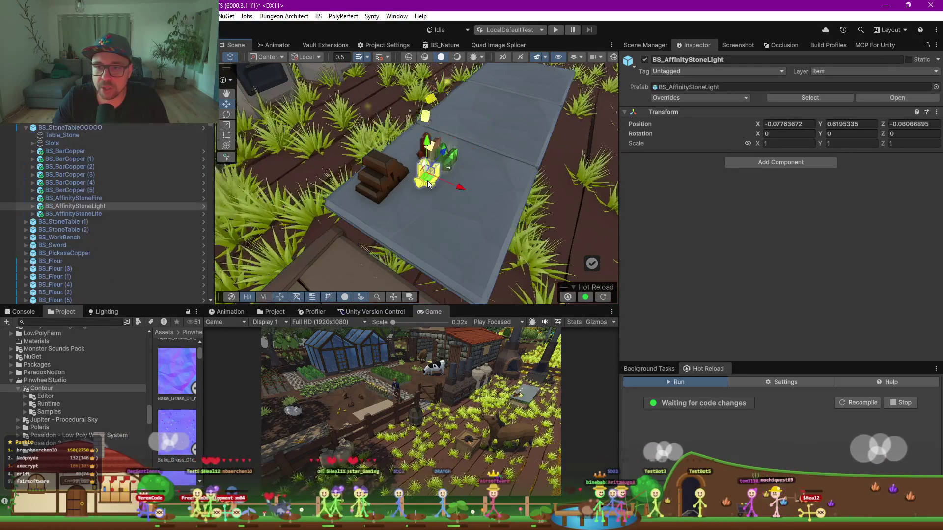
key(e)
key(r)
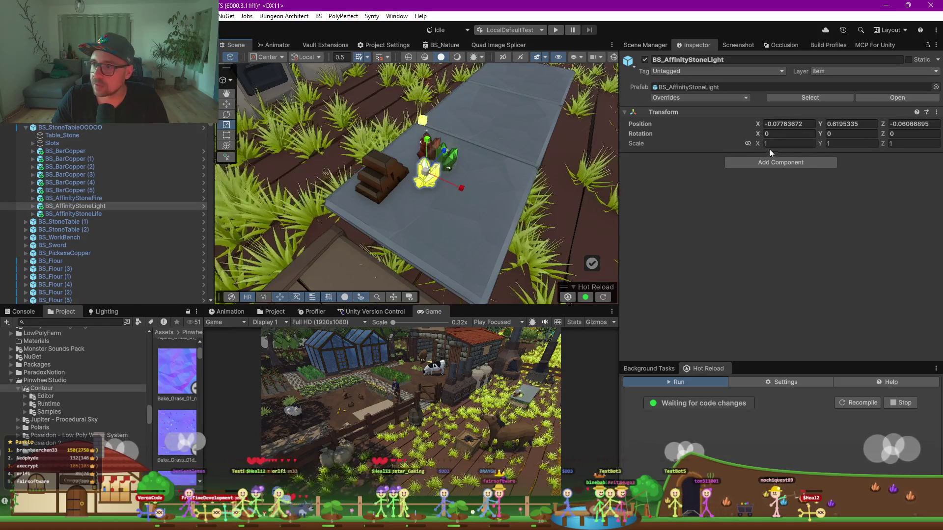
click(747, 143)
click(790, 143)
text(2)
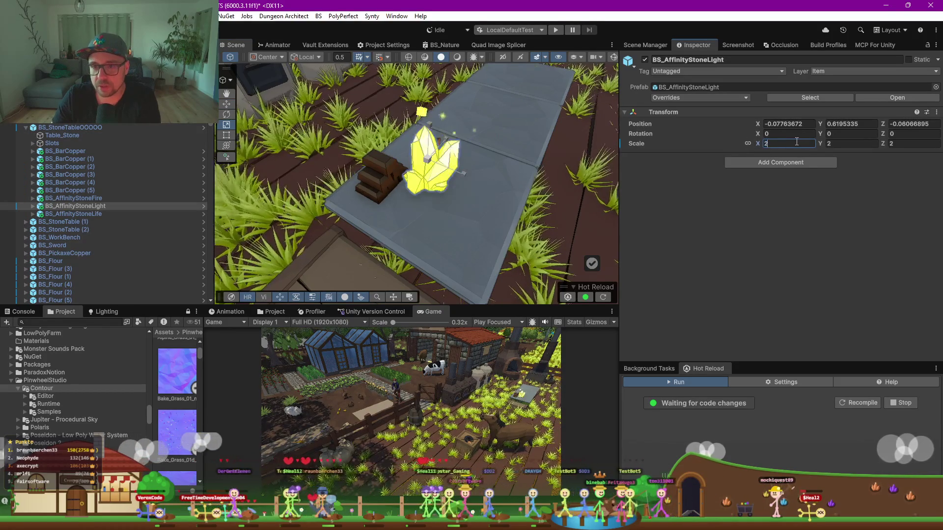
click(427, 172)
key(w)
mouse_move(430, 171)
mouse_down()
mouse_move(444, 189)
mouse_move(351, 151)
mouse_move(333, 207)
mouse_up()
Set both BS_AffinityStoneFire and BS_AffinityStoneLife to a linked scale of 2
click(333, 207)
shift+click(339, 191)
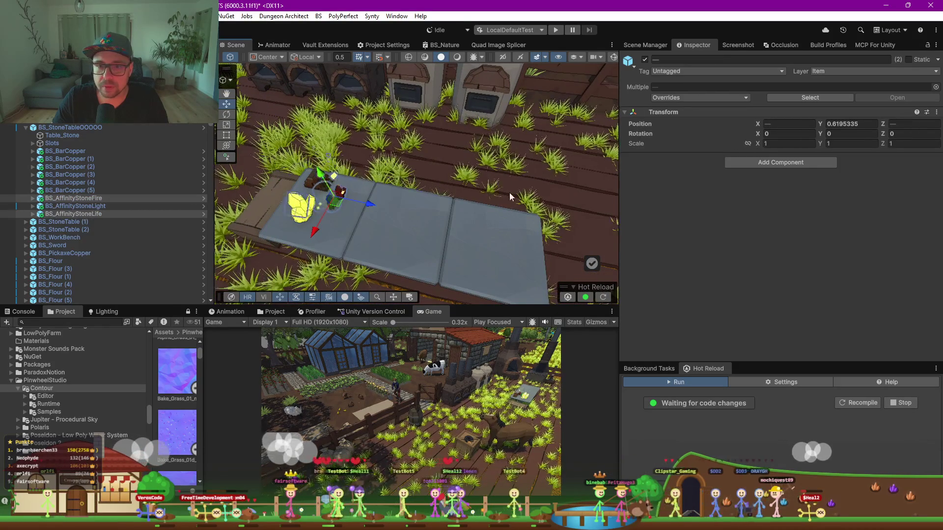
click(748, 144)
click(791, 143)
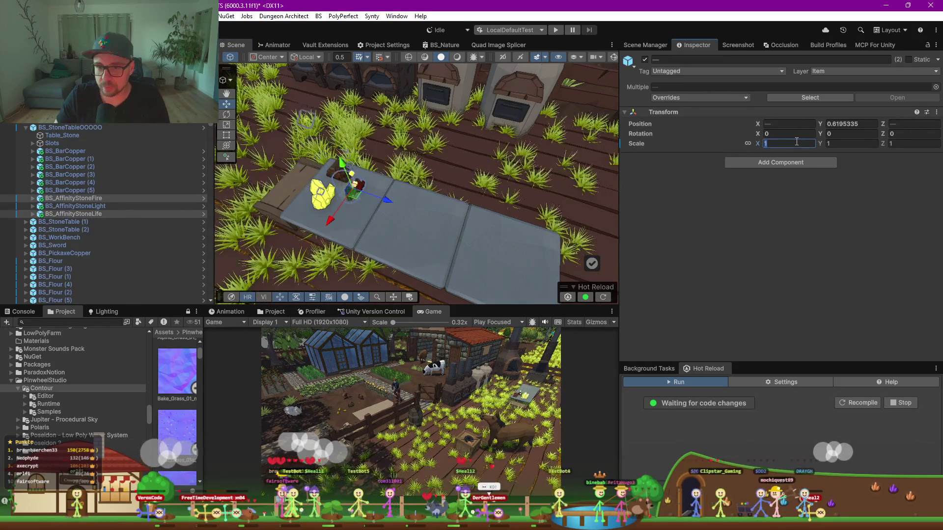
text(2)
key(Return)
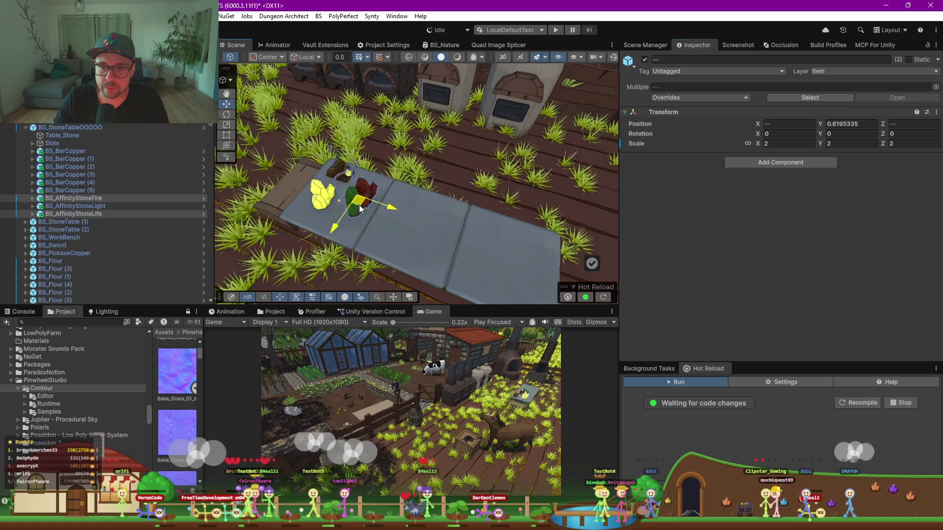
Move the Fire and Life stones apart along the stone table
key(e)
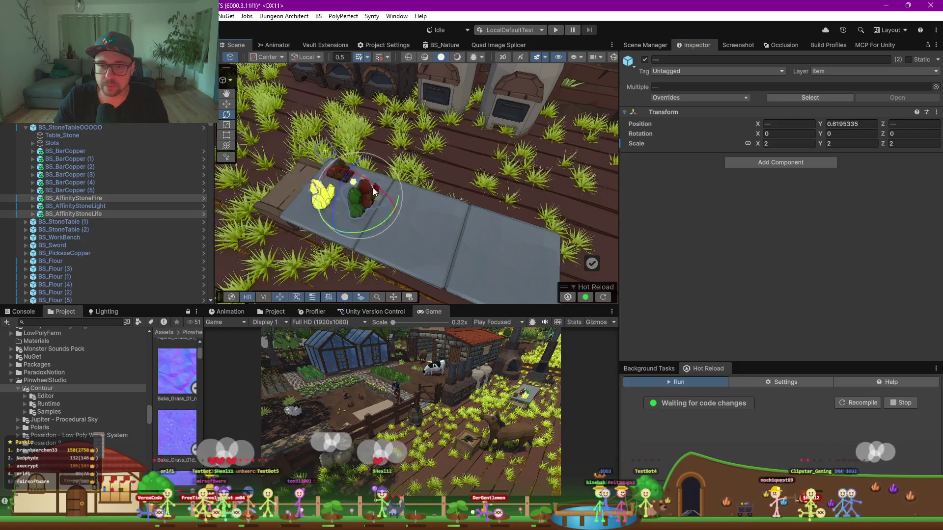
click(372, 195)
key(w)
drag(373, 203, 412, 197)
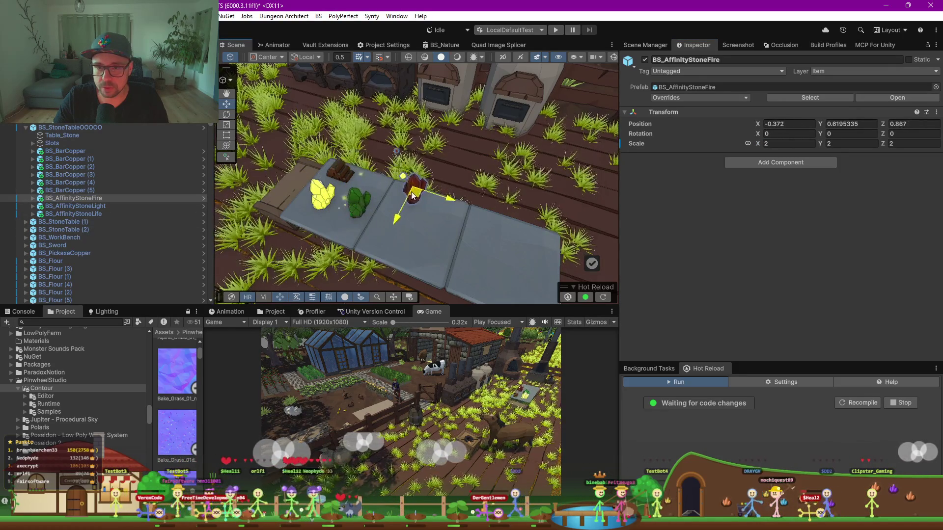
click(358, 201)
mouse_move(354, 211)
mouse_down()
mouse_move(376, 236)
mouse_move(428, 244)
mouse_move(445, 201)
mouse_move(466, 221)
mouse_up()
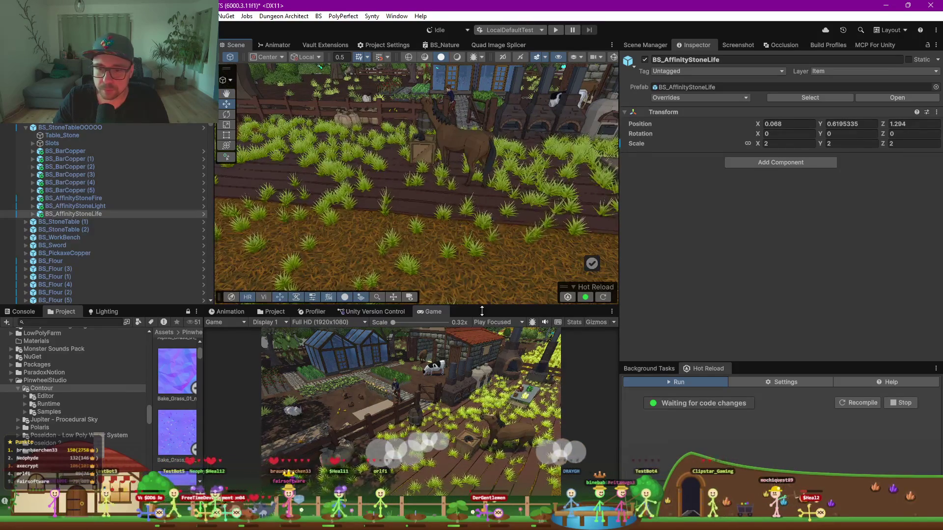
drag(482, 311, 480, 200)
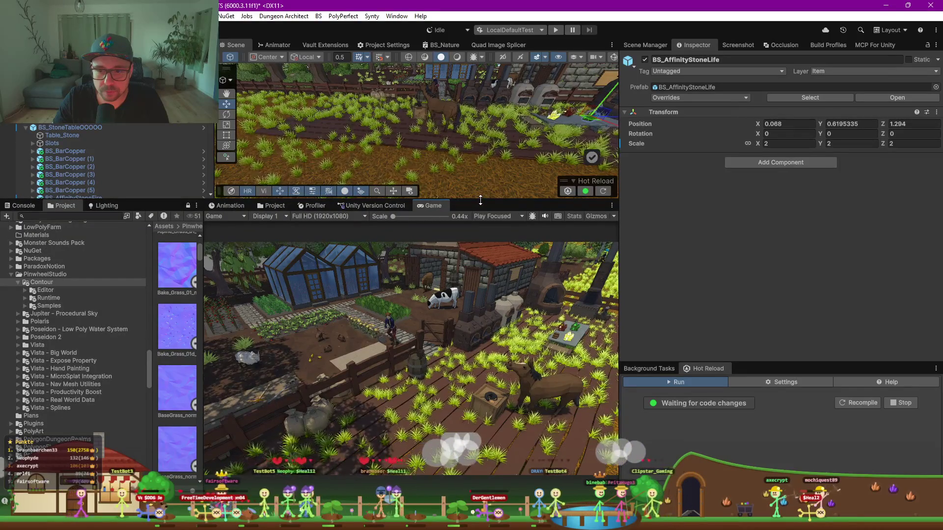
Select BS_Smithy and nudge it slightly along its X axis
mouse_move(387, 143)
mouse_down()
mouse_move(423, 103)
mouse_move(452, 145)
mouse_up()
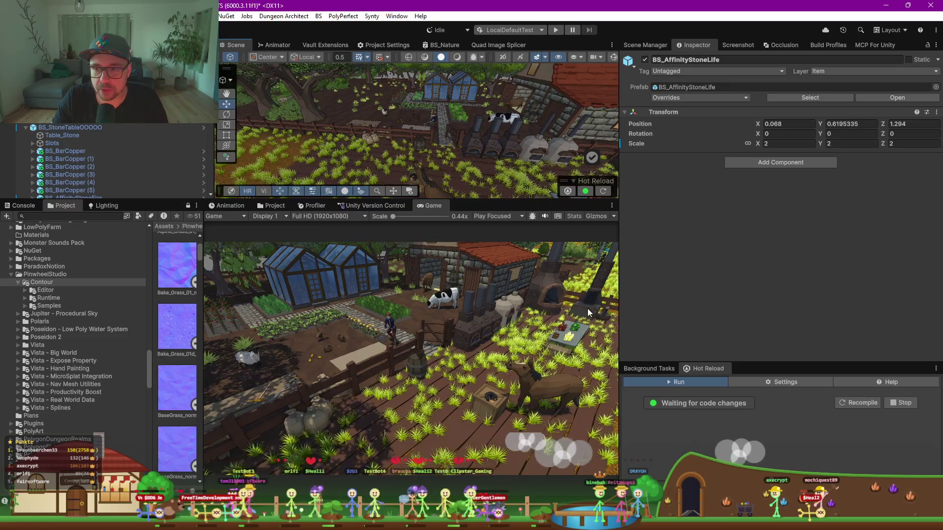
key(f)
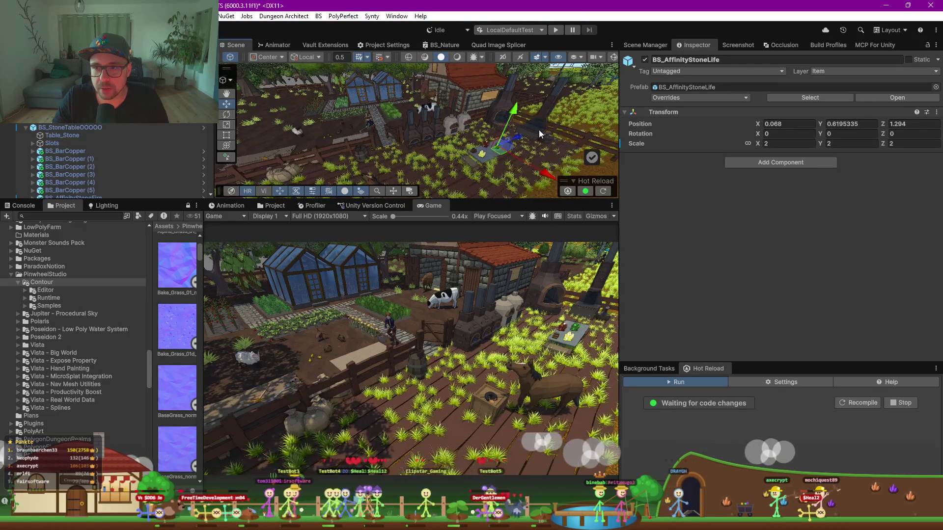
click(538, 129)
drag(511, 107, 513, 108)
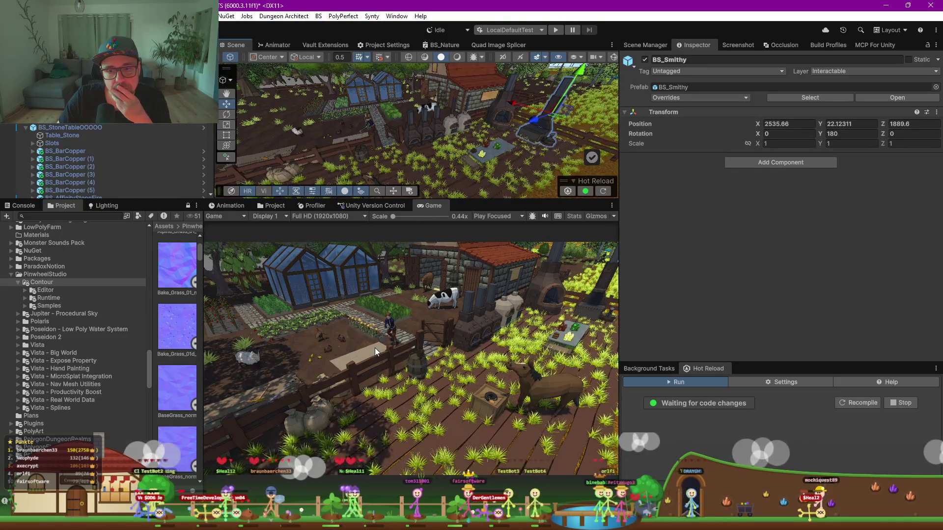
click(367, 134)
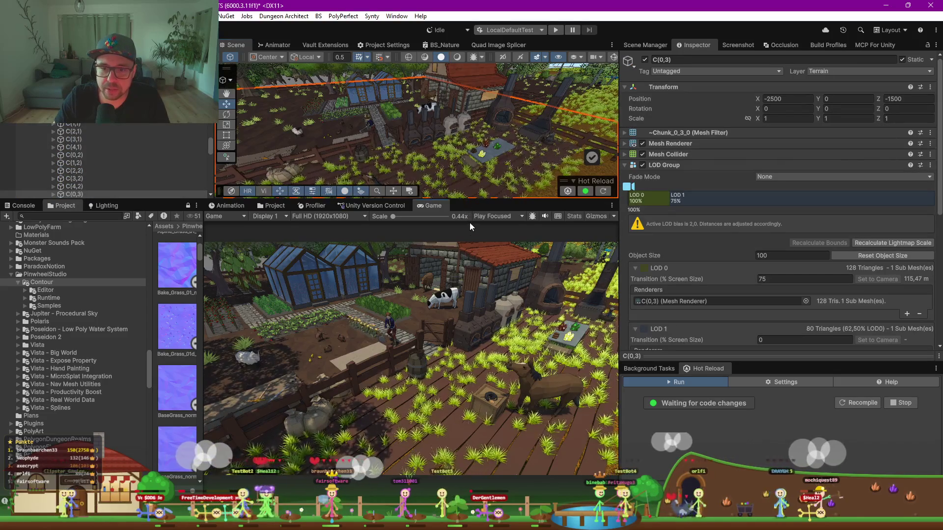
drag(465, 202, 461, 289)
Orbit to look along the paved plot strip and box-select its plot tiles
scroll(387, 189, up, 10)
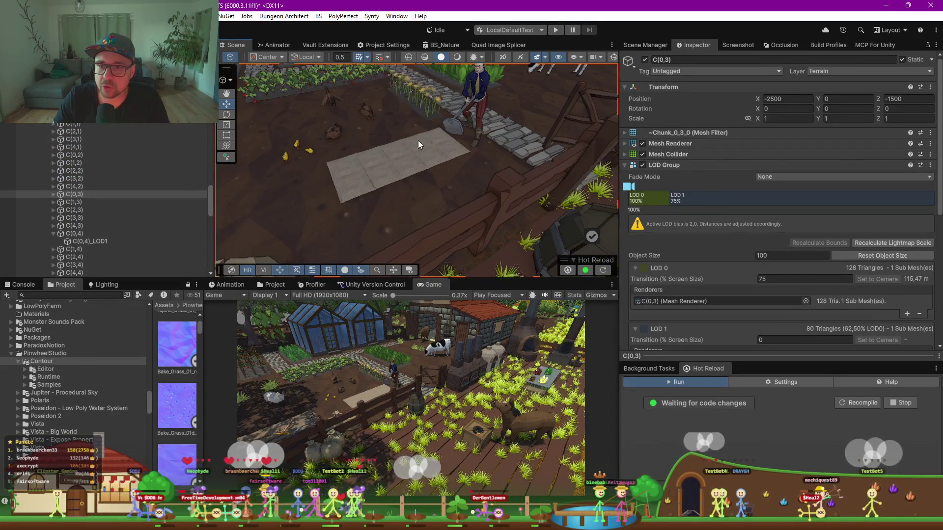
scroll(417, 193, down, 3)
mouse_move(440, 219)
mouse_down()
mouse_move(402, 202)
mouse_move(453, 171)
mouse_up()
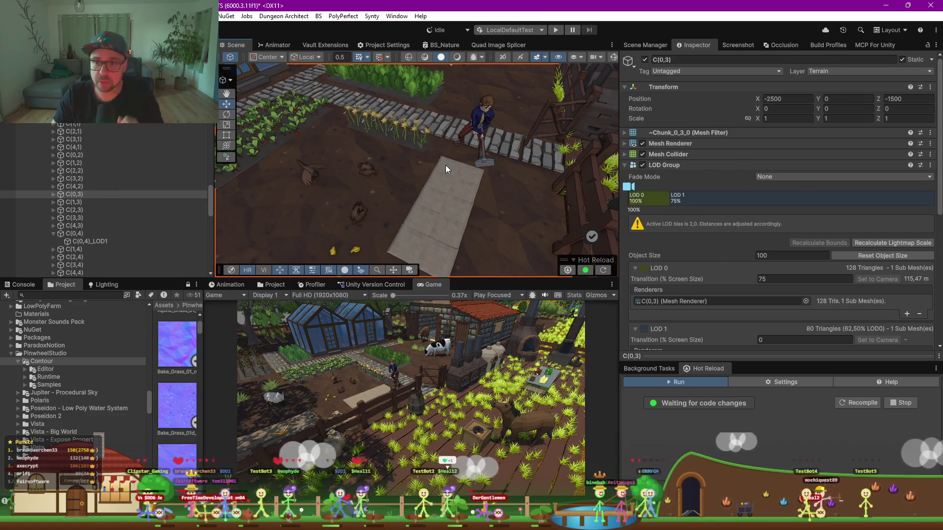
click(446, 165)
mouse_move(460, 201)
mouse_down()
mouse_move(427, 213)
mouse_move(438, 232)
mouse_move(408, 244)
mouse_move(393, 265)
mouse_up()
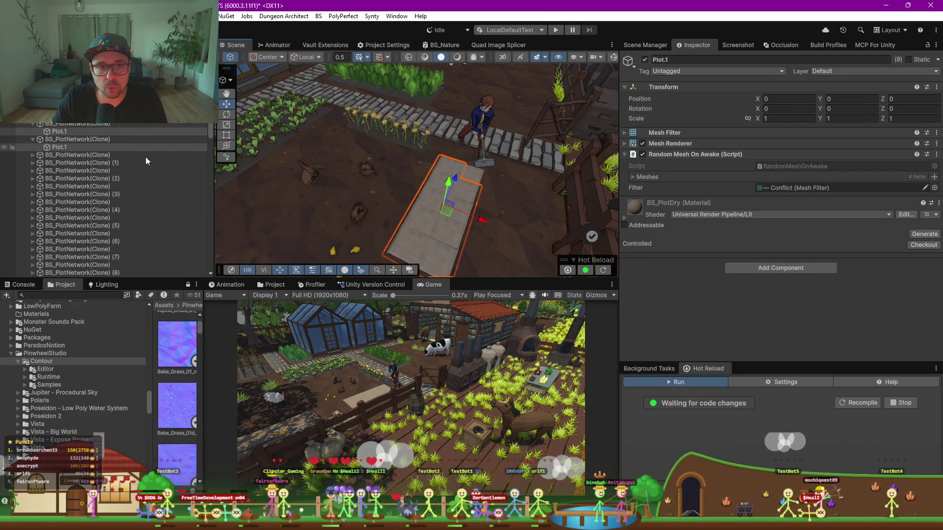
scroll(84, 142, up, 3)
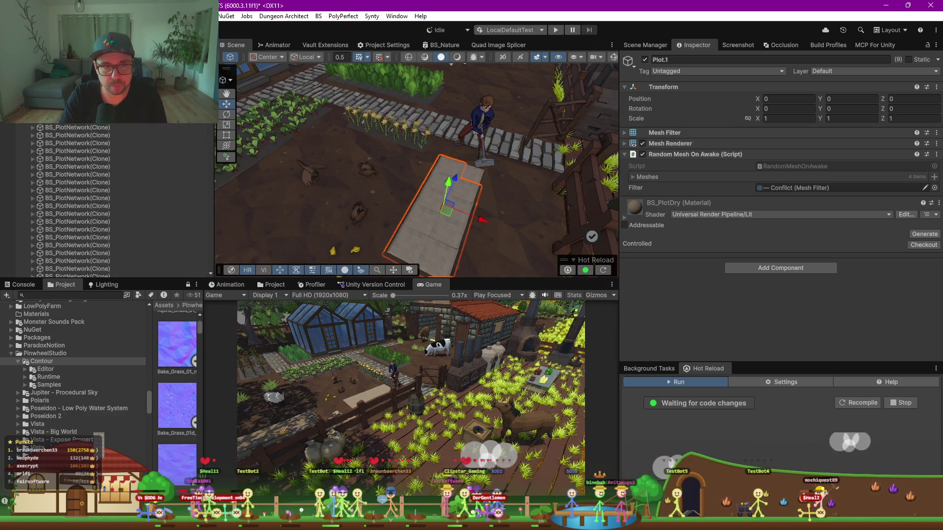
Click individual plot tiles along the strip and reselect the plot from above
click(443, 165)
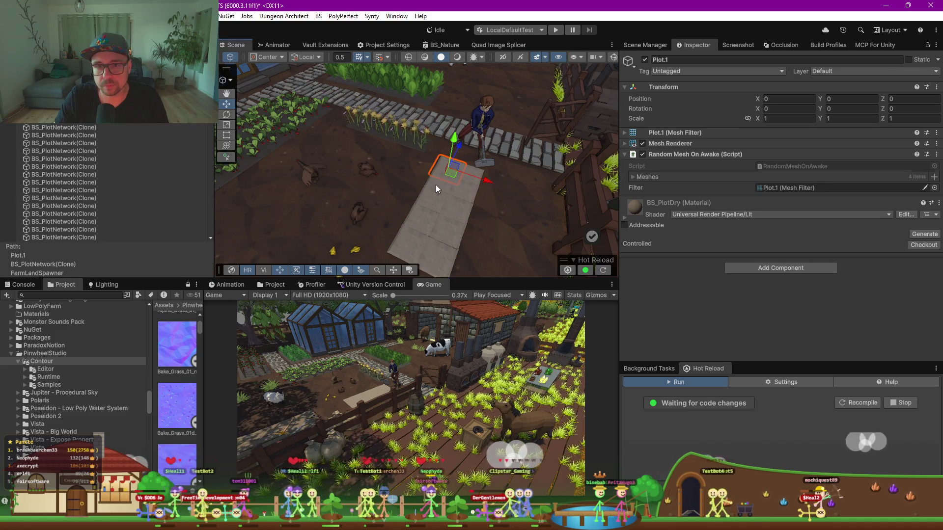
click(461, 193)
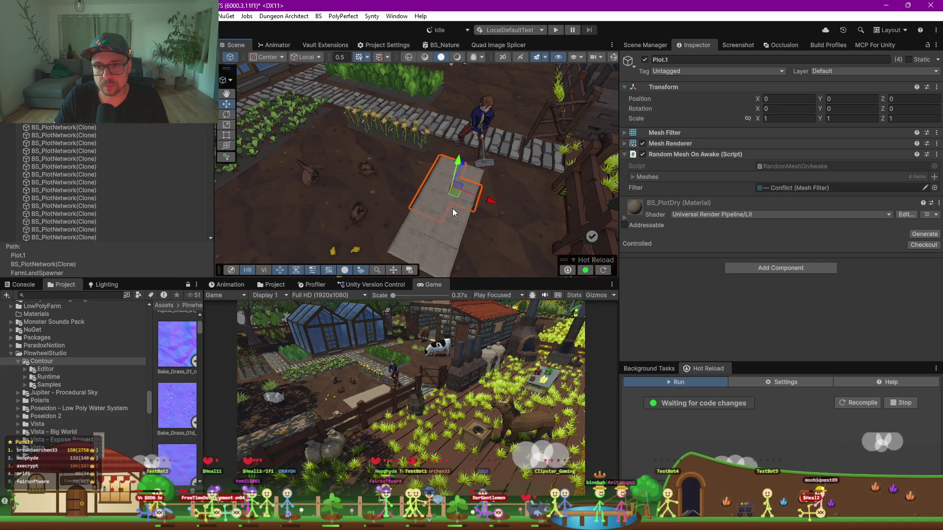
click(437, 263)
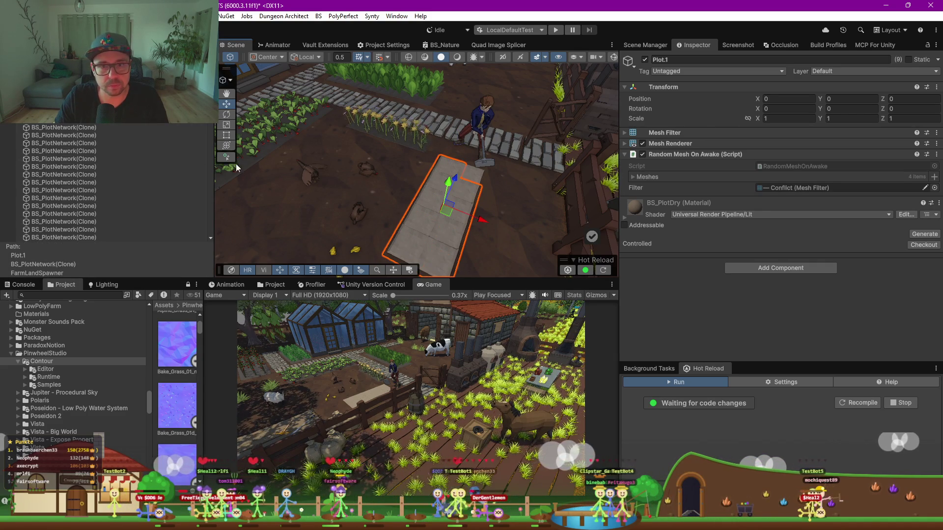
mouse_move(338, 174)
mouse_down()
mouse_move(368, 174)
mouse_move(358, 129)
mouse_up()
click(401, 178)
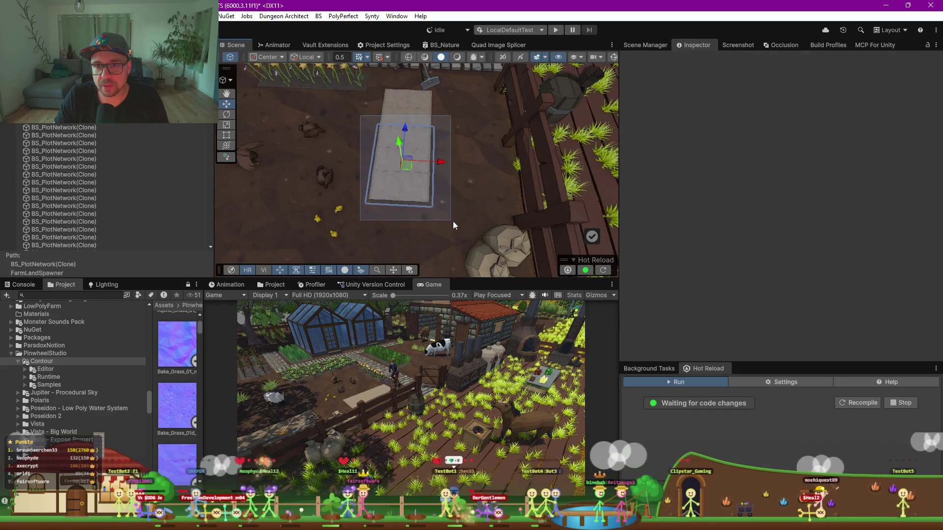
Select all plots in the strip and tick Is Watered in Debug Farm Land
mouse_move(367, 108)
mouse_down()
mouse_move(420, 148)
mouse_move(398, 128)
mouse_up()
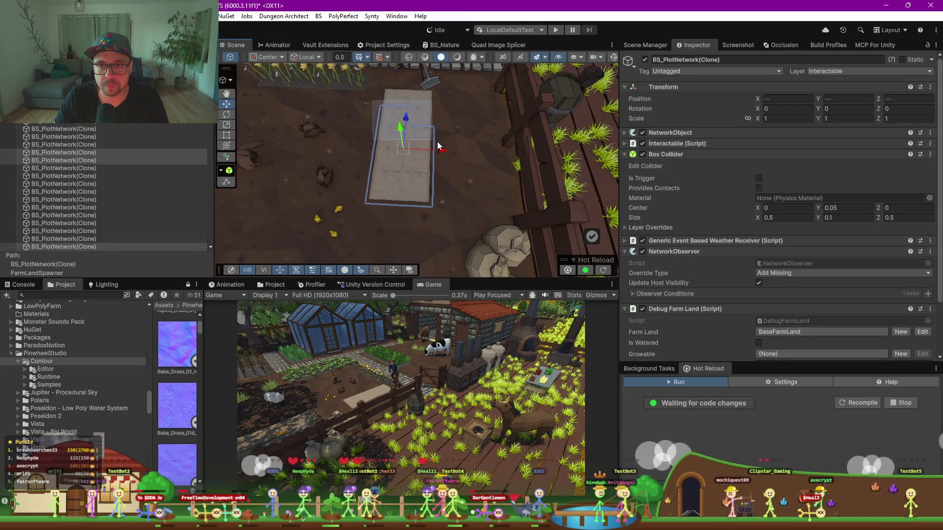
shift+click(413, 114)
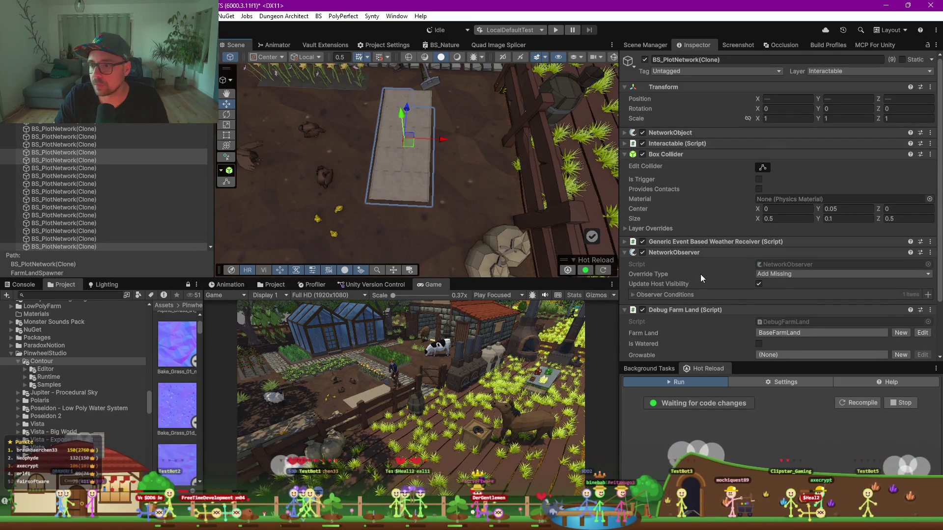
click(759, 344)
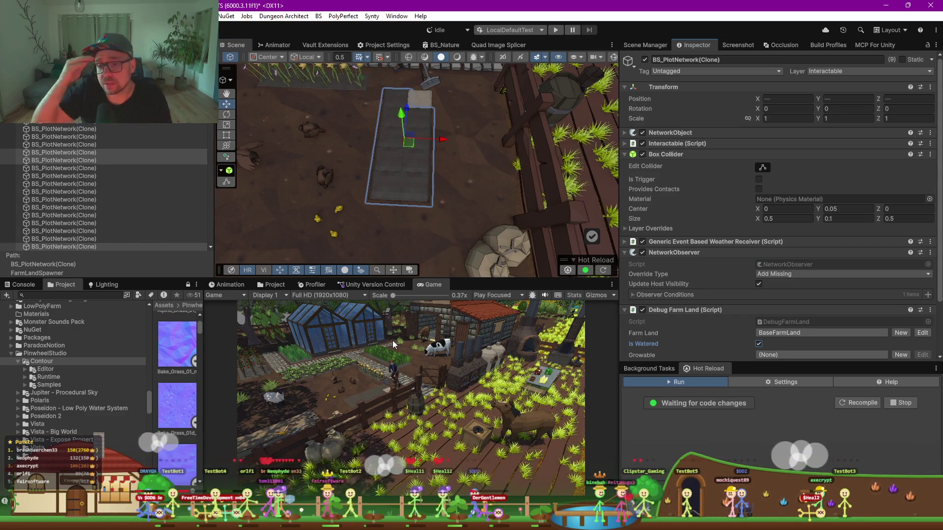
Save the scene with Ctrl+S and clear the Hierarchy's filtered plot list
scroll(369, 152, down, 3)
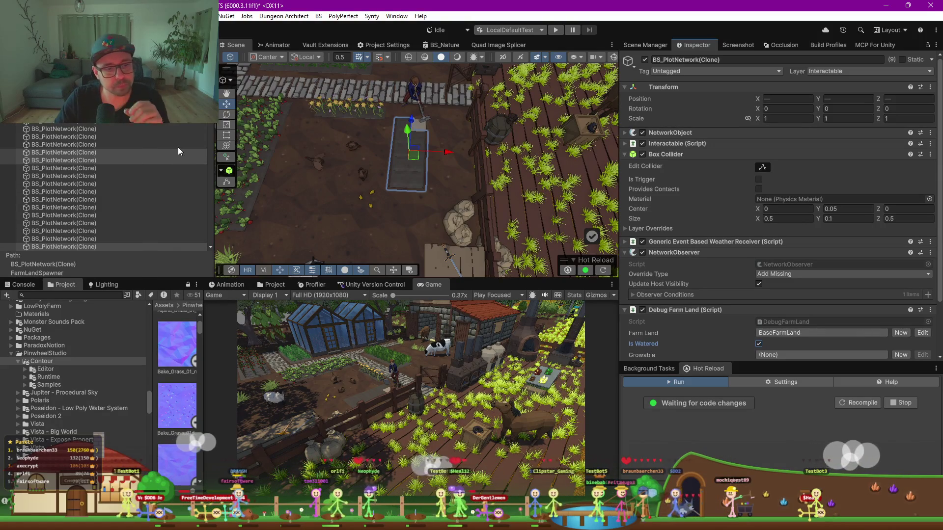
key(ctrl+s)
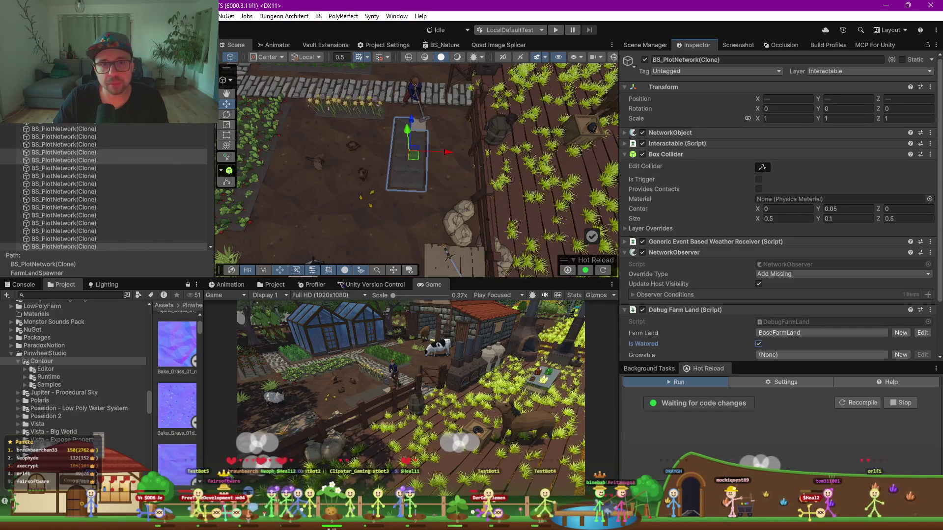
key(Escape)
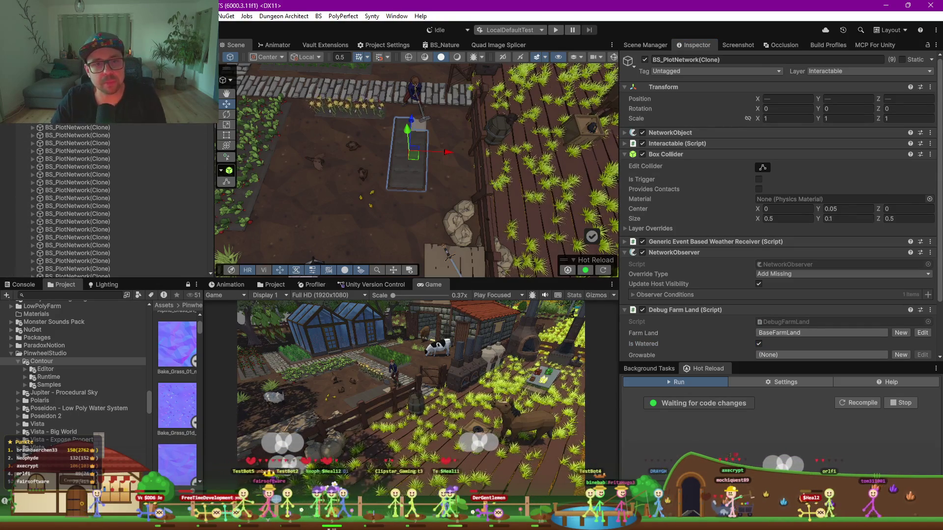
scroll(113, 201, up, 5)
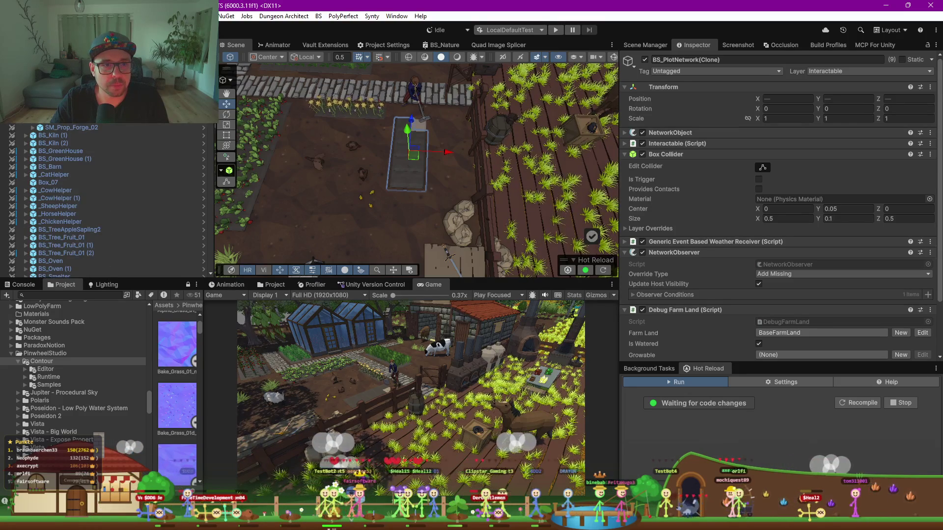
Run 'Screenshot(s) machen' on the Auto Screenshot Maker to save Farm_Advanced_8k.png, then confirm
scroll(113, 201, up, 5)
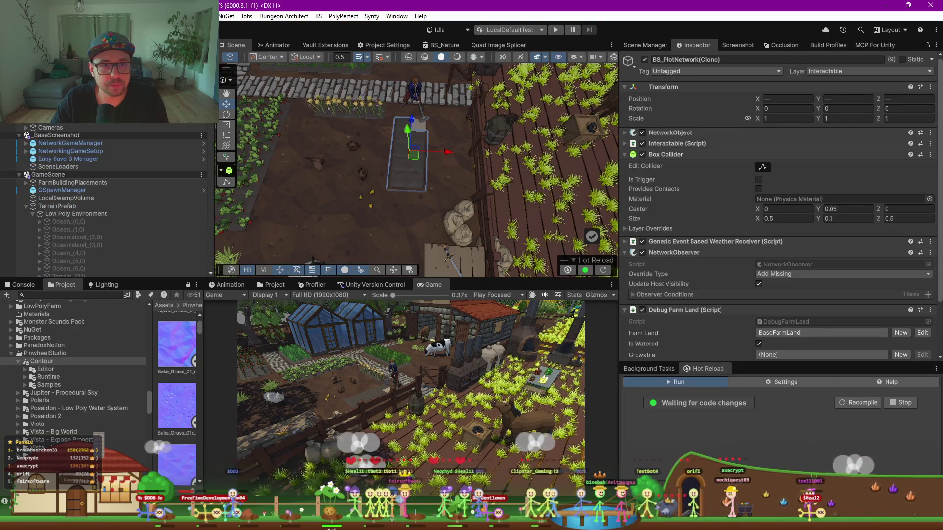
click(57, 135)
scroll(775, 295, down, 5)
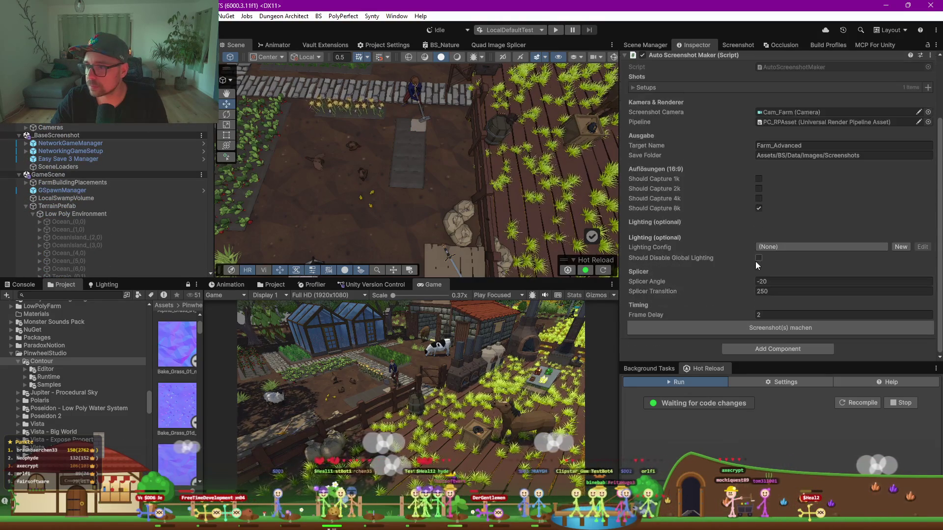
click(766, 331)
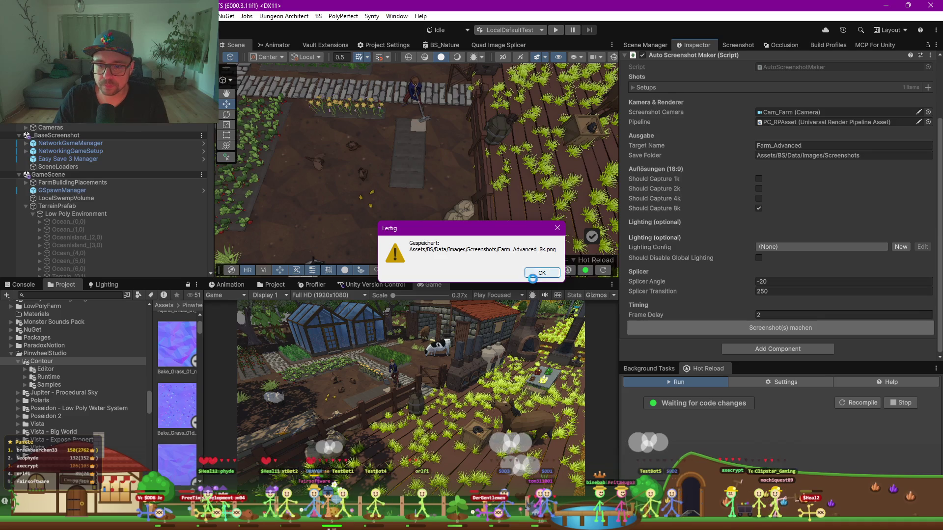
click(542, 273)
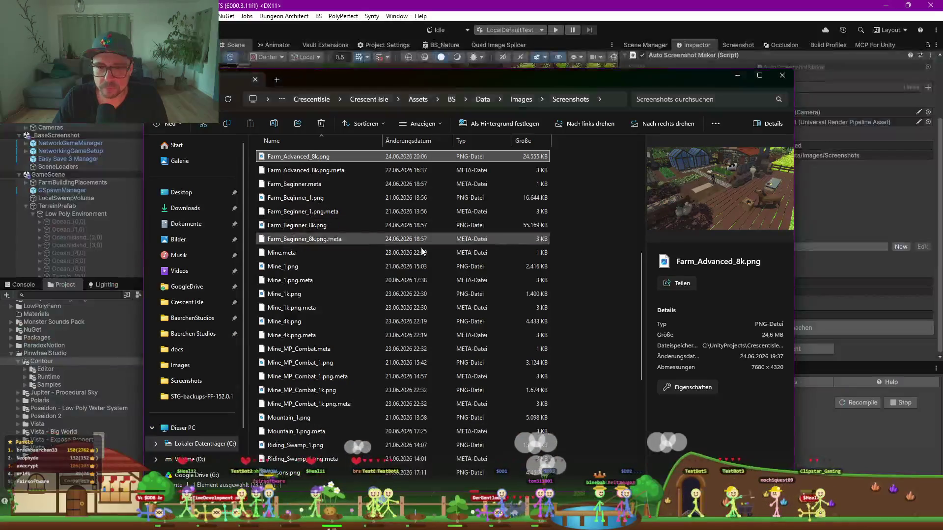
Preview Farm_Beginner_8k.png, close it, then open Farm_Advanced_8k.png in the photo viewer
double_click(309, 227)
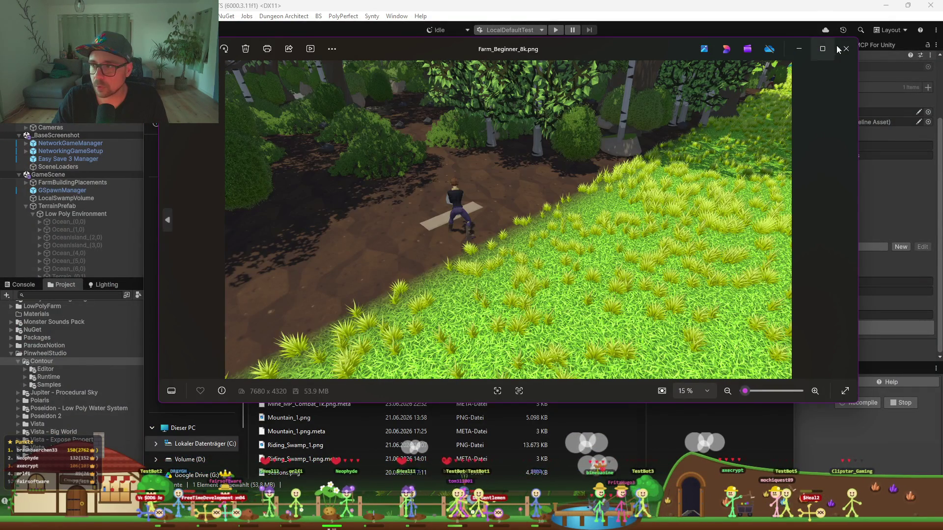
click(846, 49)
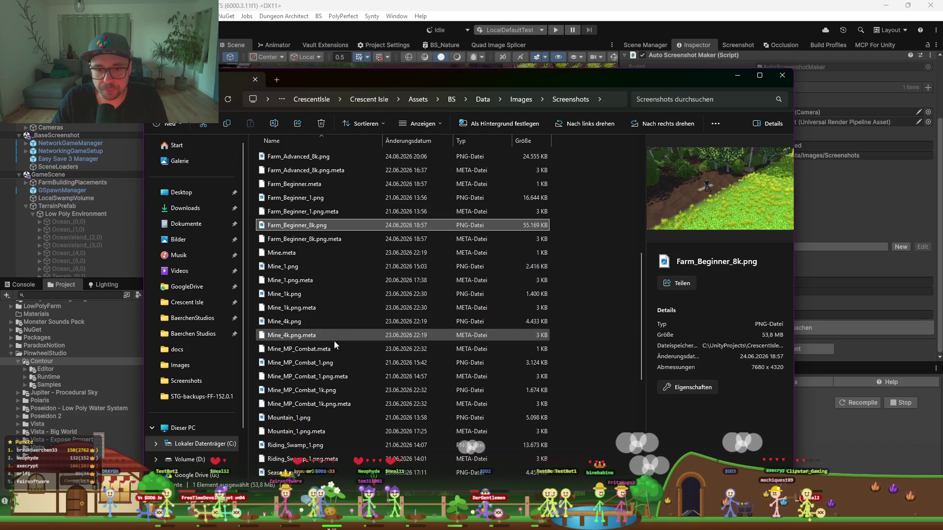
click(343, 159)
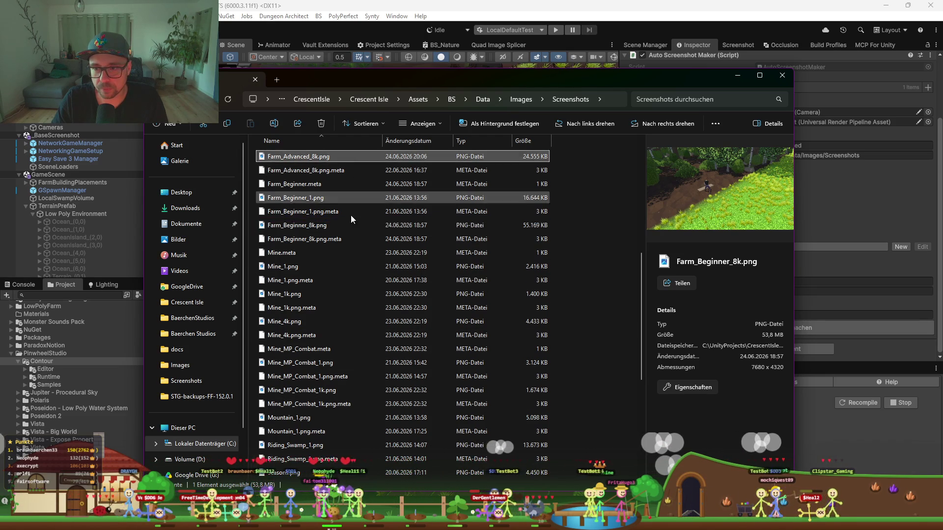
scroll(354, 236, up, 2)
double_click(305, 236)
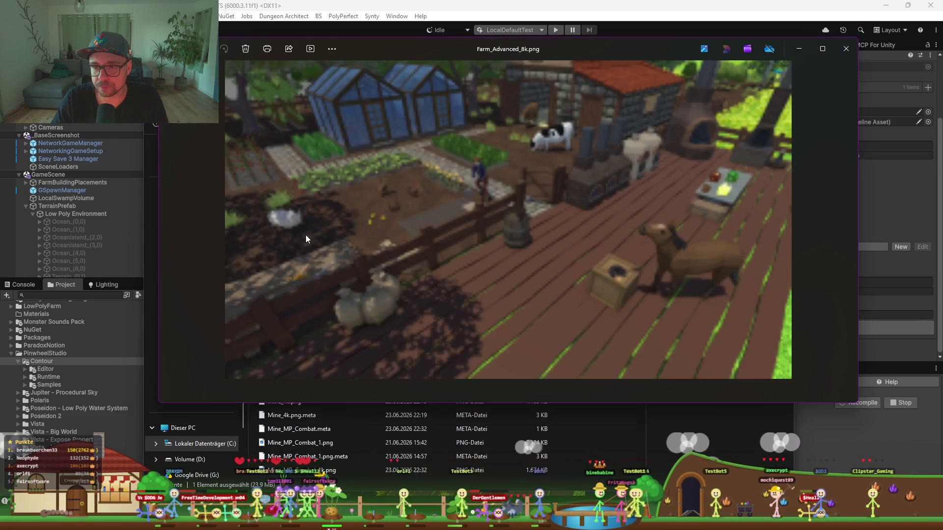
Maximize Photos to review Farm_Advanced_8k.png, then exit the preview
click(821, 50)
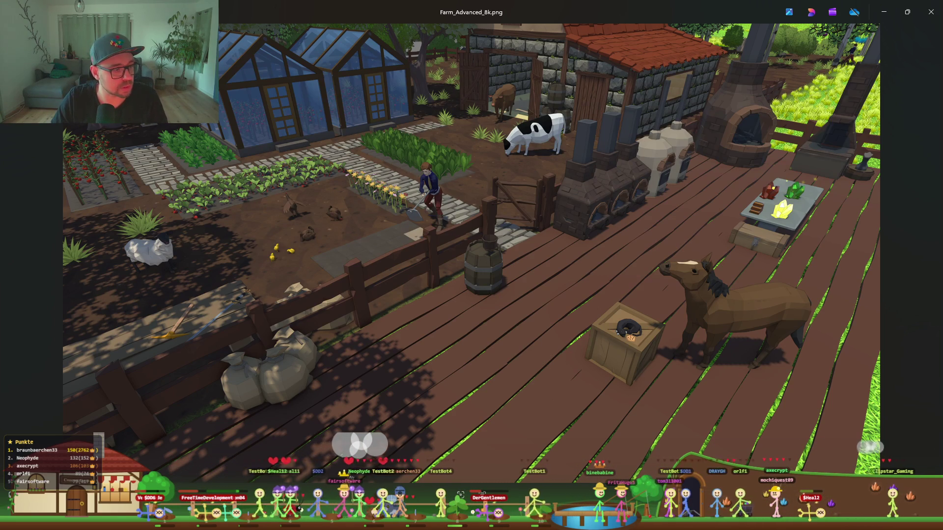
key(Escape)
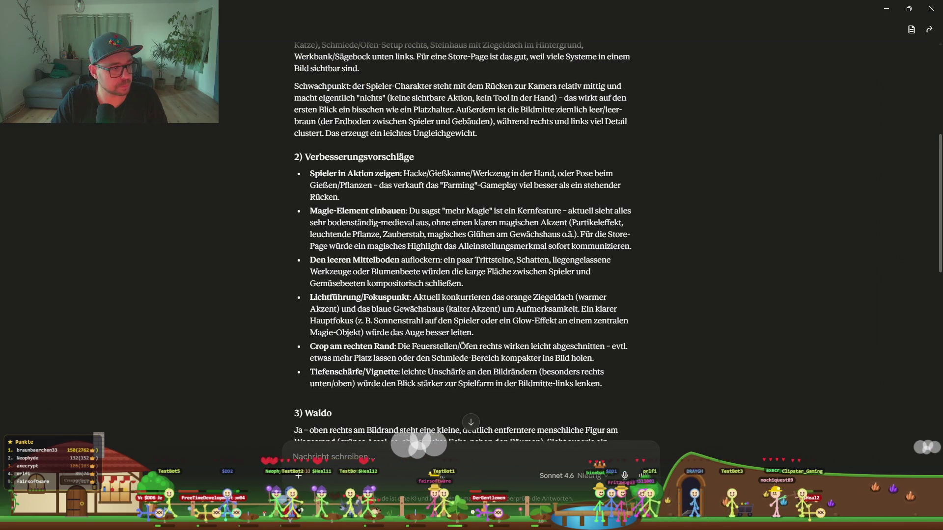
Attach Farm_Advanced_8k.png to the chat and send 'Hier eine verbessert Version?'
key(alt+Tab)
key(alt+Tab)
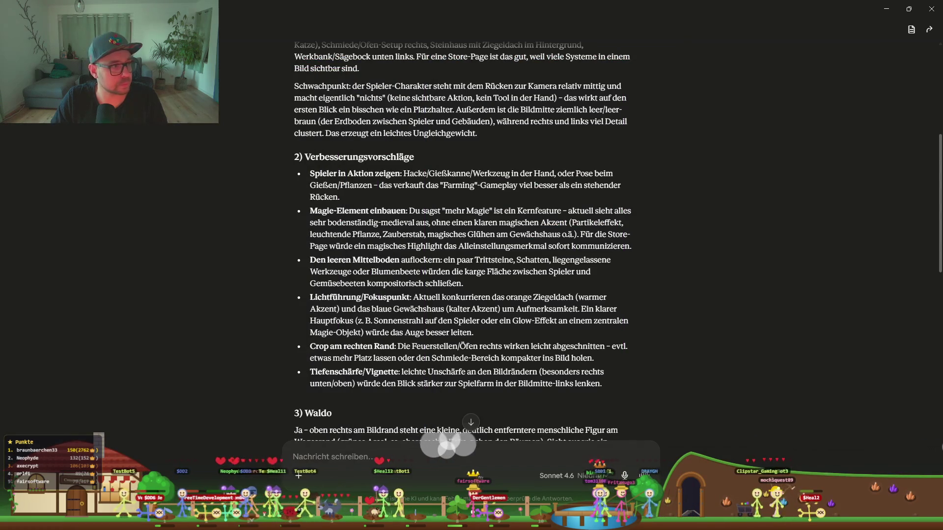
drag(308, 330, 445, 445)
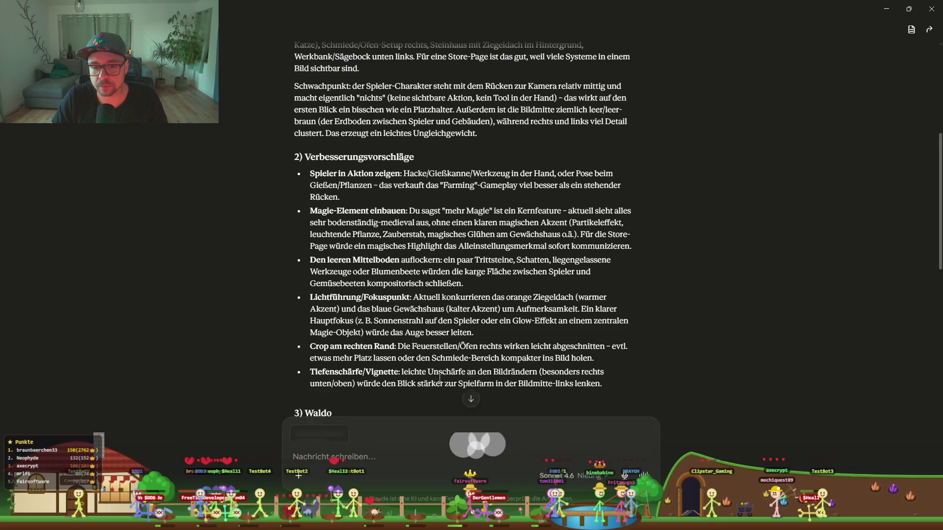
click(387, 460)
text(Hier eine v)
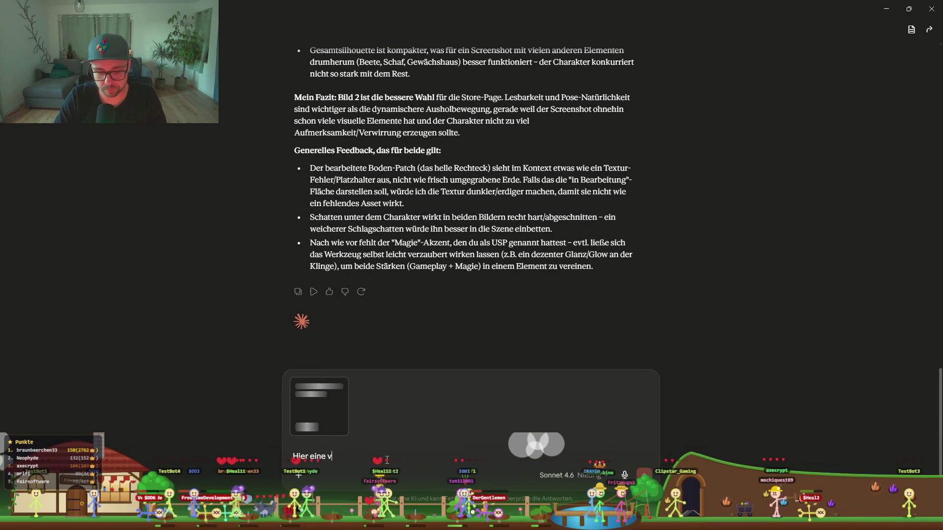
text(erbessert )
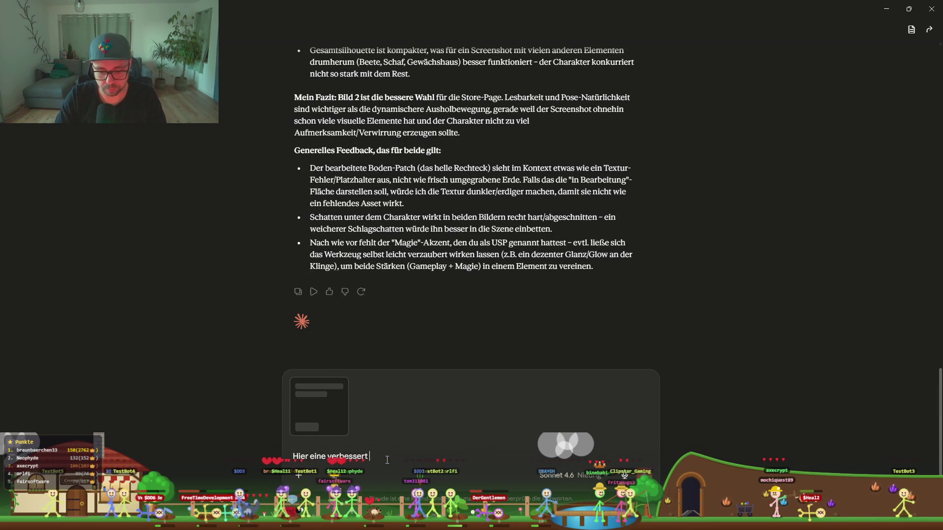
text(Version)
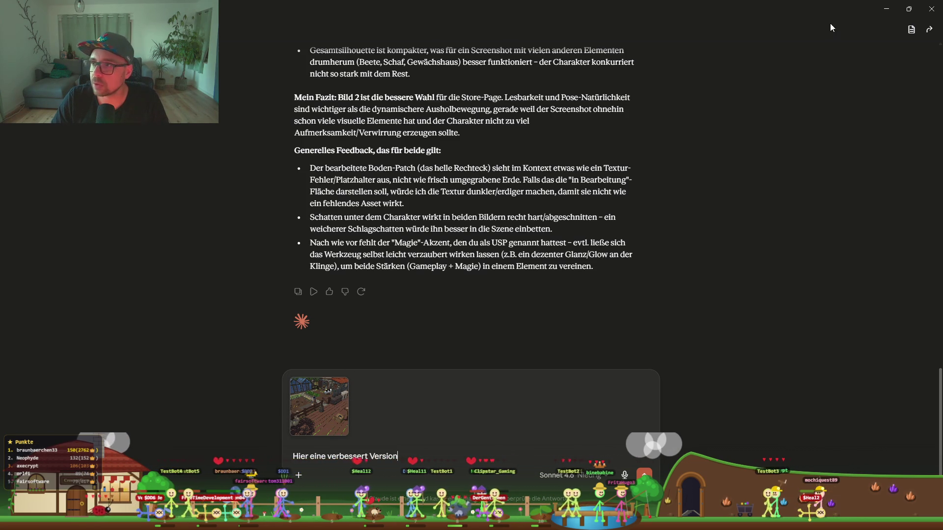
click(320, 391)
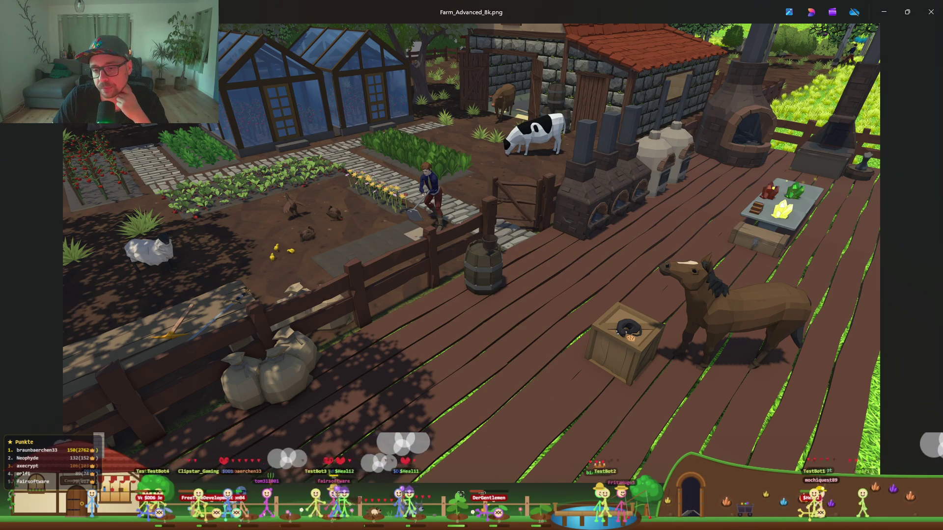
key(alt+F4)
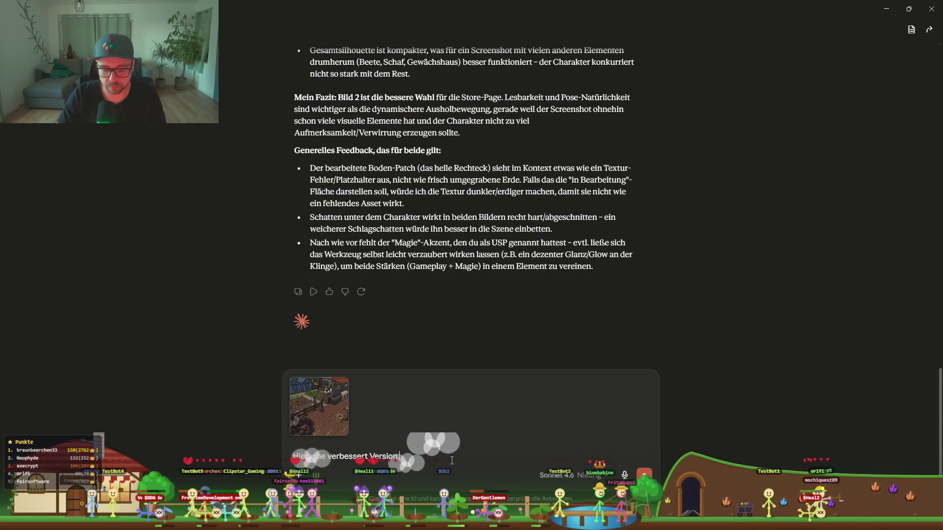
text(Hier eine verbessert Version, was ist dein feedback)
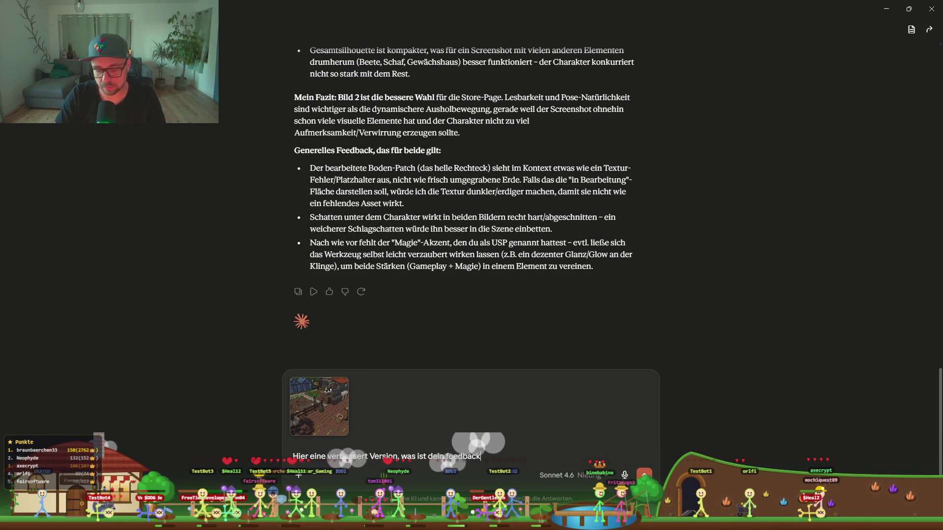
text(?)
key(Return)
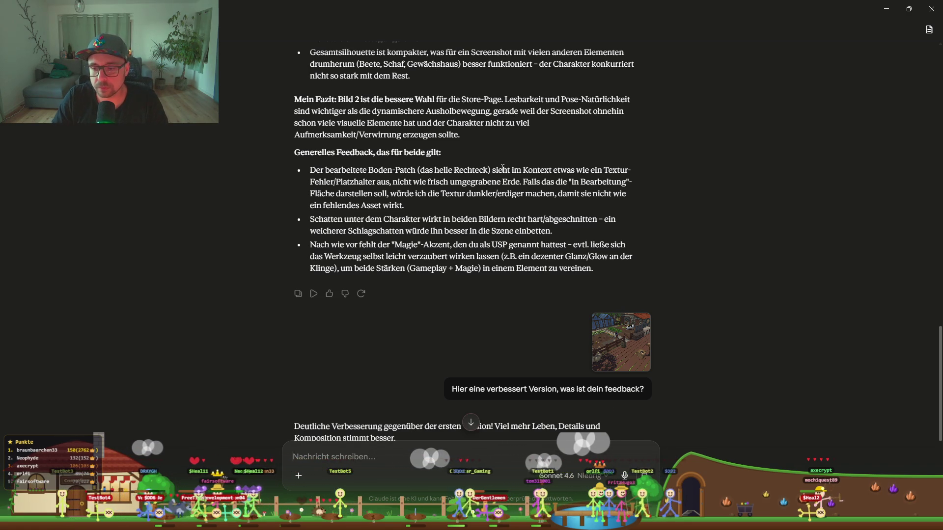
Read Claude's reply, highlight the first improvement bullet, and return to the Farm_Advanced_8k.png image
scroll(506, 170, down, 3)
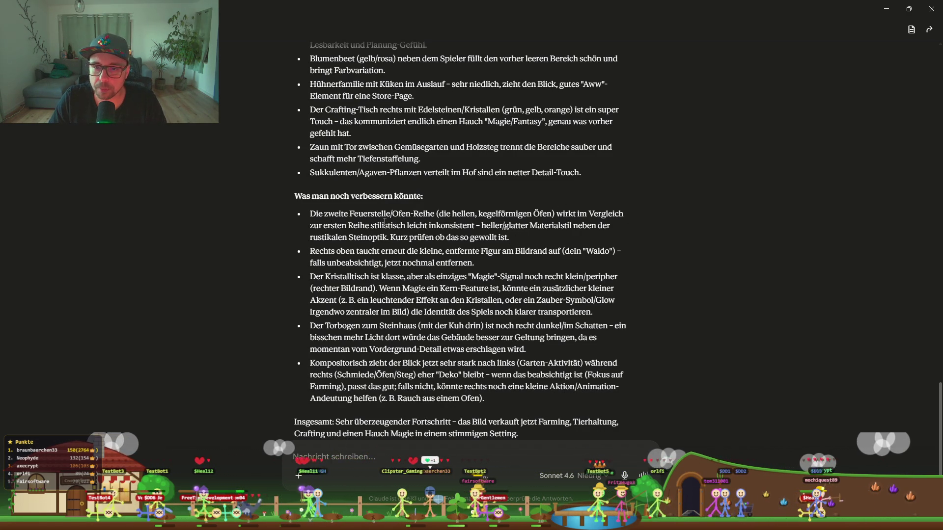
mouse_move(309, 218)
mouse_down()
mouse_move(520, 251)
mouse_move(510, 240)
mouse_up()
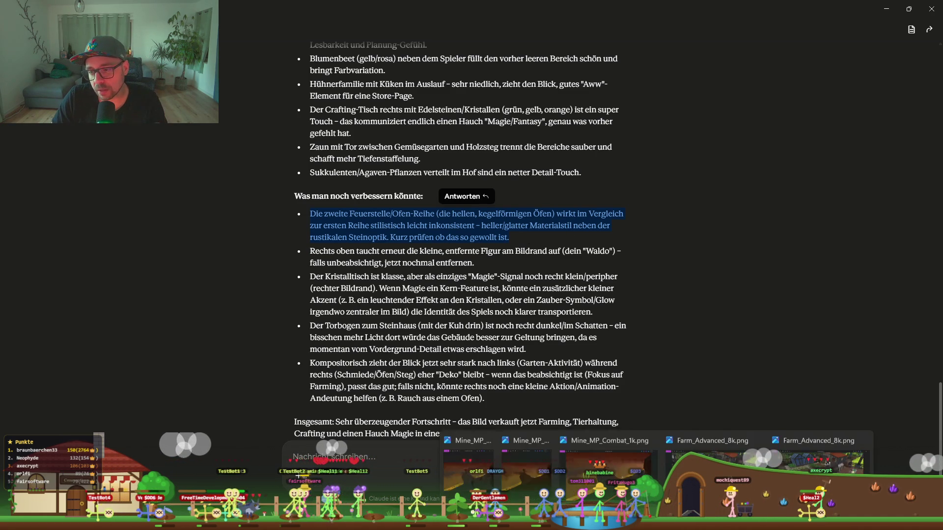
click(713, 456)
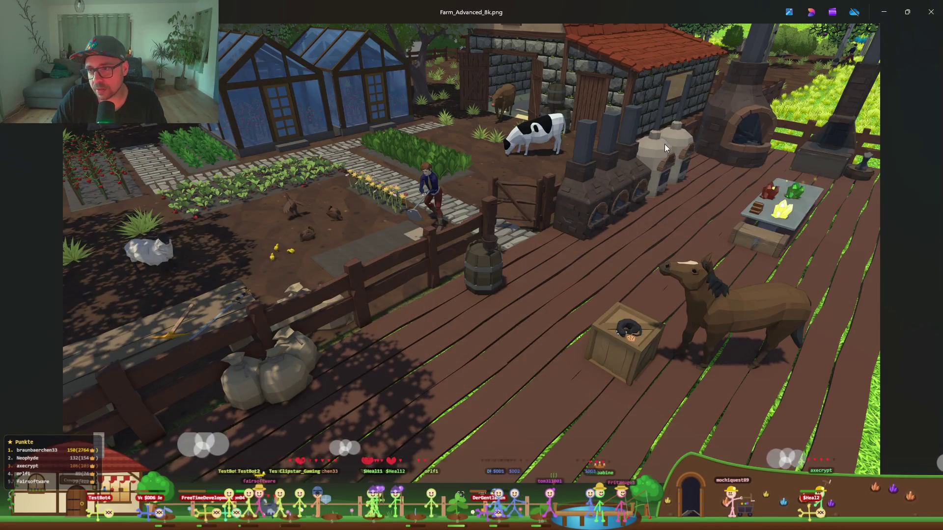
Zoom in and pan across the white ovens beside the stone kilns, then return to Claude's suggestions
scroll(664, 143, up, 5)
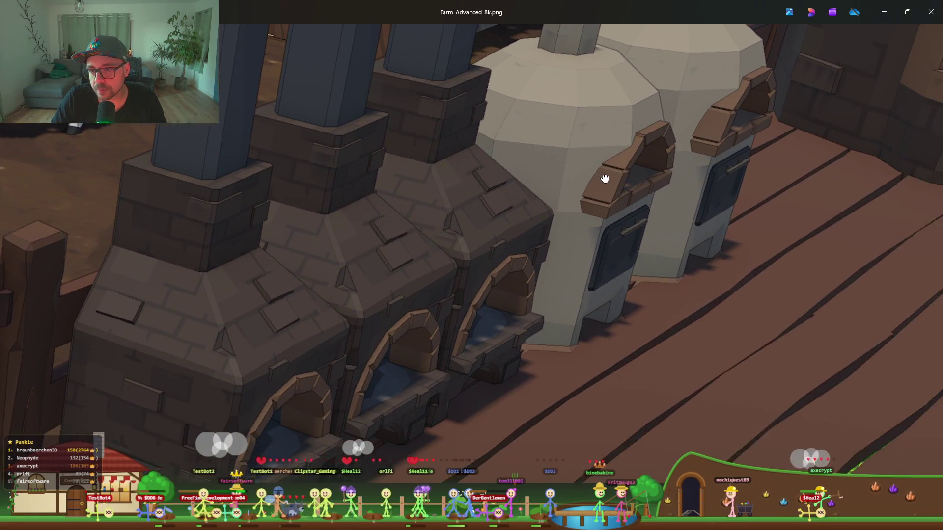
mouse_move(604, 178)
mouse_down()
mouse_move(506, 214)
mouse_move(432, 275)
mouse_move(453, 257)
mouse_up()
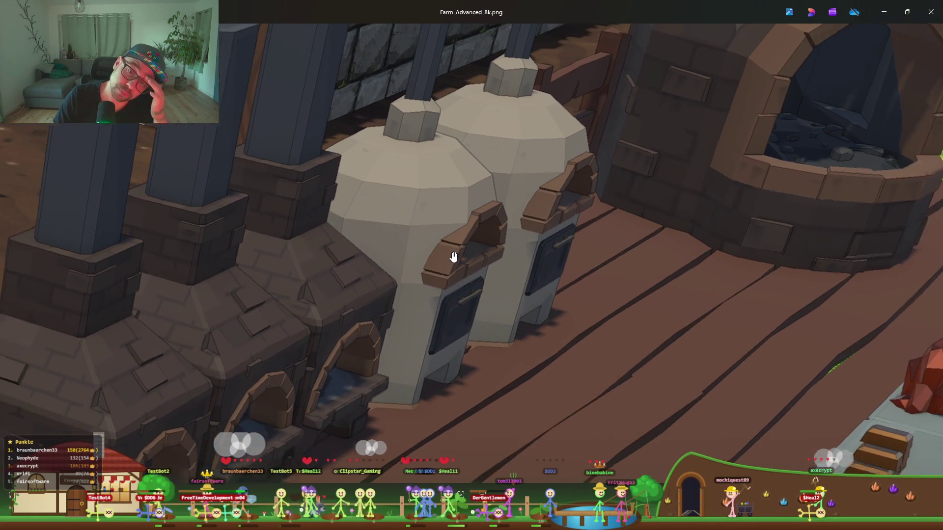
scroll(453, 257, down, 3)
scroll(453, 257, up, 1)
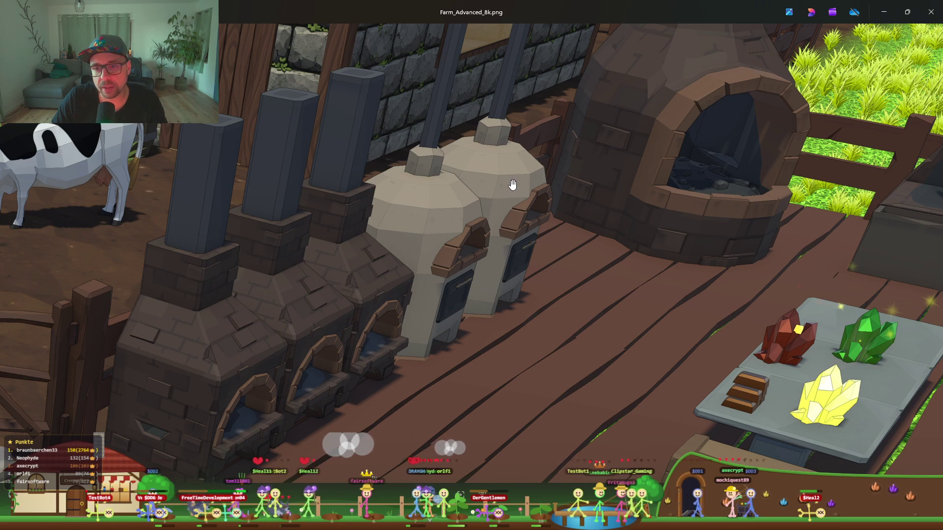
scroll(512, 185, down, 3)
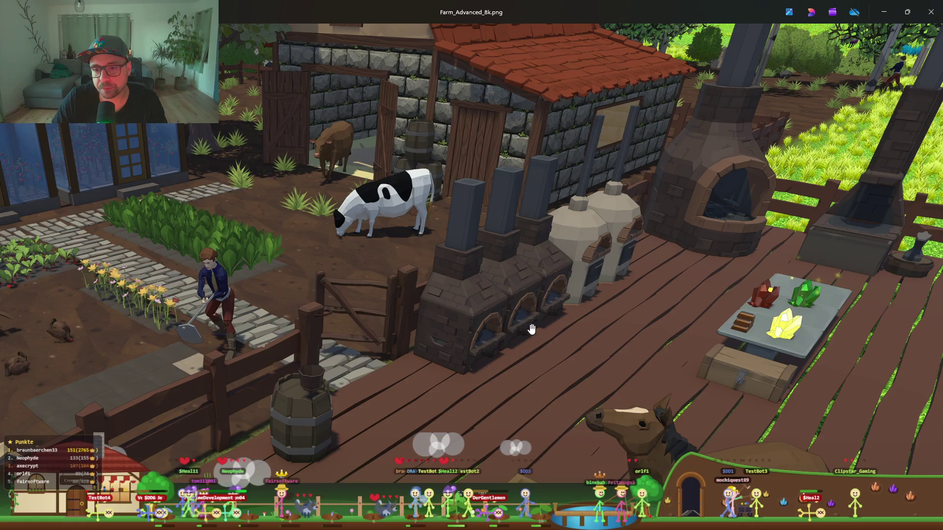
click(884, 12)
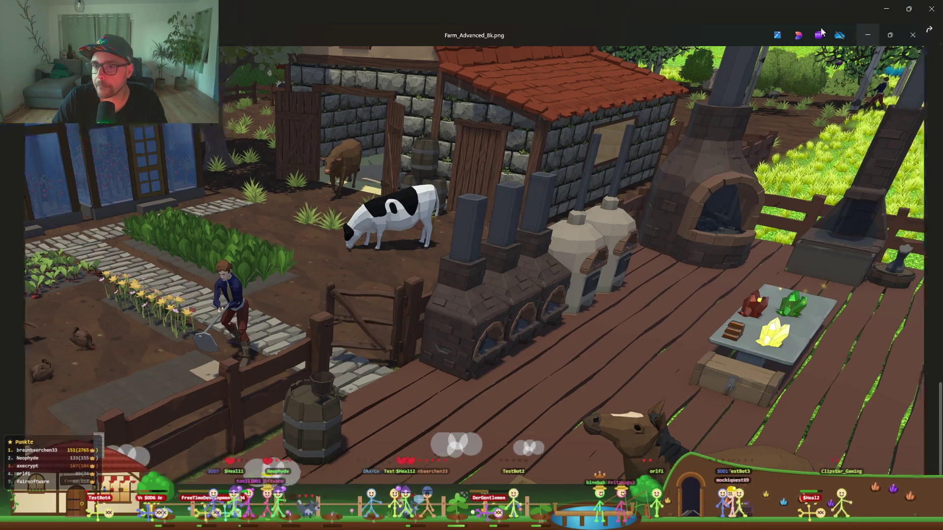
click(472, 267)
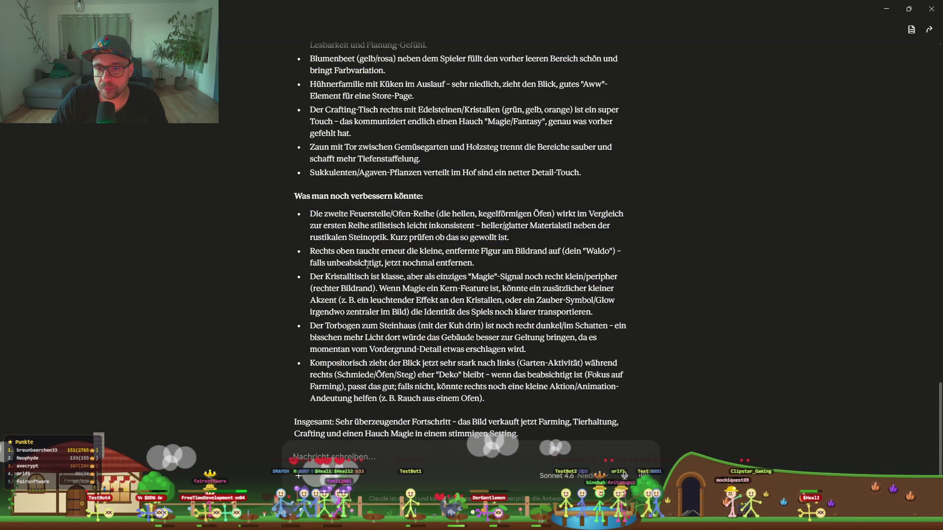
Read the remarks on the distant figure, Torbogen and left-side composition, then minimize Claude to show Unity
drag(384, 260, 307, 251)
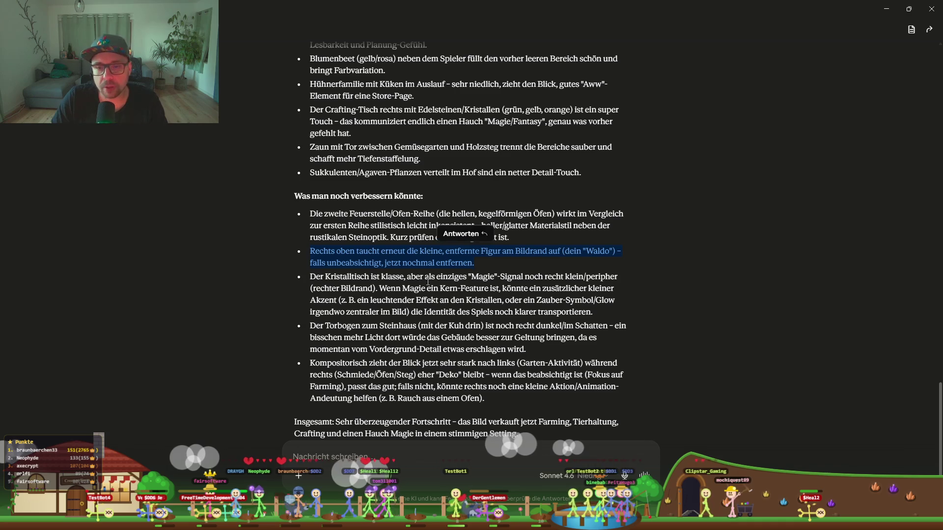
click(472, 275)
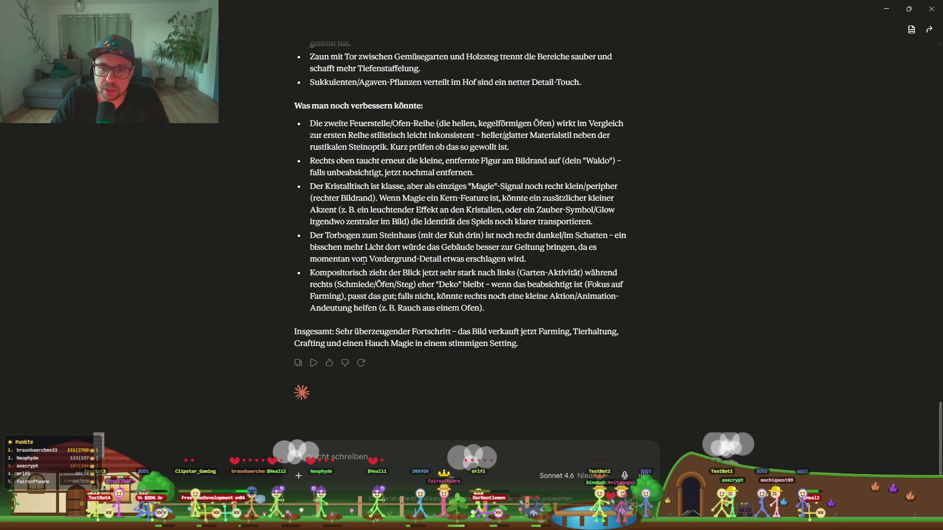
click(399, 244)
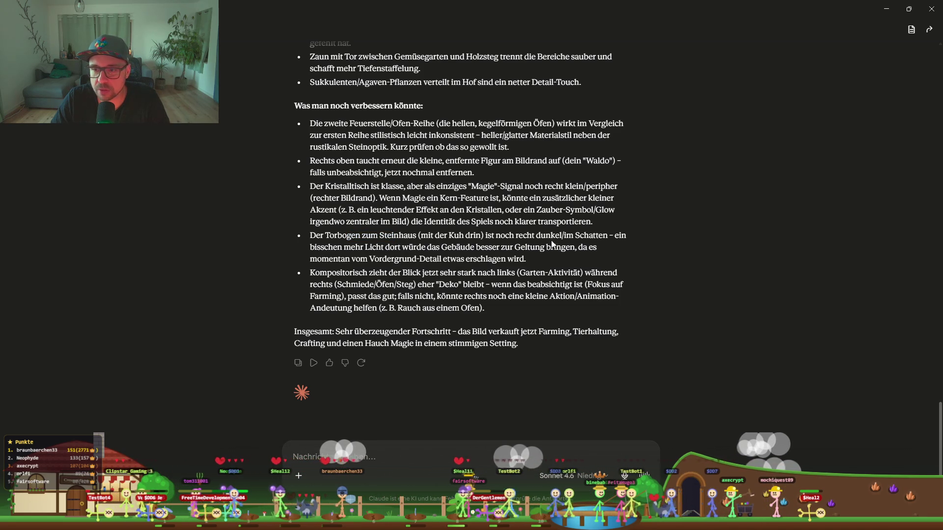
drag(622, 236, 436, 254)
click(436, 254)
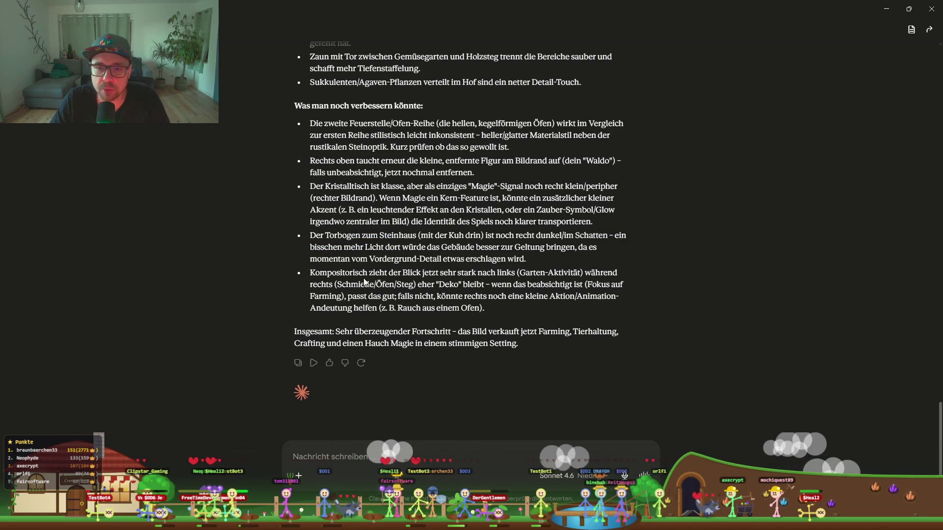
drag(416, 265, 372, 261)
click(372, 262)
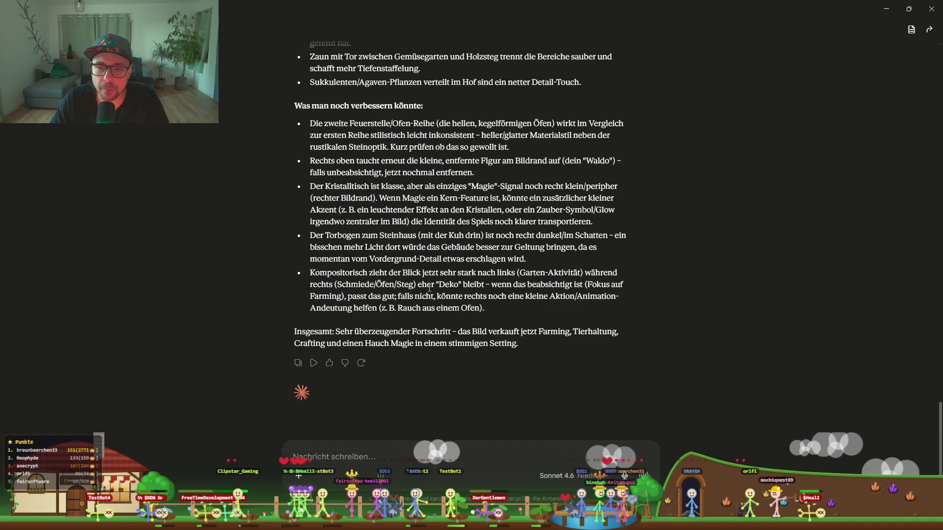
drag(341, 273, 427, 283)
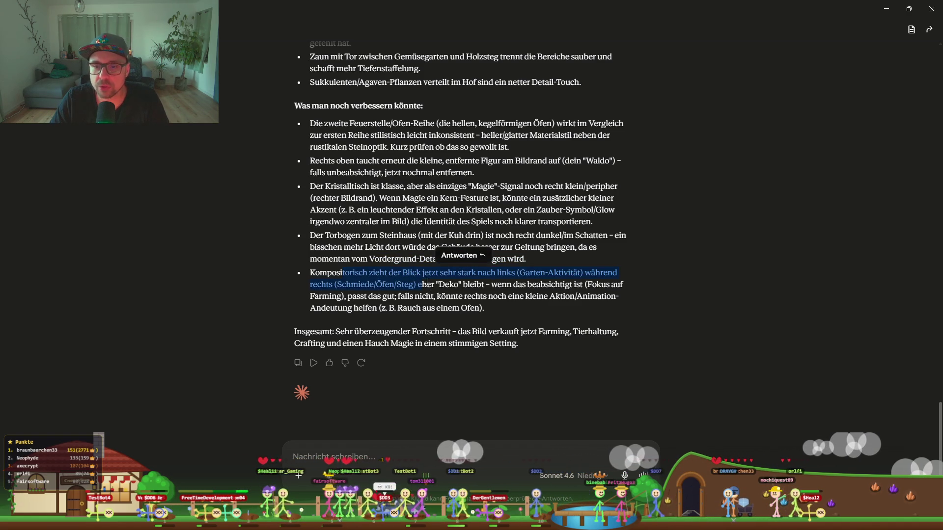
click(515, 281)
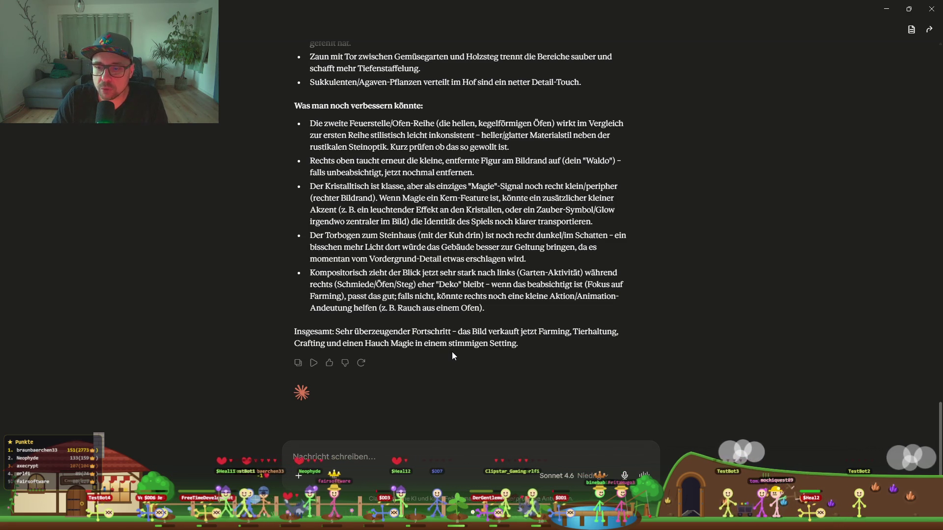
click(886, 9)
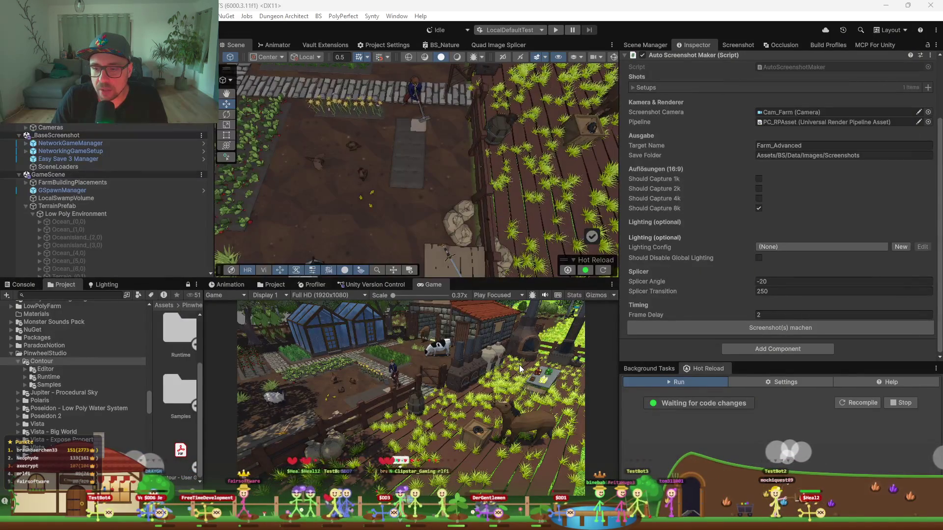
Pan and zoom the Scene view from the plank field over to the forge and MainPlayer (1)
click(519, 279)
mouse_move(346, 193)
mouse_down()
mouse_move(455, 191)
mouse_move(376, 124)
mouse_move(425, 146)
mouse_move(422, 164)
mouse_up()
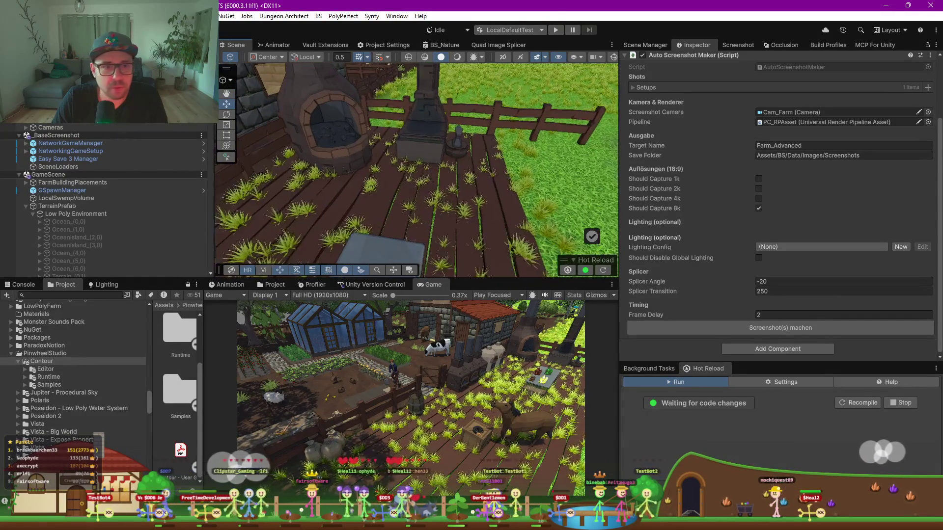
scroll(89, 196, down, 5)
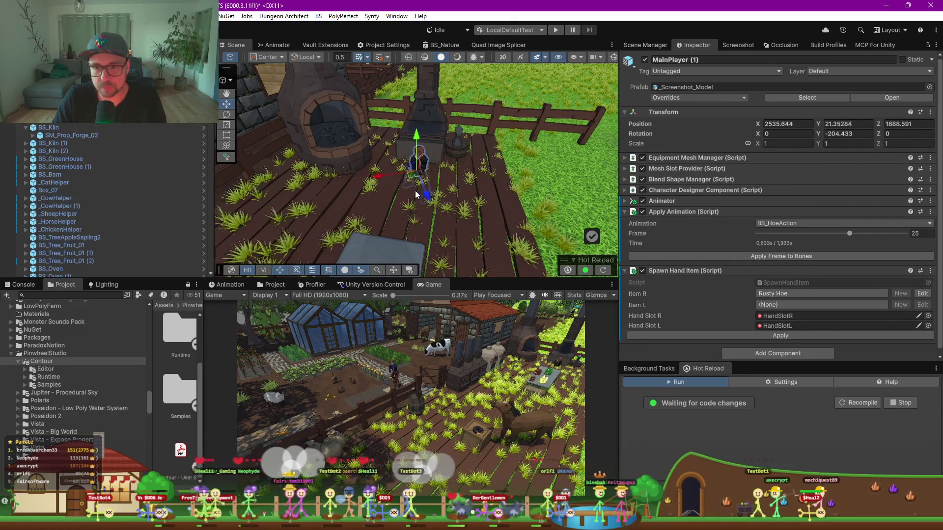
Raise MainPlayer (1) slightly, rotate him to face the anvil, and nudge him closer
mouse_move(417, 140)
mouse_down()
mouse_move(417, 118)
mouse_move(307, 160)
mouse_up()
key(e)
drag(344, 194, 619, 183)
key(w)
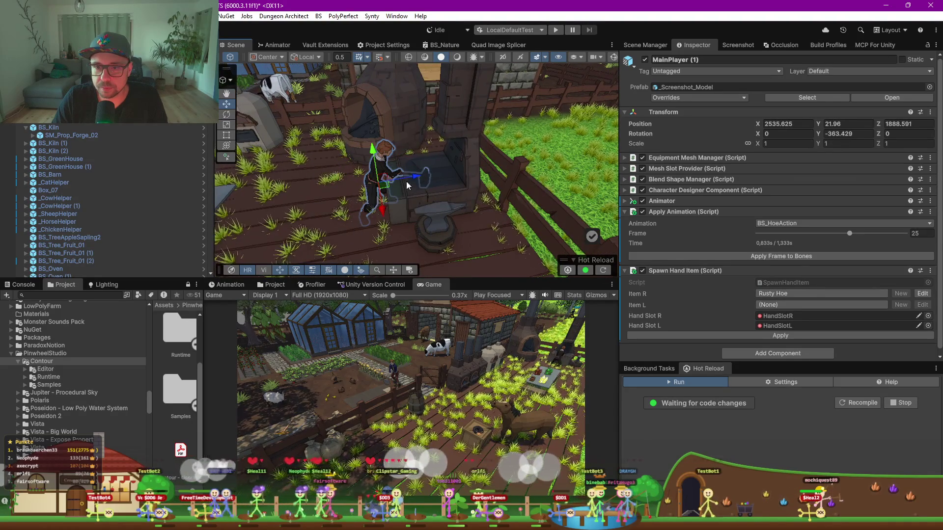
drag(406, 182, 403, 183)
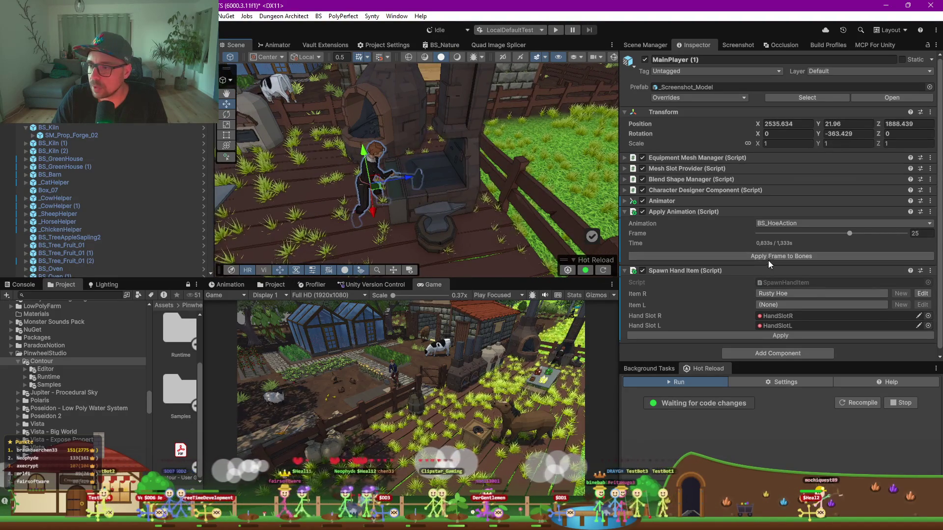
Try the BS_SwordR1 pose on the player, applying frames 13, 6, 9 and 4
click(782, 224)
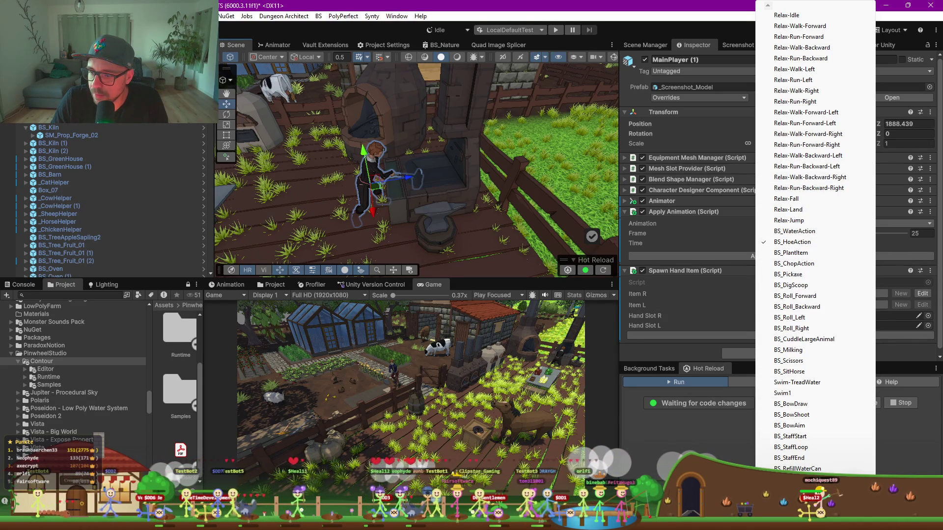
scroll(815, 240, down, 3)
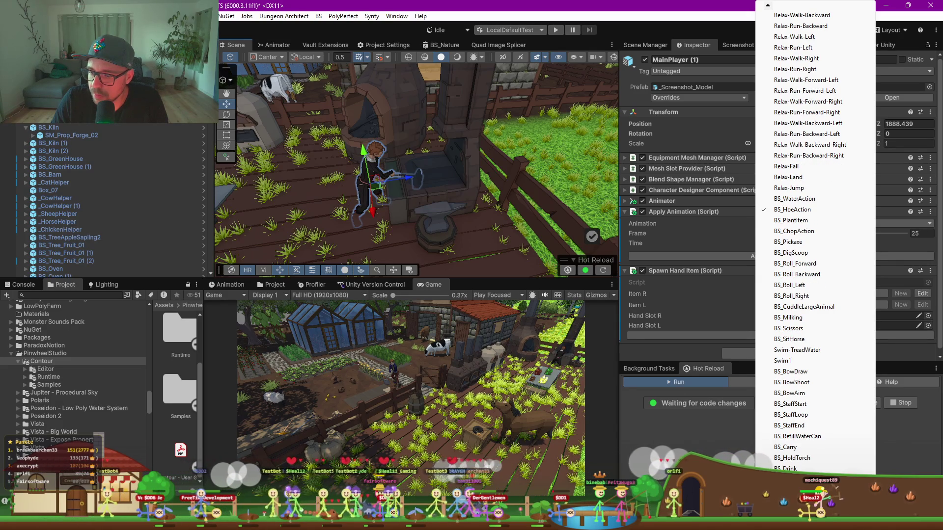
click(796, 467)
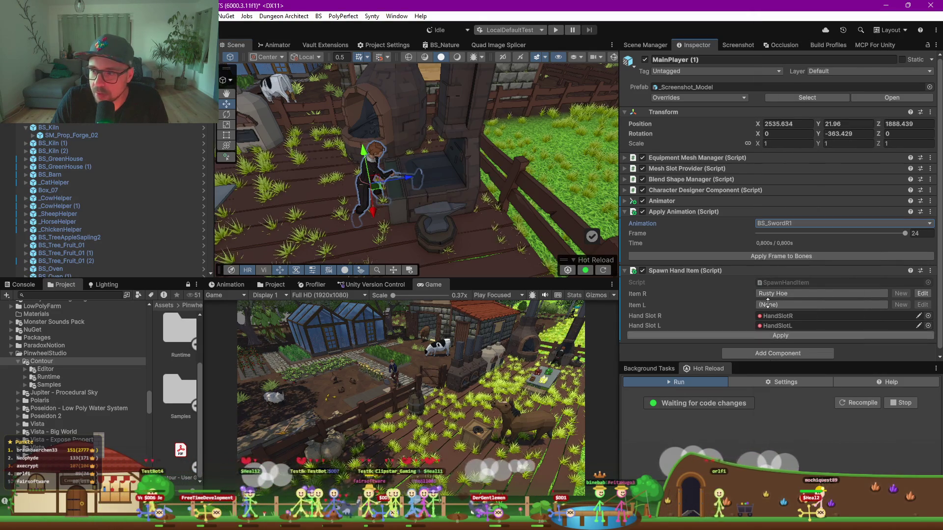
click(838, 234)
click(831, 253)
click(794, 233)
click(791, 258)
click(813, 233)
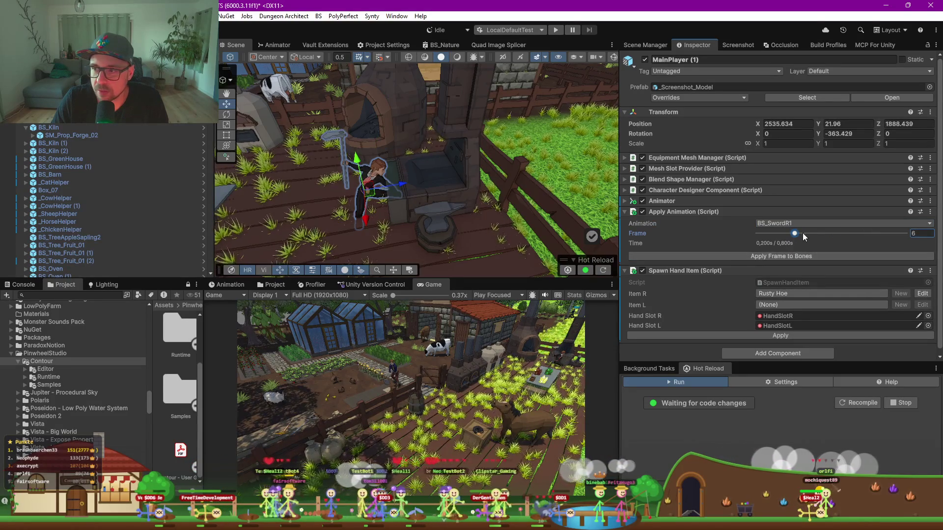
click(808, 259)
click(782, 234)
click(771, 256)
click(761, 234)
click(764, 258)
click(788, 224)
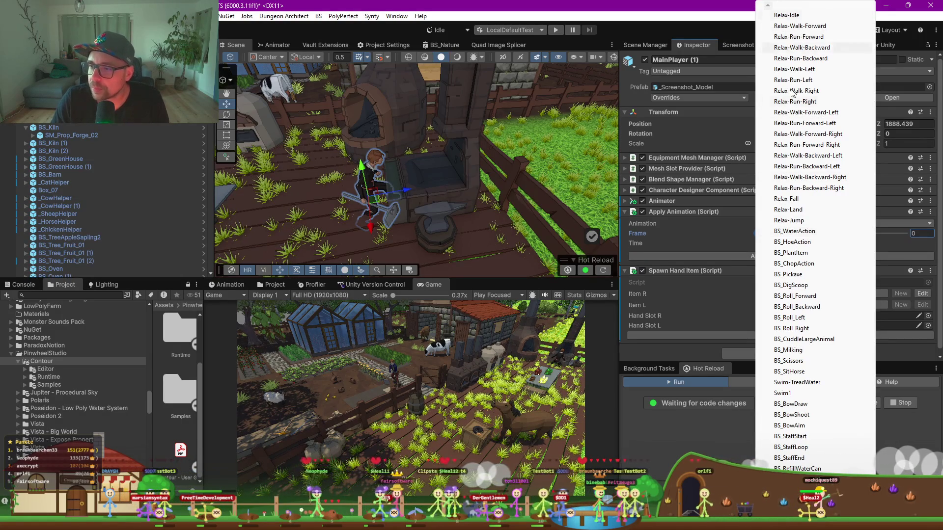
Switch the pose to BS_ChopAction at frame 9, then search for a different right-hand item
click(806, 264)
drag(757, 233, 791, 234)
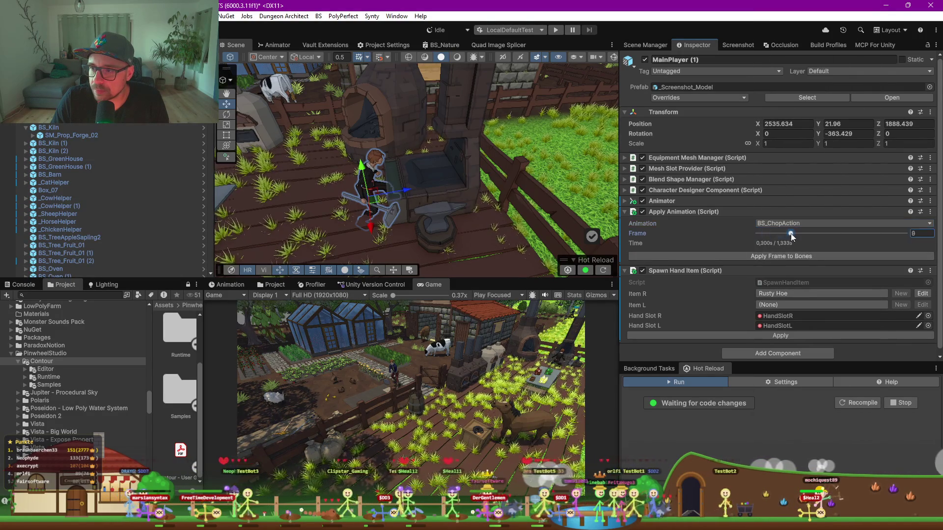
click(782, 256)
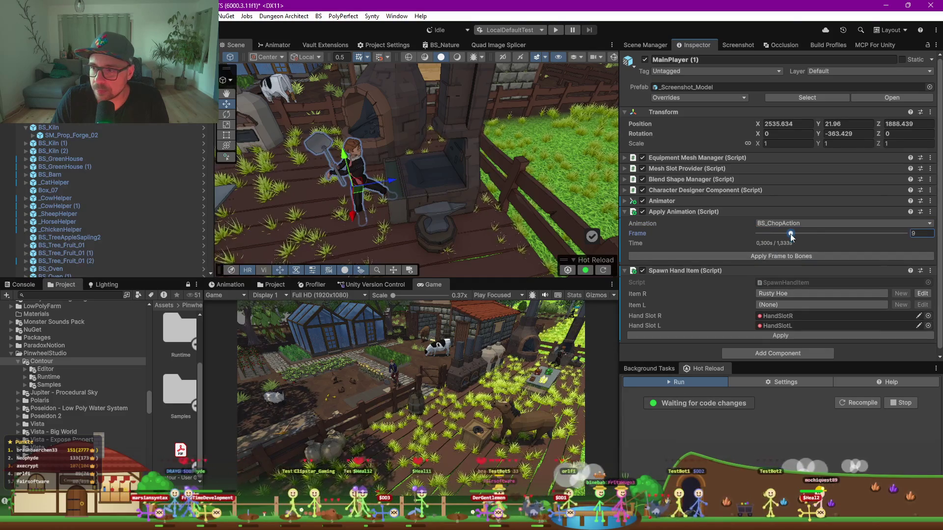
click(808, 223)
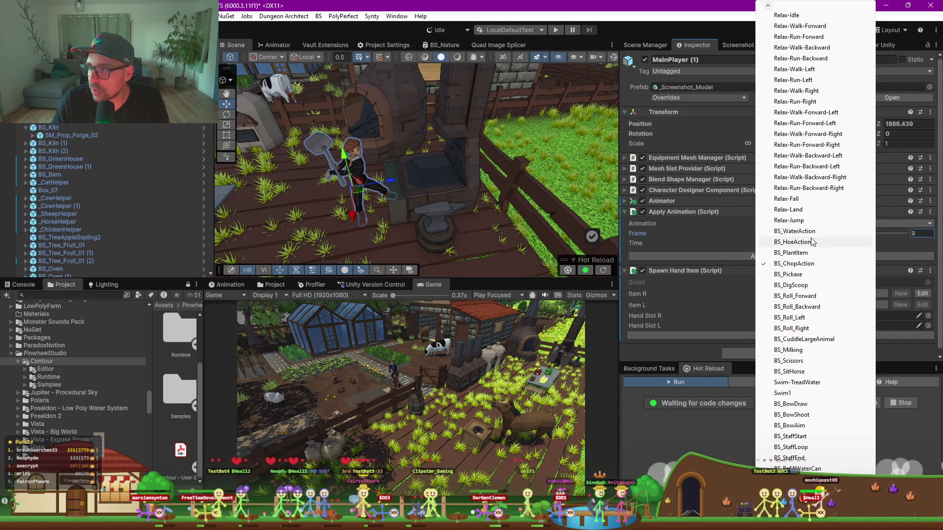
click(633, 326)
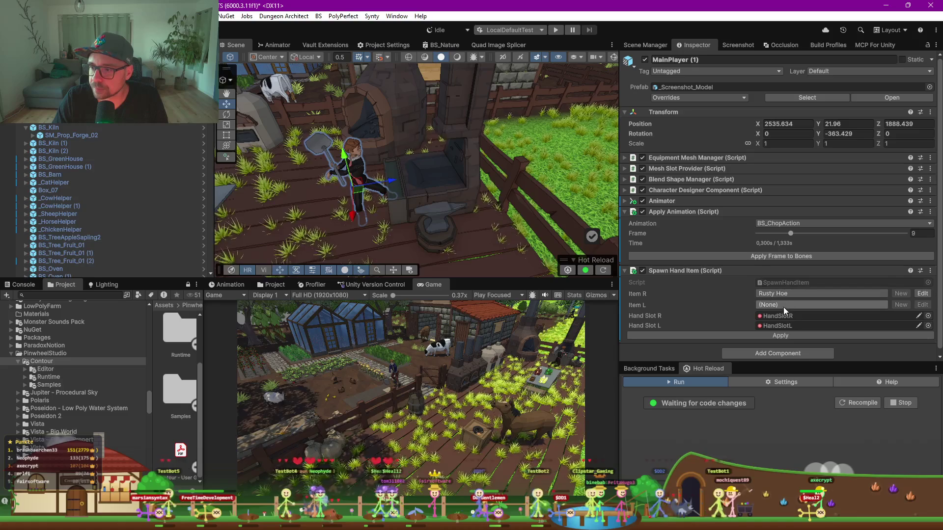
click(777, 293)
text(ha)
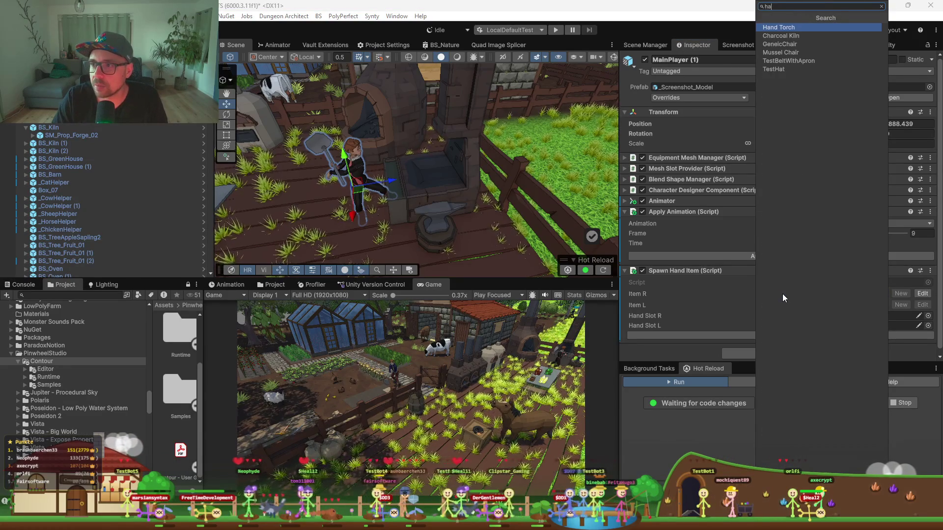
Cancel the item search keeping Rusty Hoe in Item R, and open BS_PlayerController from the Animator
key(BackSpace)
key(BackSpace)
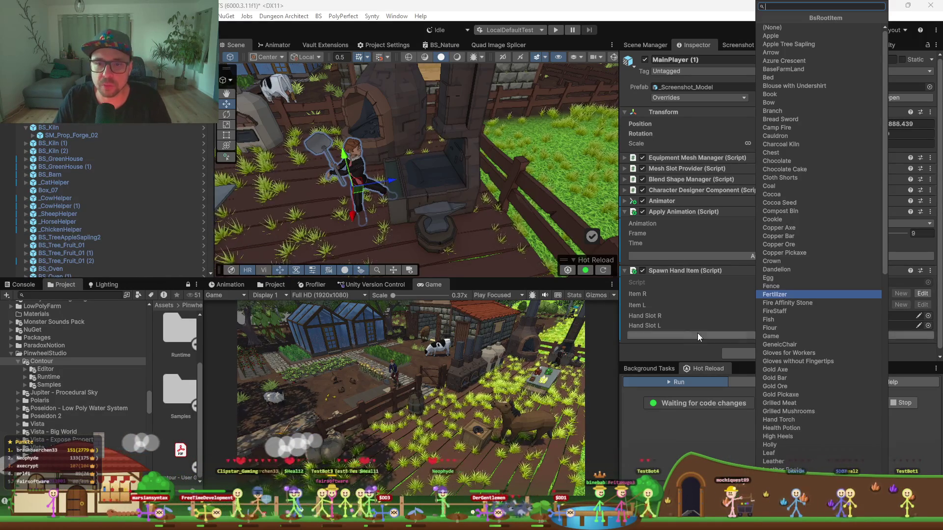
click(783, 87)
click(660, 25)
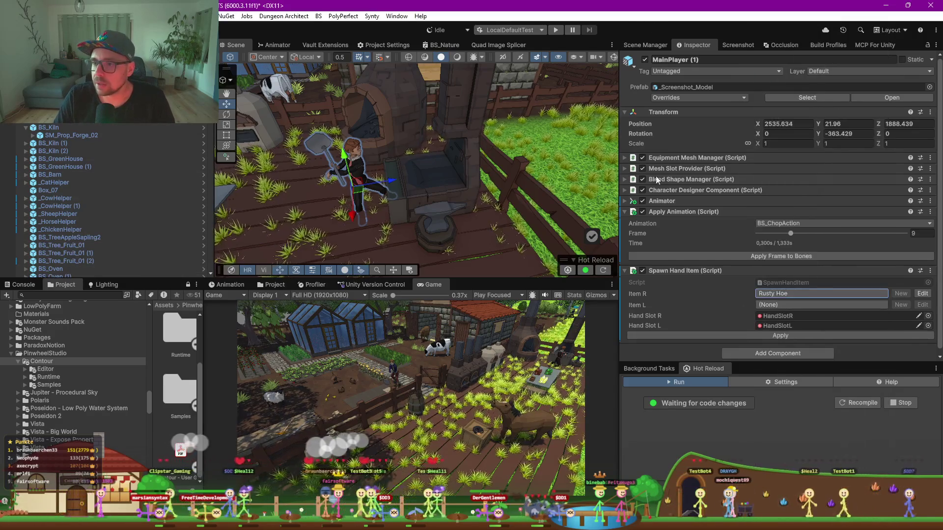
click(626, 201)
double_click(788, 212)
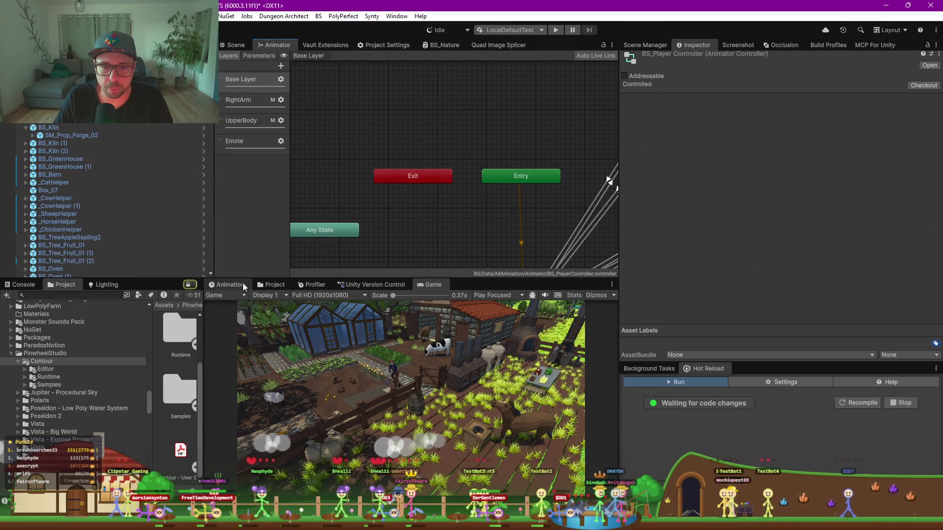
Select MainPlayer (1) in the Scene view and preview BS_HammerTable at frame 7 in the Animation window
click(284, 284)
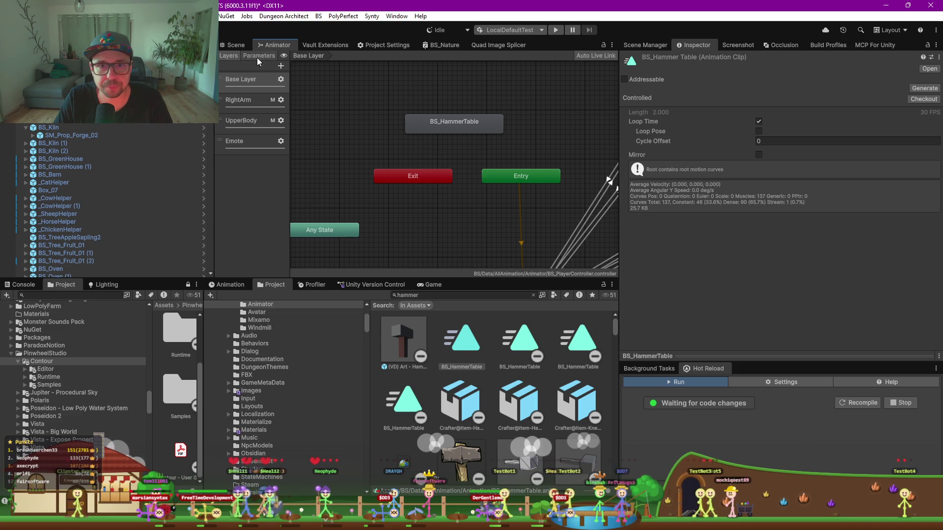
click(233, 46)
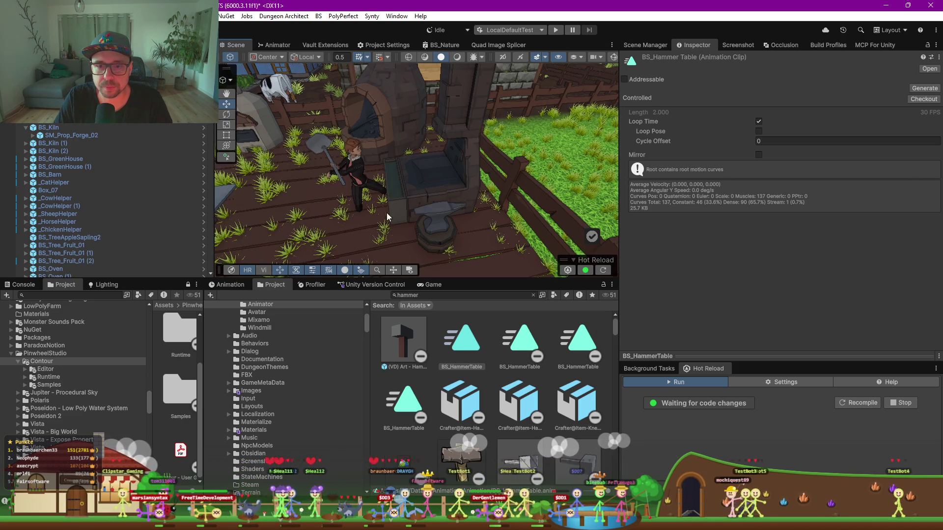
click(373, 197)
click(227, 284)
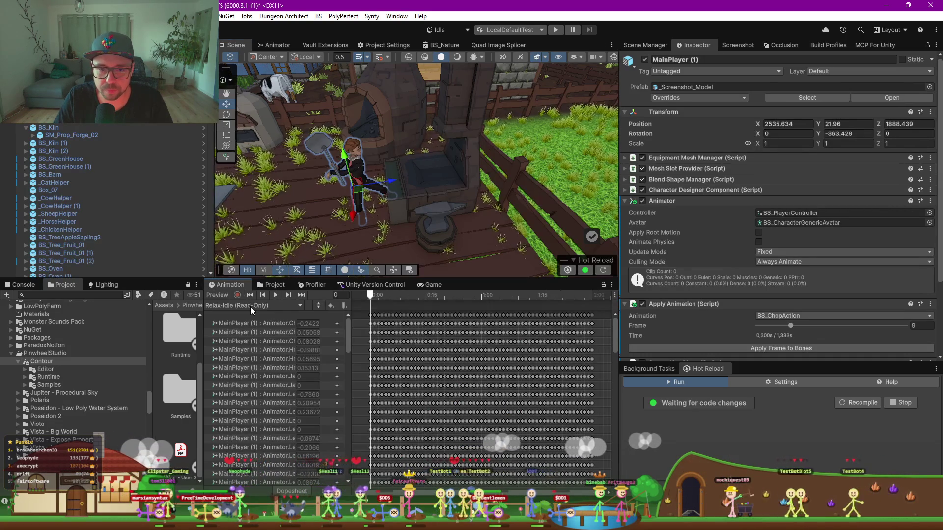
click(250, 306)
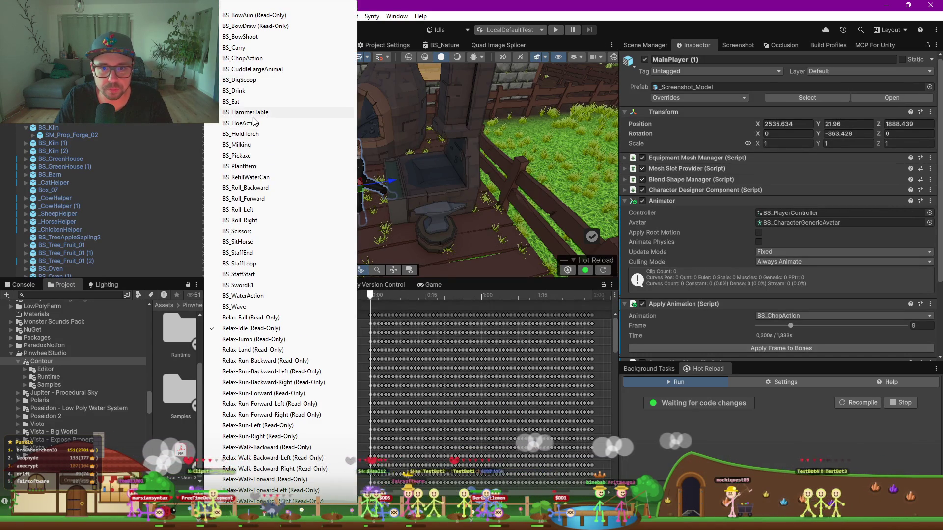
click(254, 112)
drag(372, 296, 423, 294)
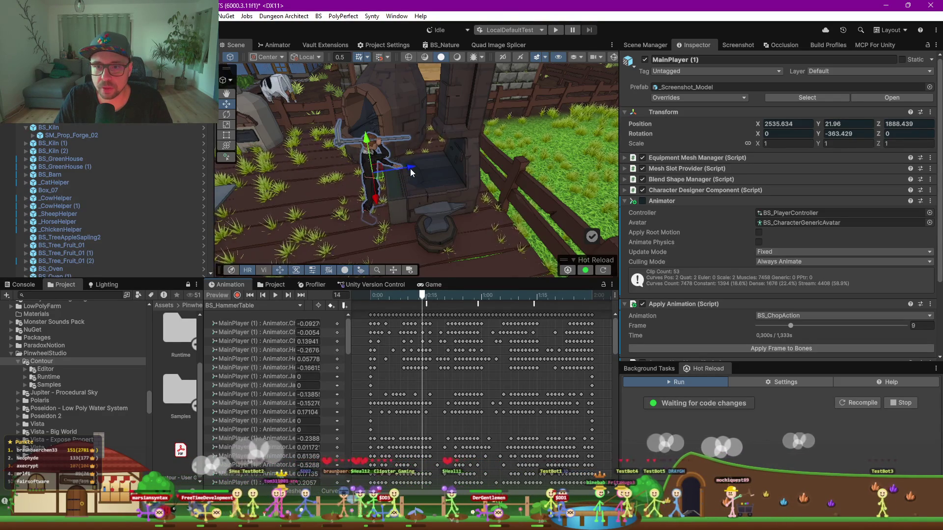
Raise the player slightly, then orbit around the forge and select the smithy
drag(373, 142, 371, 129)
scroll(393, 196, up, 5)
mouse_move(408, 201)
mouse_down()
mouse_move(433, 154)
mouse_move(403, 157)
mouse_move(432, 153)
mouse_up()
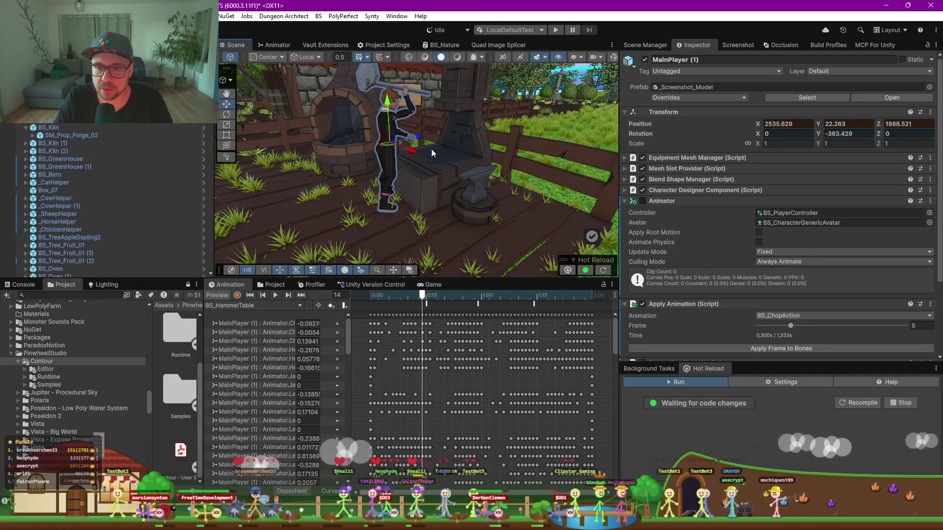
click(478, 160)
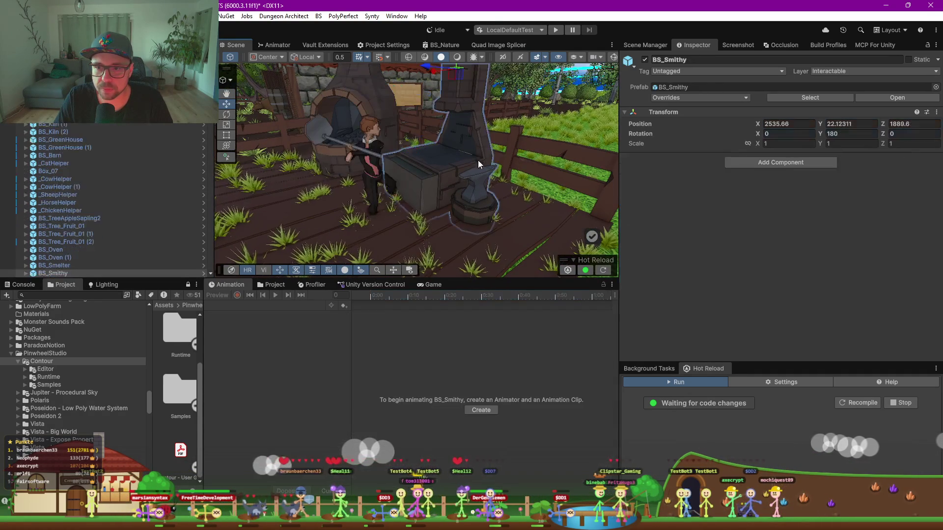
Frame the smithy and move the player to the right of the anvil
key(f)
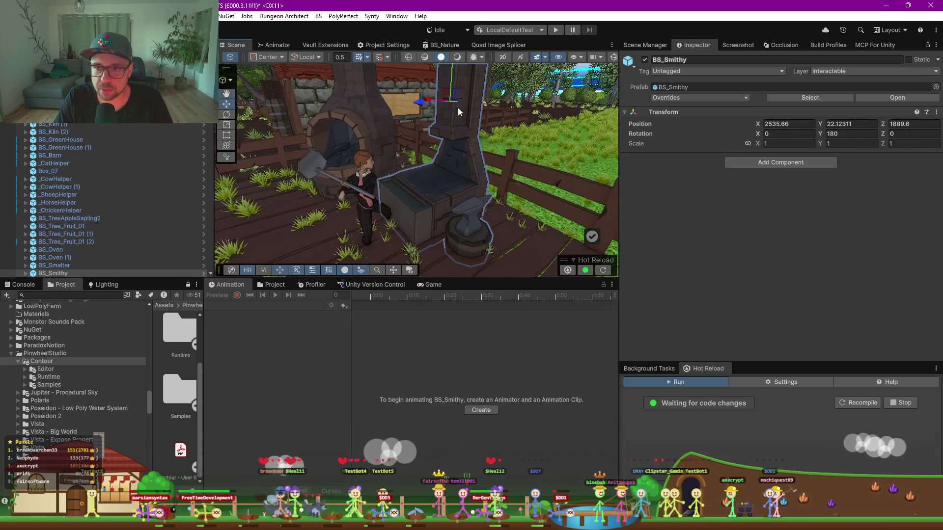
drag(452, 71, 451, 72)
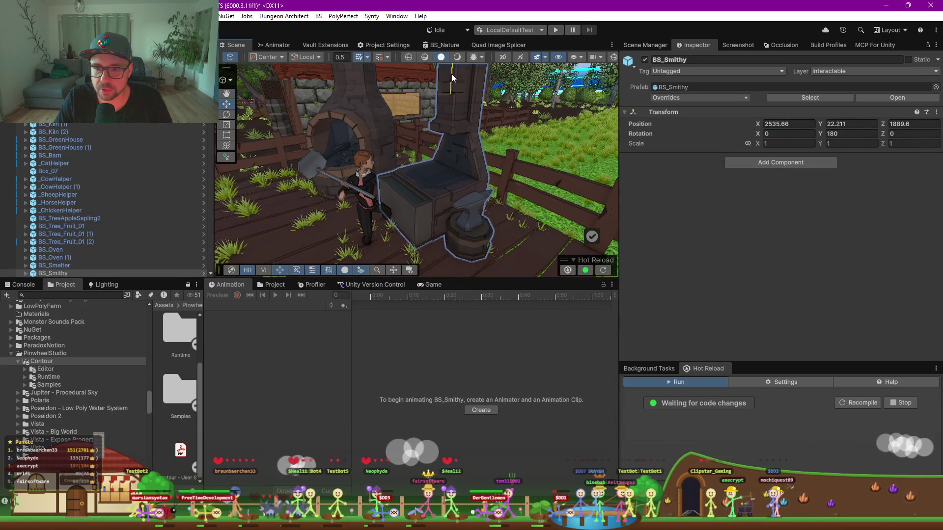
click(359, 185)
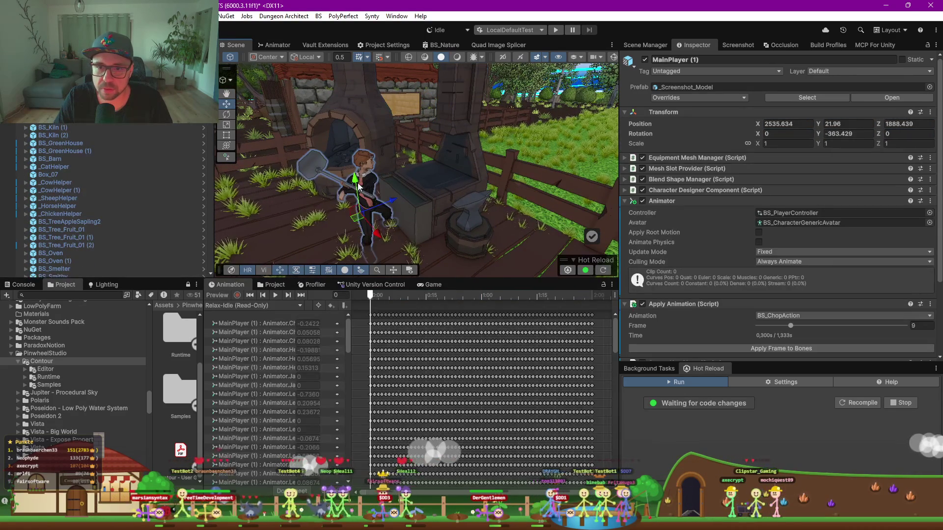
mouse_move(359, 203)
mouse_down()
mouse_move(484, 216)
mouse_move(528, 205)
mouse_up()
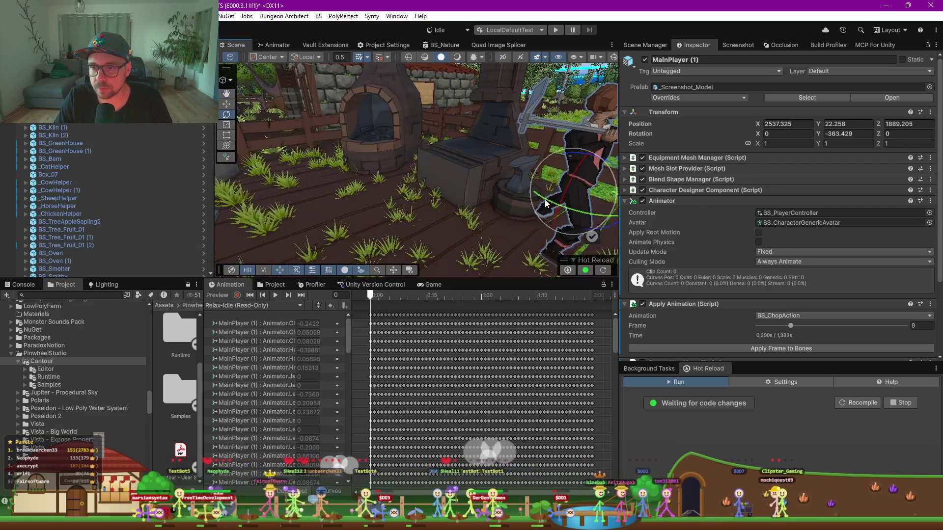
key(e)
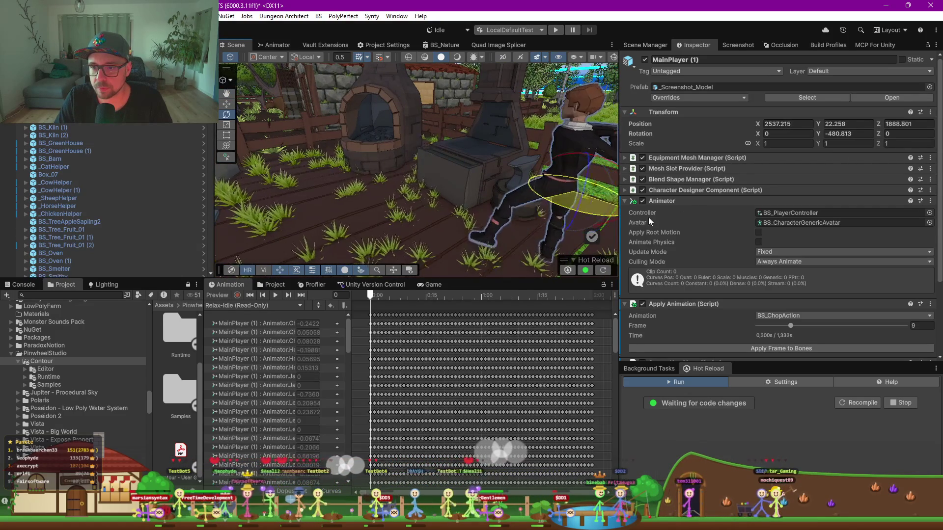
Preview BS_HammerTable scrubbed to frame 14 and frame the player in the view
scroll(385, 192, up, 3)
click(253, 306)
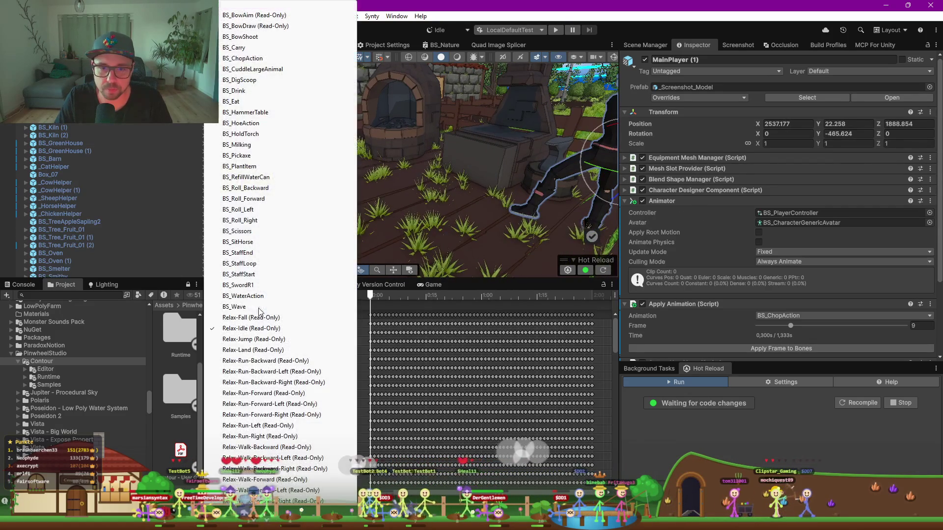
click(244, 112)
drag(379, 297, 422, 295)
drag(417, 196, 407, 200)
key(f)
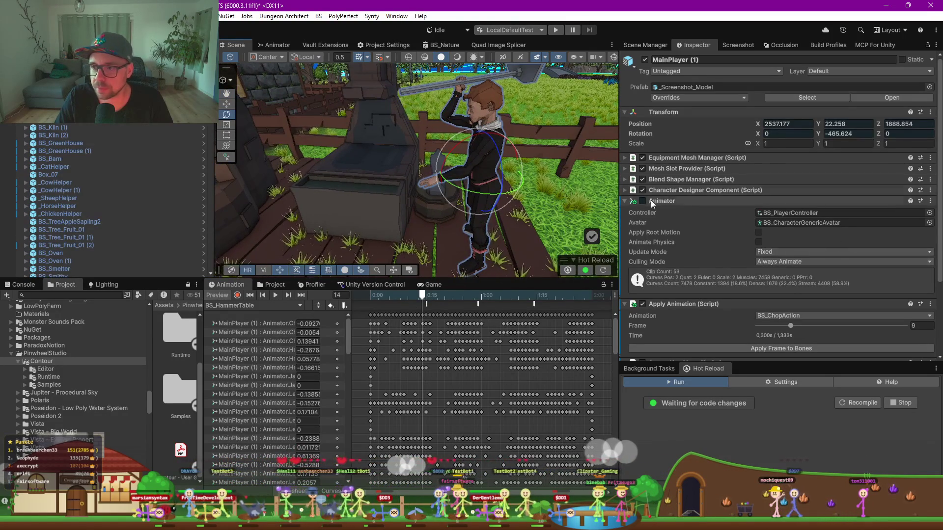
click(56, 191)
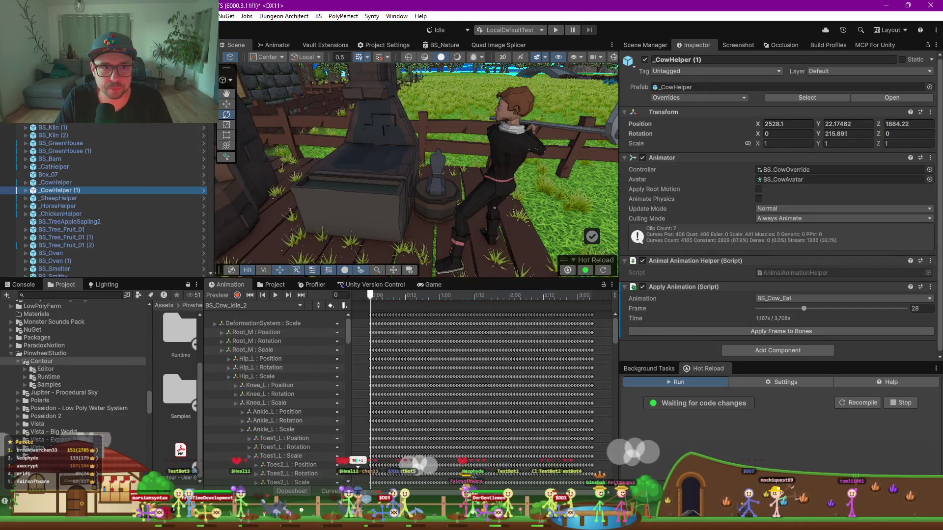
click(521, 216)
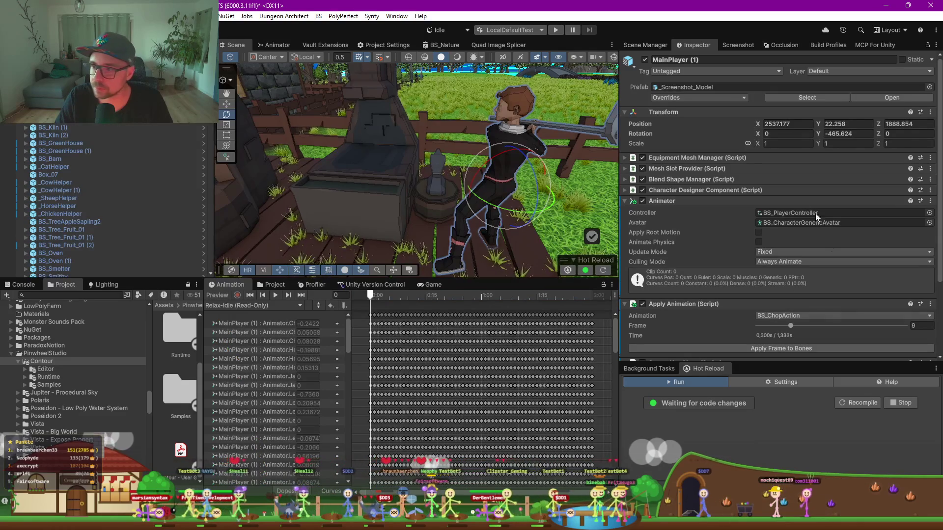
Choose BS_HammerTable in the Apply Animation script's Animation dropdown for MainPlayer (1)
click(785, 319)
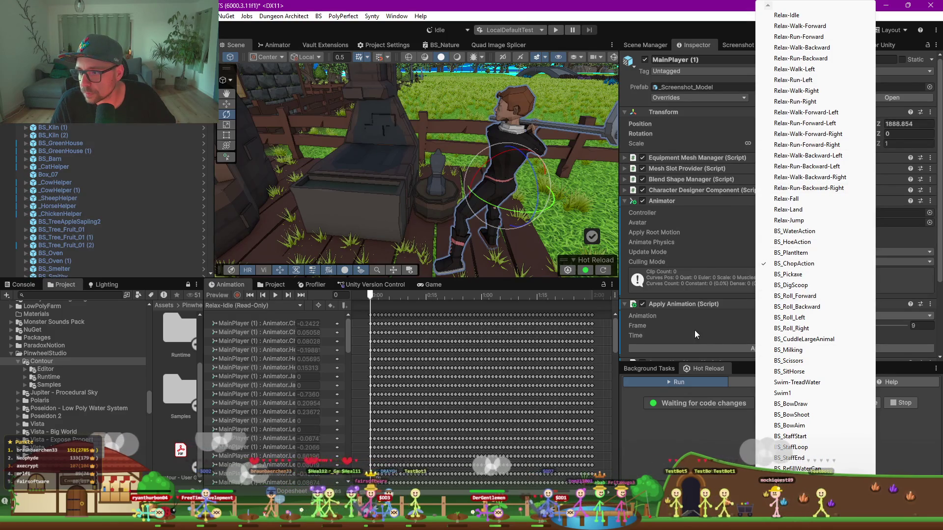
click(667, 193)
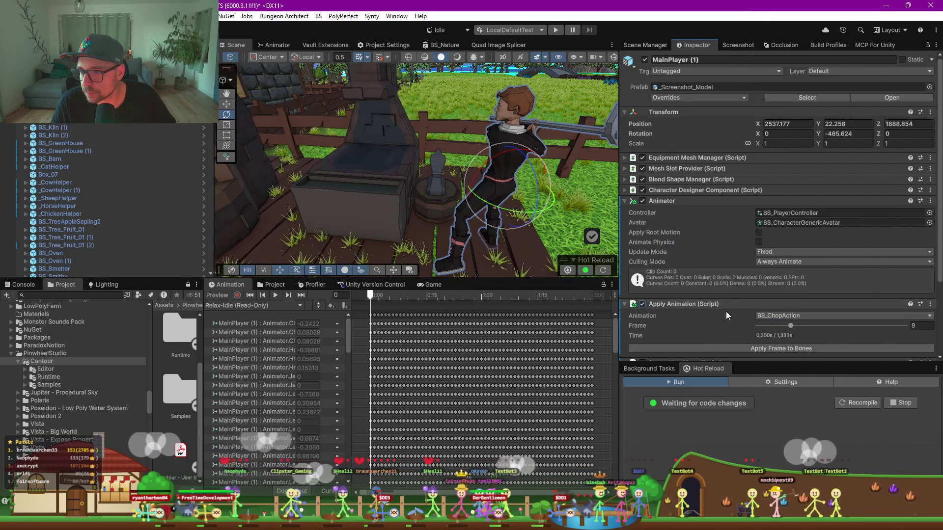
click(786, 315)
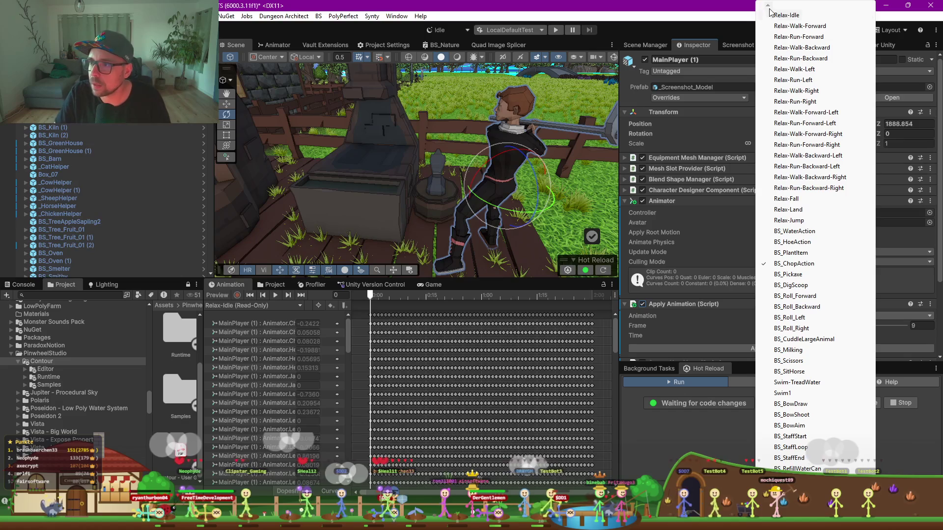
scroll(815, 236, down, 2)
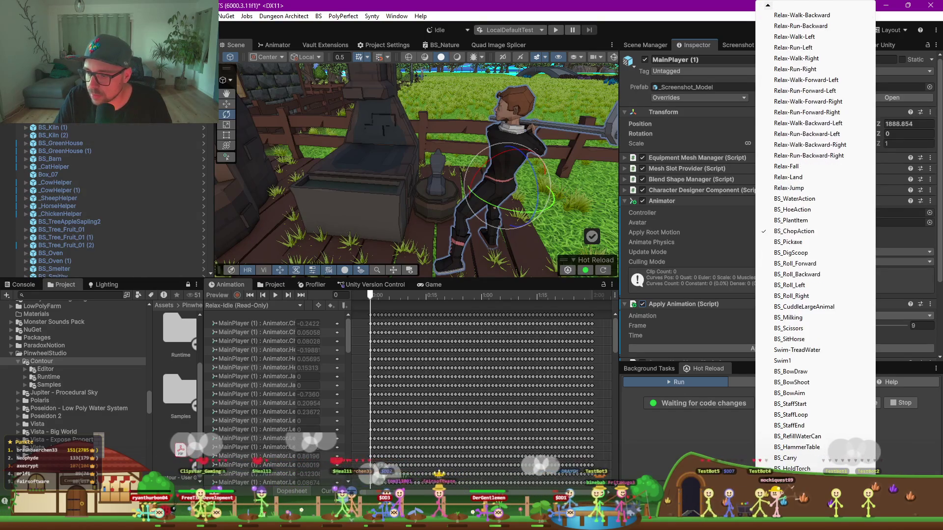
click(807, 437)
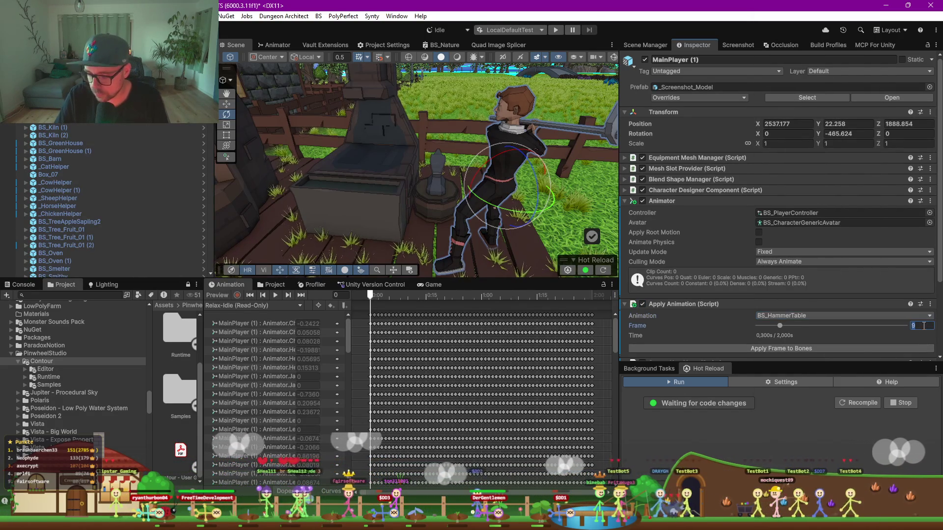
click(902, 325)
Set the hammering pose to frame 14 and move the player slightly back from the anvil
text(14)
click(809, 347)
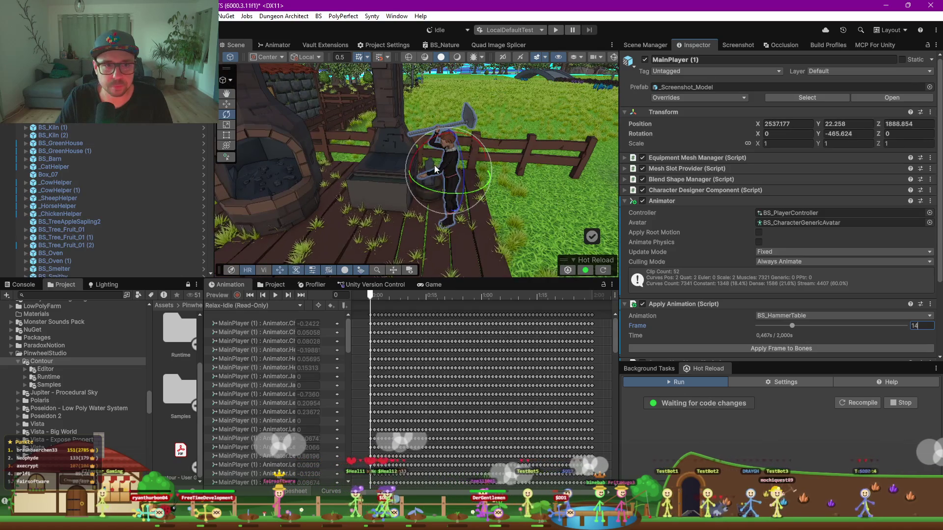
key(w)
mouse_move(447, 181)
mouse_down()
mouse_move(449, 155)
mouse_move(408, 172)
mouse_move(484, 210)
mouse_move(360, 157)
mouse_move(434, 155)
mouse_up()
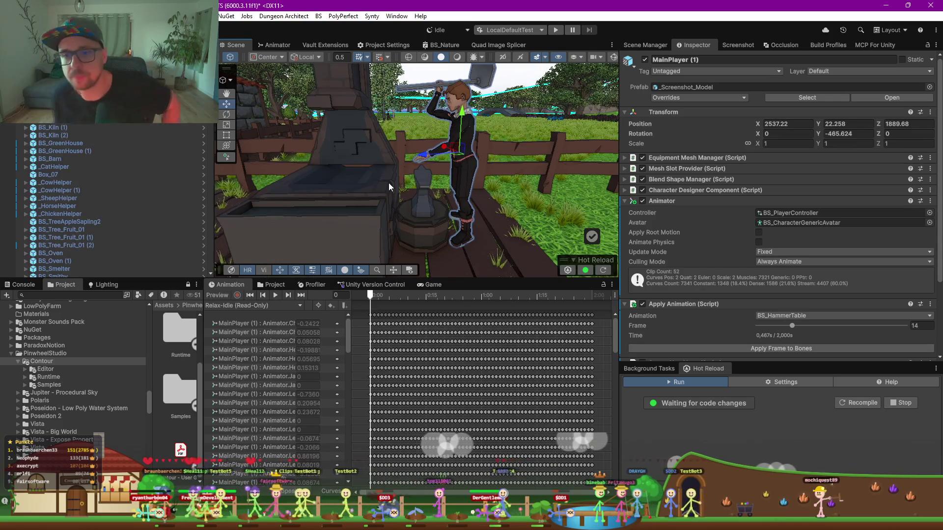
Select SM_Prop_Anvil_02 and drag its height to Y 0.193
click(425, 199)
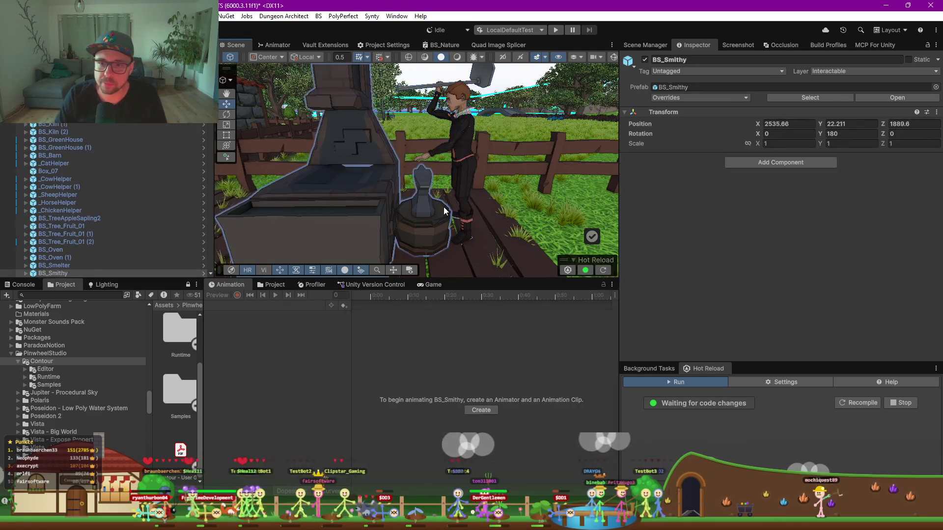
click(425, 196)
mouse_move(424, 177)
mouse_down()
mouse_move(427, 164)
mouse_move(440, 171)
mouse_move(429, 185)
mouse_move(482, 218)
mouse_move(459, 228)
mouse_up()
click(459, 228)
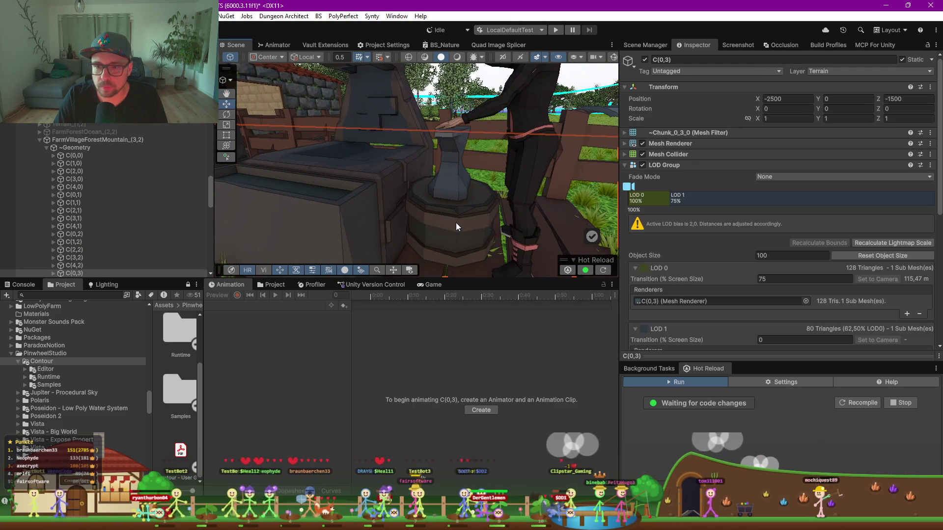
Rotate the anvil SM_Prop_Anvil_02 (1) to 180 on Z and set its height to Y 0.317
click(456, 223)
click(457, 219)
mouse_move(456, 152)
mouse_down()
mouse_move(459, 214)
mouse_move(459, 191)
mouse_up()
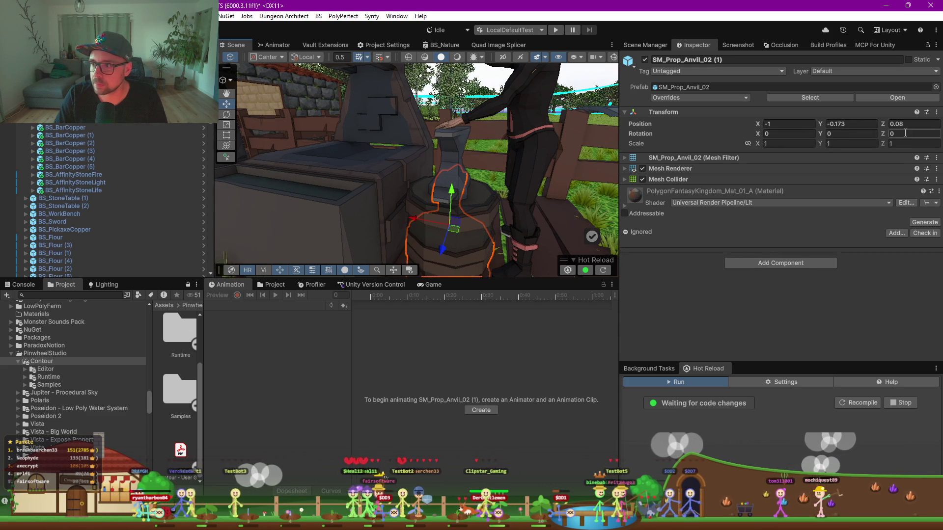
text(180)
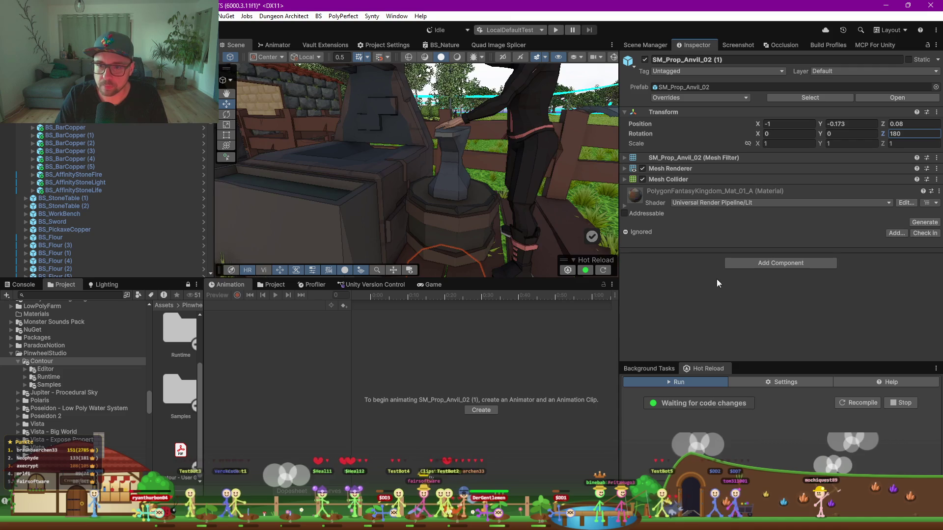
scroll(432, 221, down, 3)
mouse_move(432, 265)
mouse_down()
mouse_move(434, 241)
mouse_move(397, 164)
mouse_move(470, 225)
mouse_move(491, 227)
mouse_up()
scroll(435, 241, up, 3)
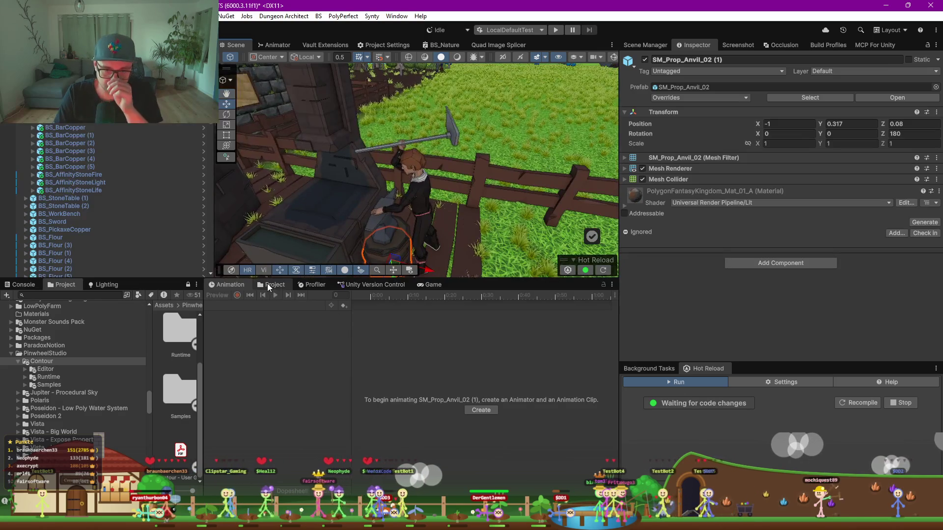
Check the shot in the Game view, then return to the Project asset search field
click(267, 284)
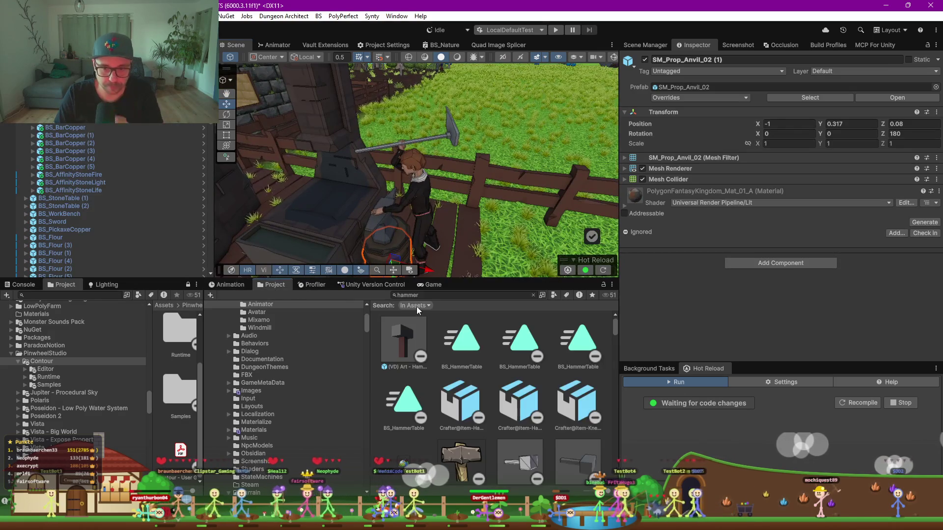
click(427, 287)
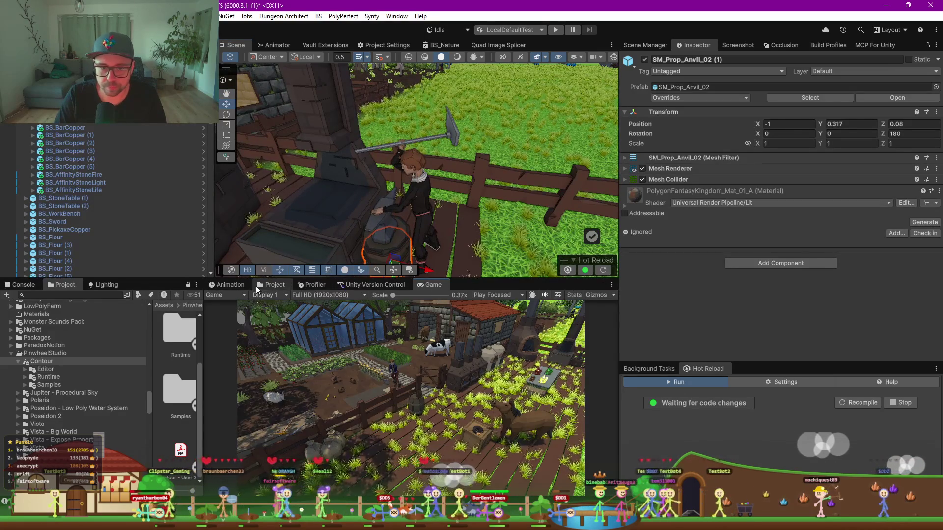
click(271, 285)
click(442, 297)
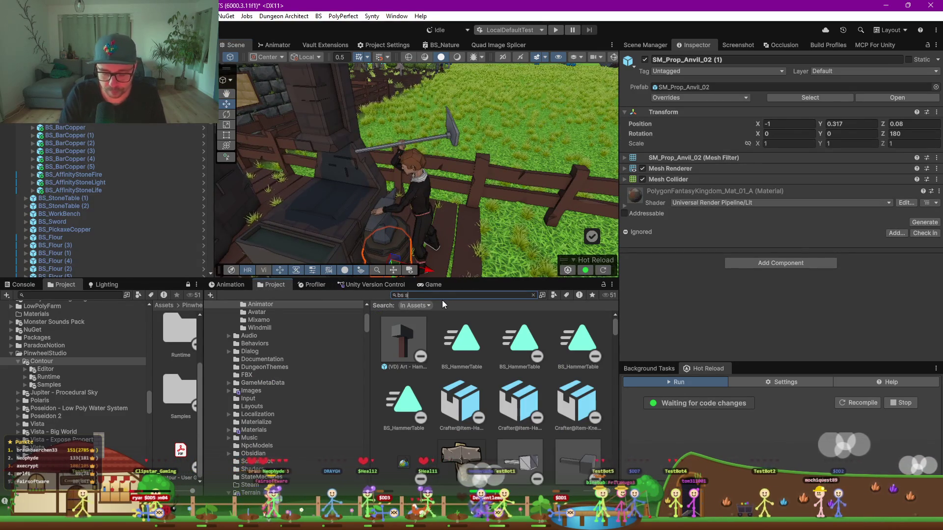
Search the Project for 'bs sword' and place a BS_Sword beside the player
text(bs sord)
key(BackSpace)
key(BackSpace)
key(BackSpace)
text(word)
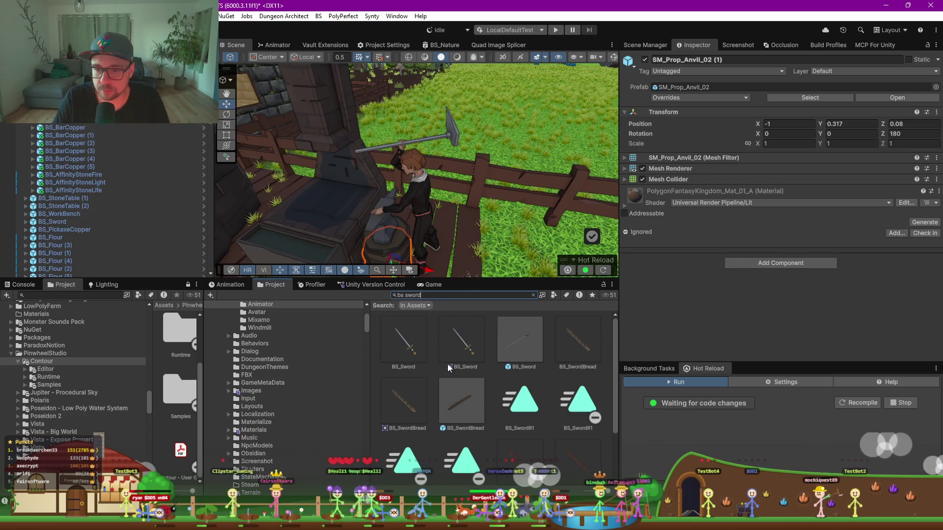
click(402, 319)
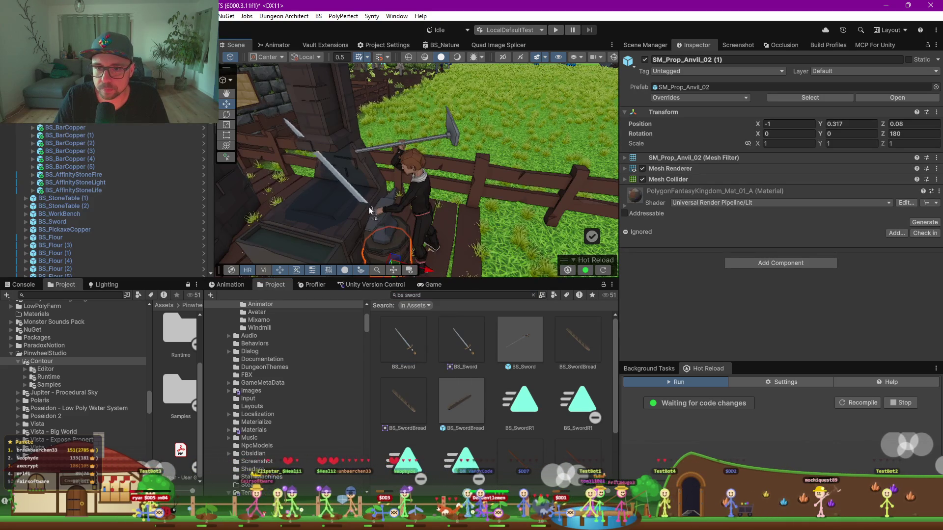
drag(375, 222, 378, 225)
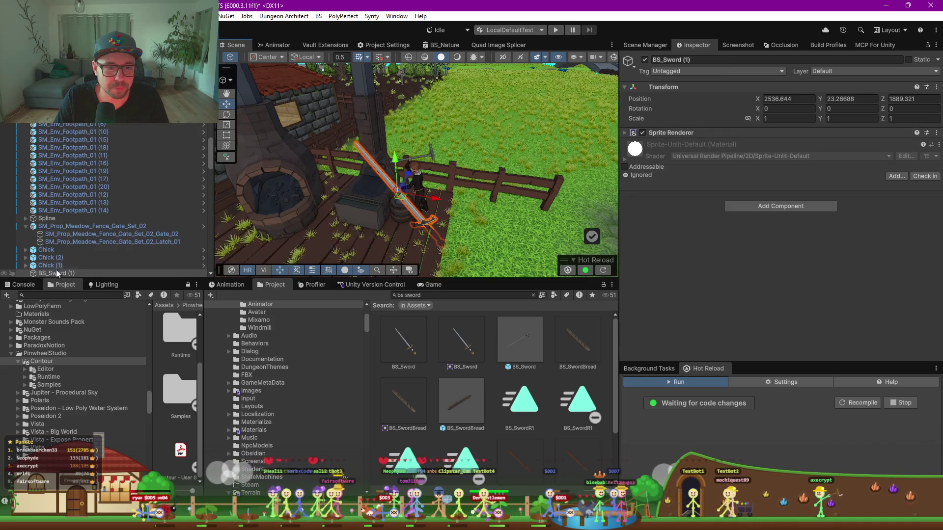
Select the new sword in the hierarchy and orbit the view around it
click(571, 146)
key(ctrl+z)
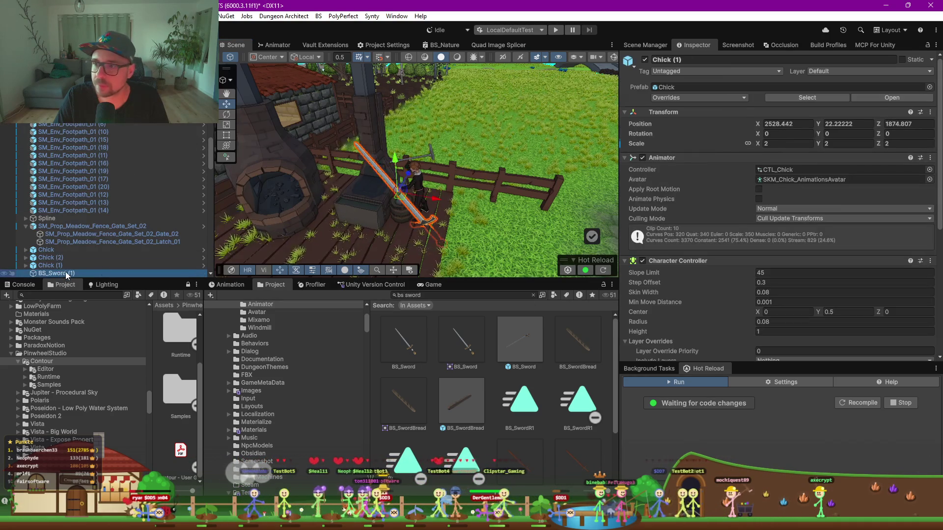
mouse_move(416, 203)
mouse_down()
mouse_move(447, 160)
mouse_move(372, 186)
mouse_up()
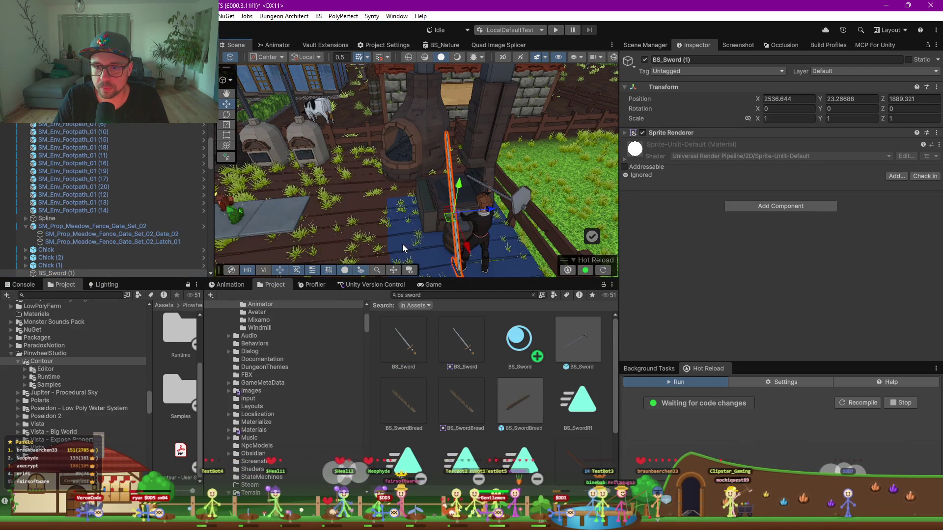
scroll(403, 243, down, 2)
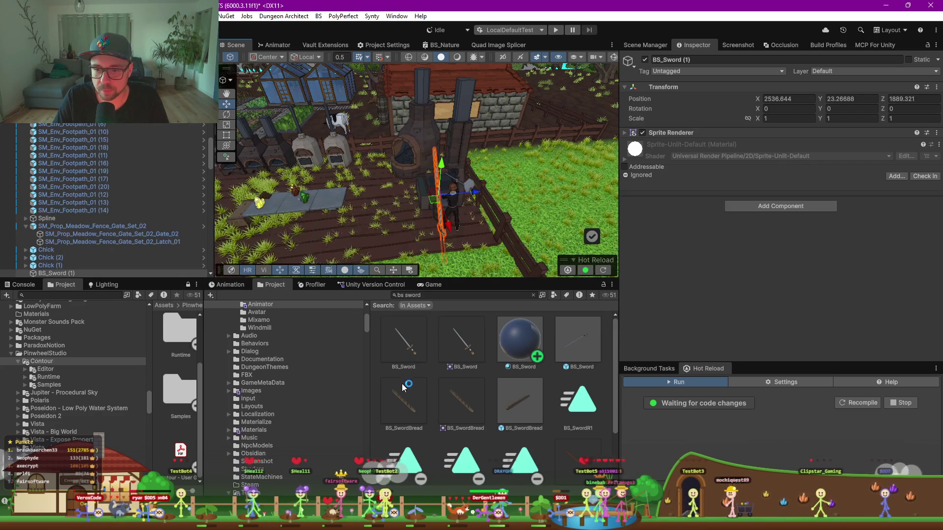
Delete the BS_Sword material and drag the BS_Sword prefab into the scene
click(522, 347)
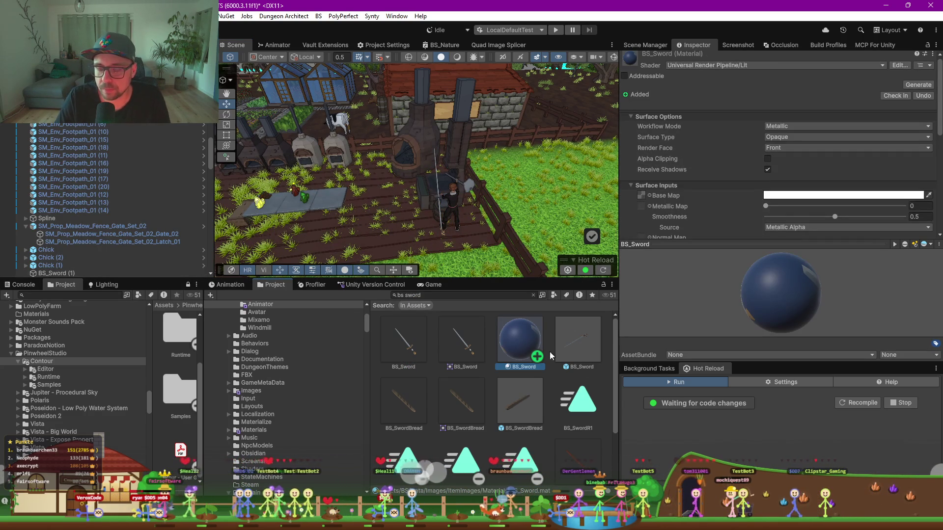
key(Delete)
key(Return)
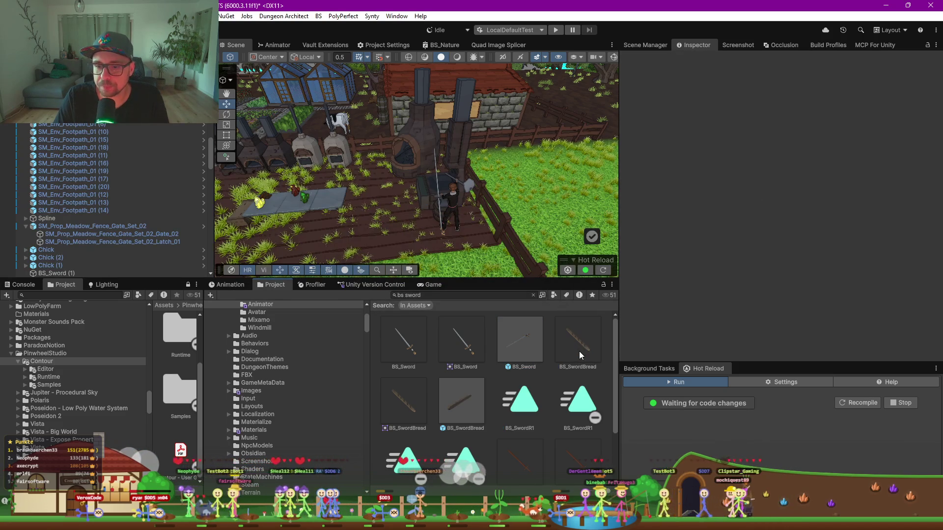
mouse_move(534, 350)
mouse_down()
mouse_move(392, 229)
mouse_move(414, 215)
mouse_up()
Delete the first sword copy and stand the remaining sword upright on the anvil
click(439, 192)
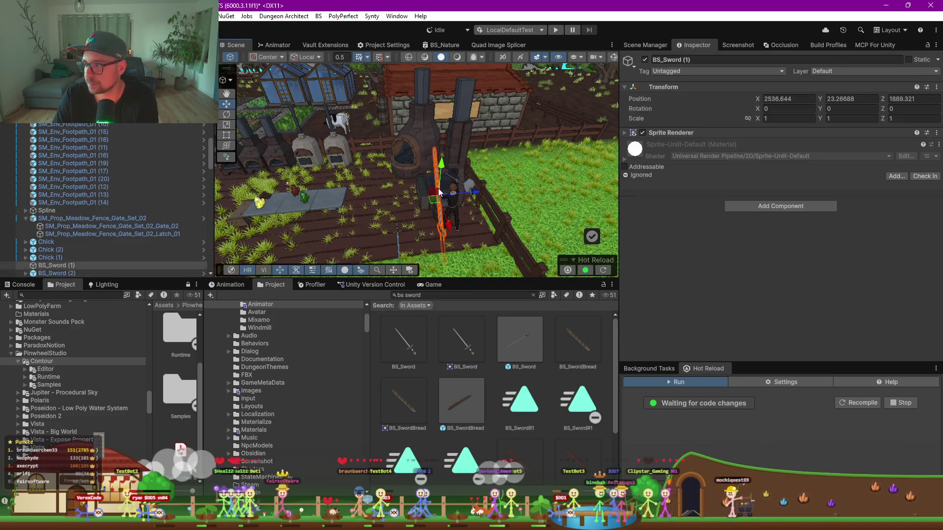
key(Delete)
click(397, 235)
mouse_move(409, 251)
mouse_down()
mouse_move(405, 235)
mouse_move(439, 198)
mouse_up()
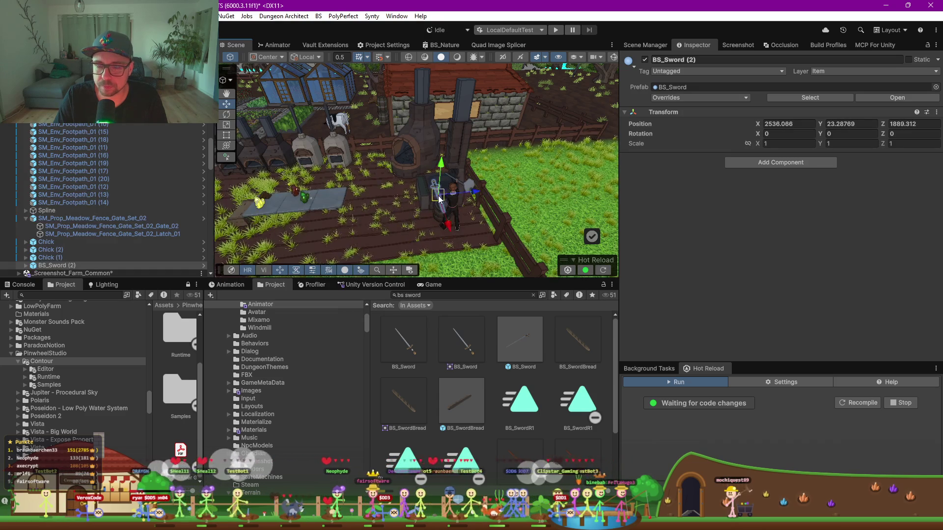
scroll(439, 198, up, 10)
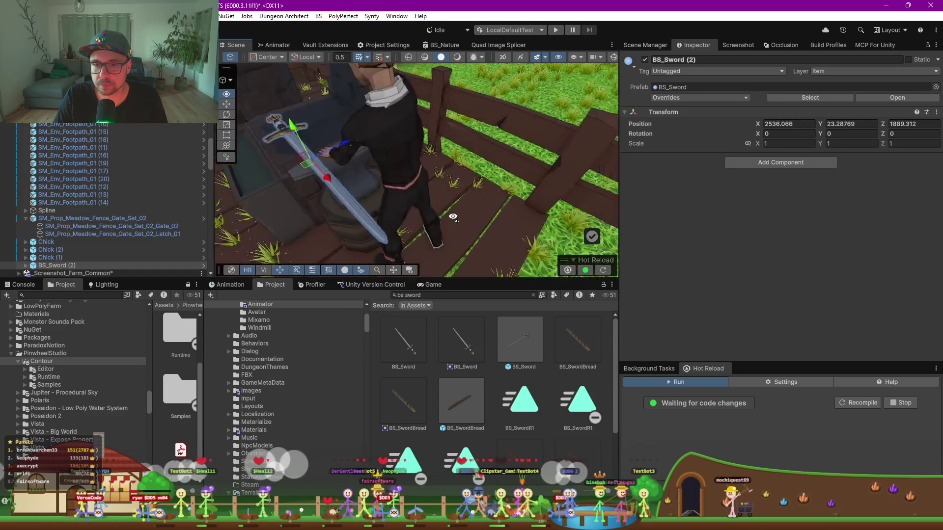
mouse_move(453, 217)
mouse_down()
mouse_move(533, 212)
mouse_move(421, 238)
mouse_up()
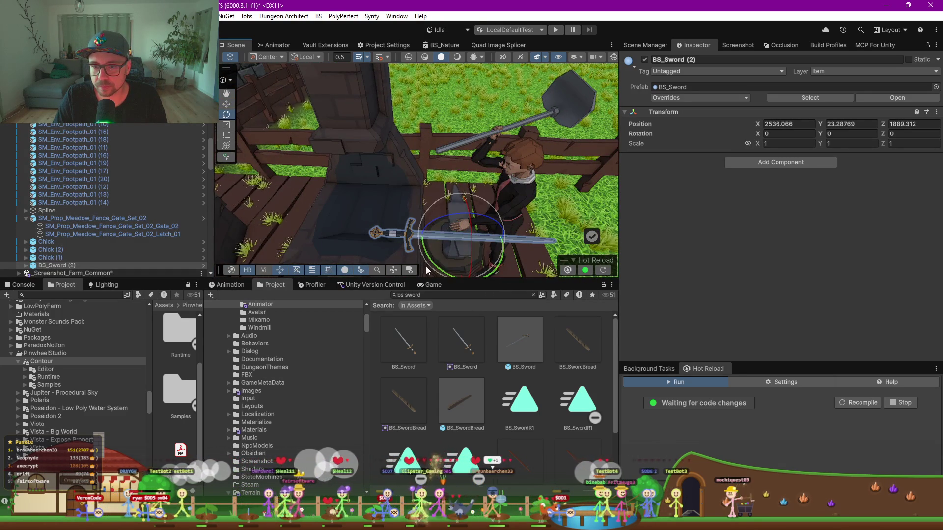
mouse_move(435, 269)
mouse_down()
mouse_move(394, 193)
mouse_move(406, 172)
mouse_move(370, 182)
mouse_up()
Select BS_Sword (2) alone and pull back to view the forge and fence
key(w)
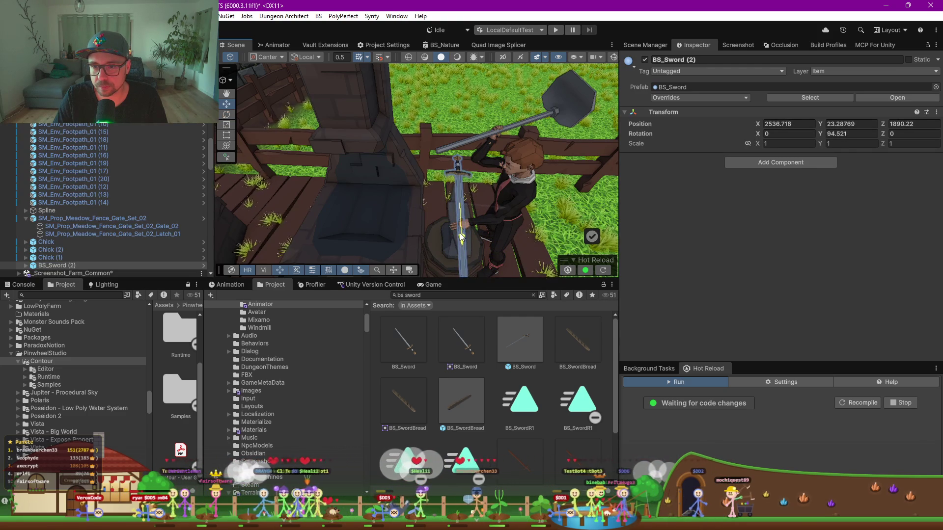
drag(452, 250, 438, 252)
click(438, 252)
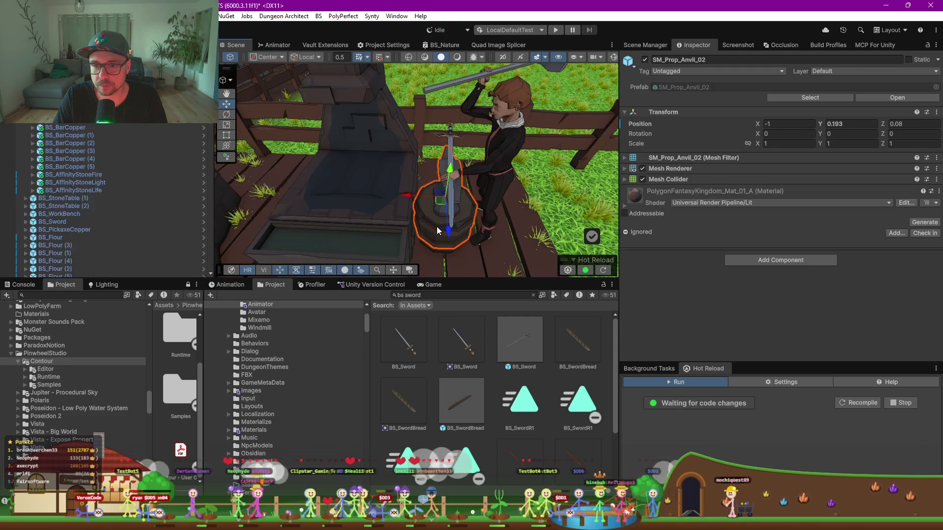
ctrl+click(450, 215)
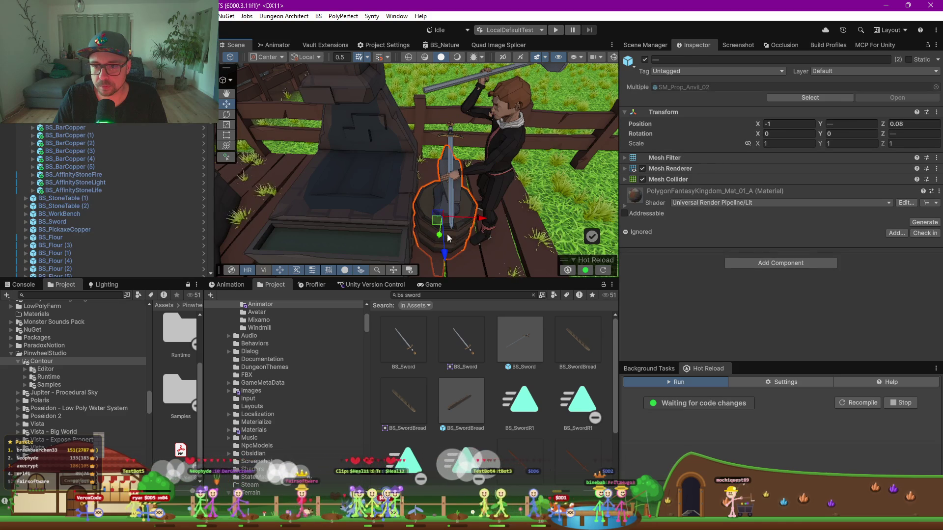
click(452, 157)
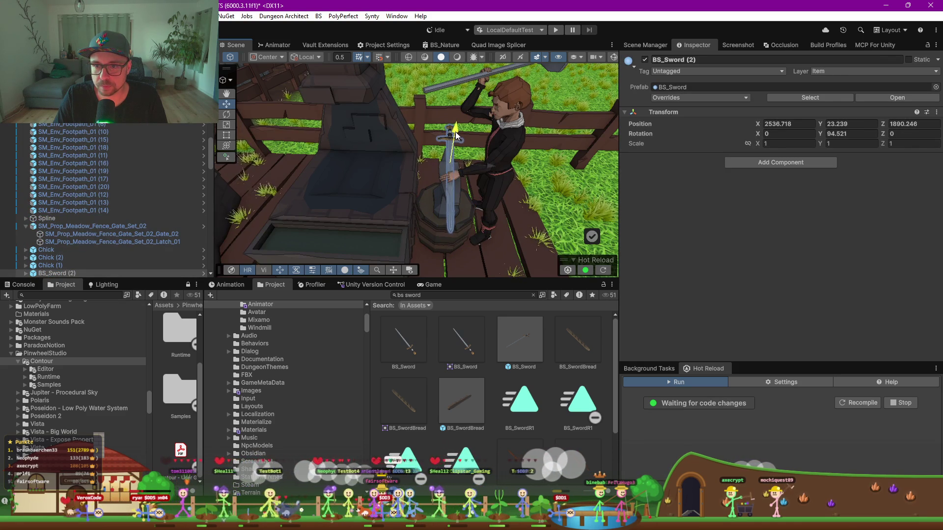
drag(456, 136, 338, 203)
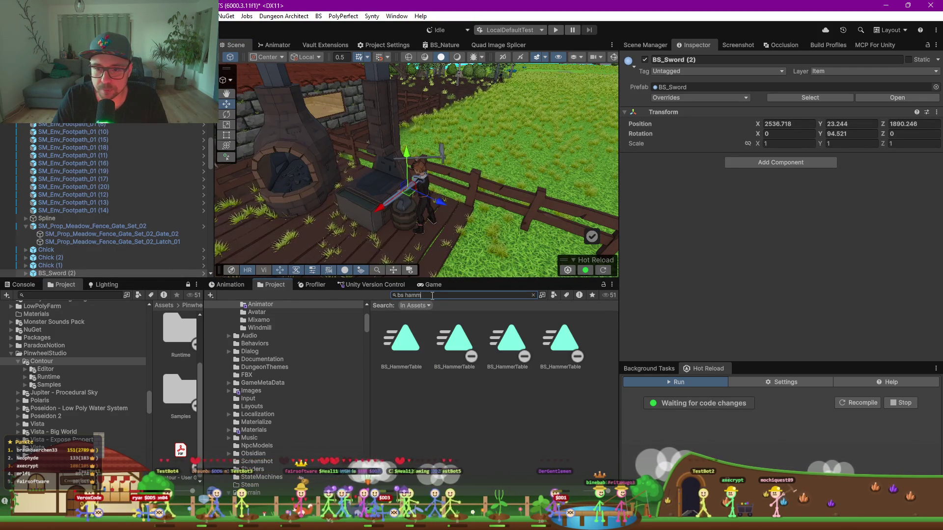
Clear the asset search and browse to the Assets/BS/Prefabs/ItemInstances folder
key(BackSpace)
key(BackSpace)
key(BackSpace)
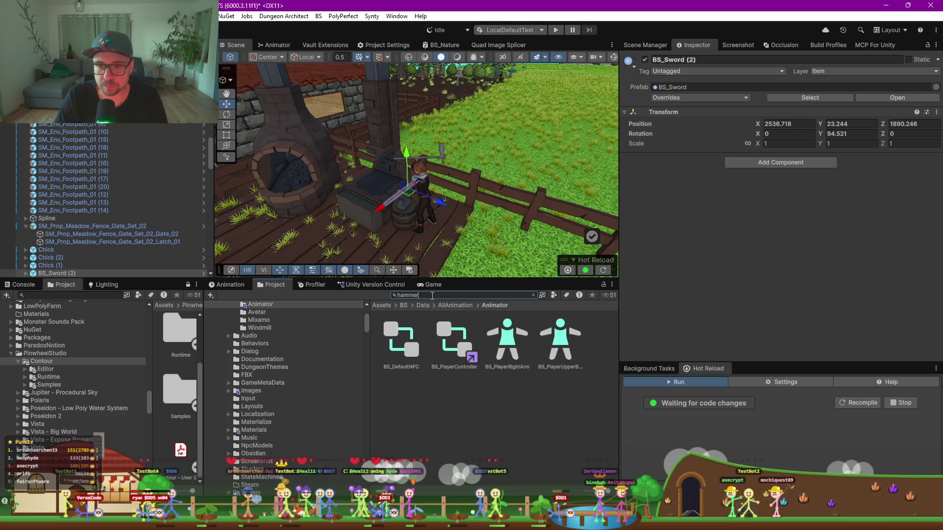
scroll(472, 370, down, 2)
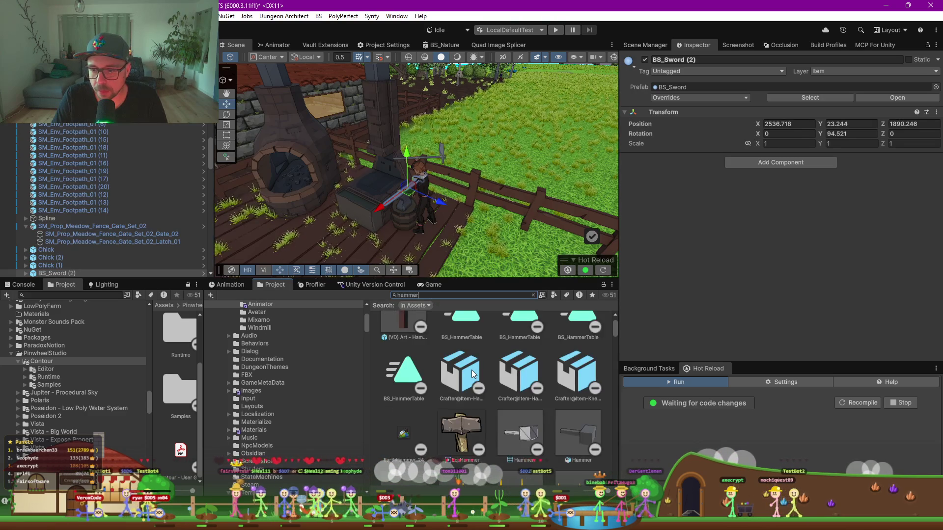
scroll(471, 369, down, 2)
scroll(558, 358, down, 5)
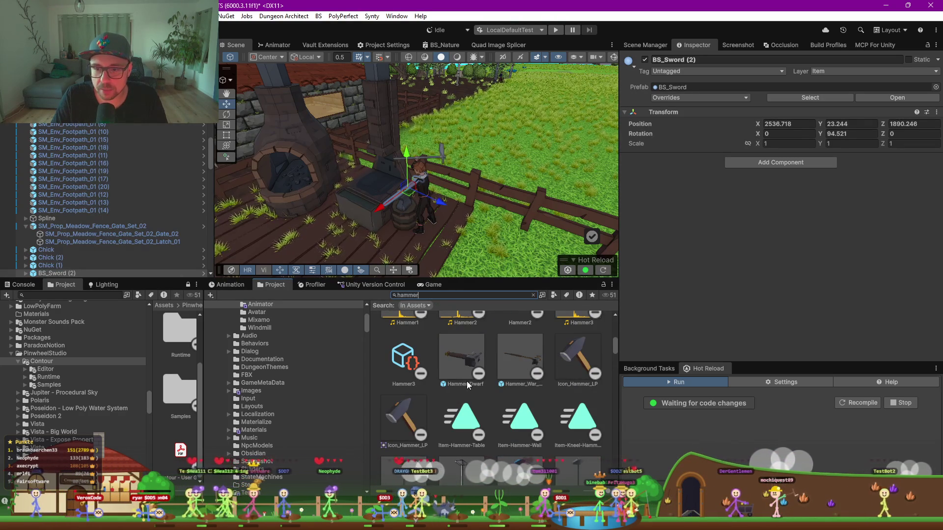
click(325, 45)
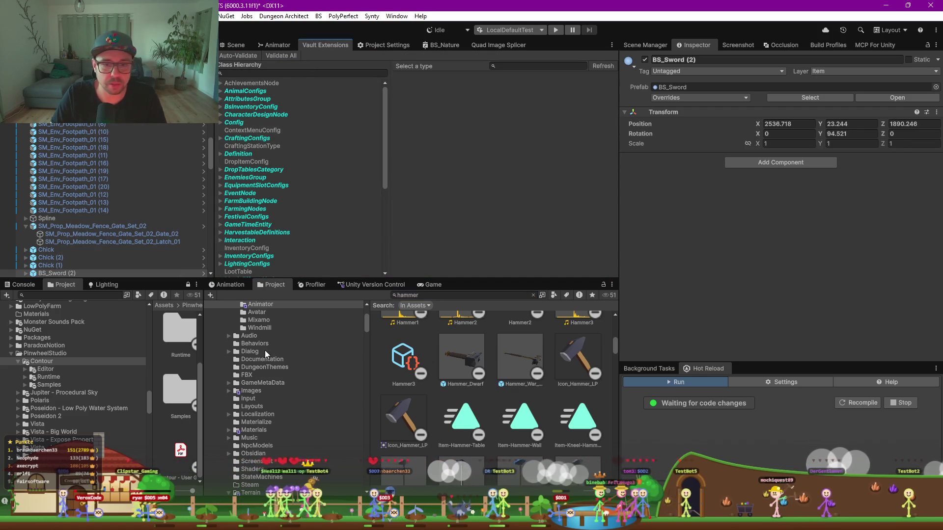
key(alt)
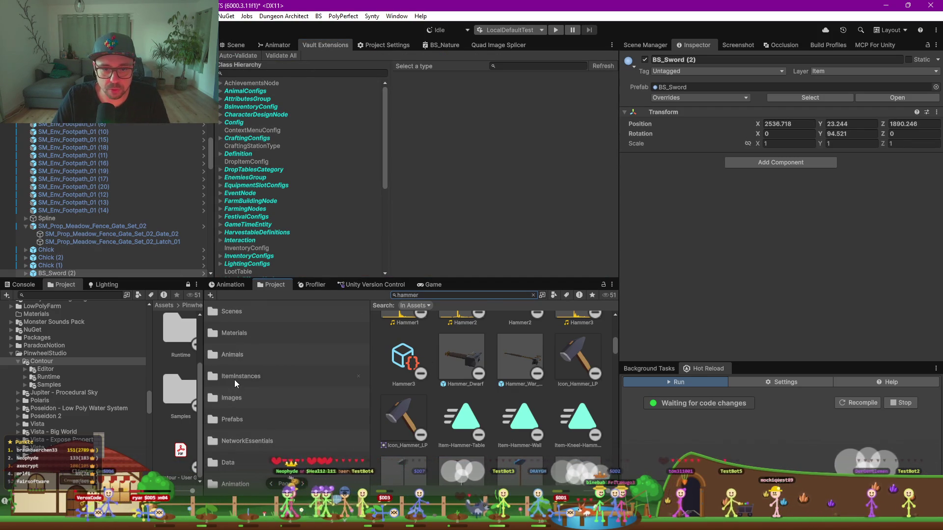
click(235, 377)
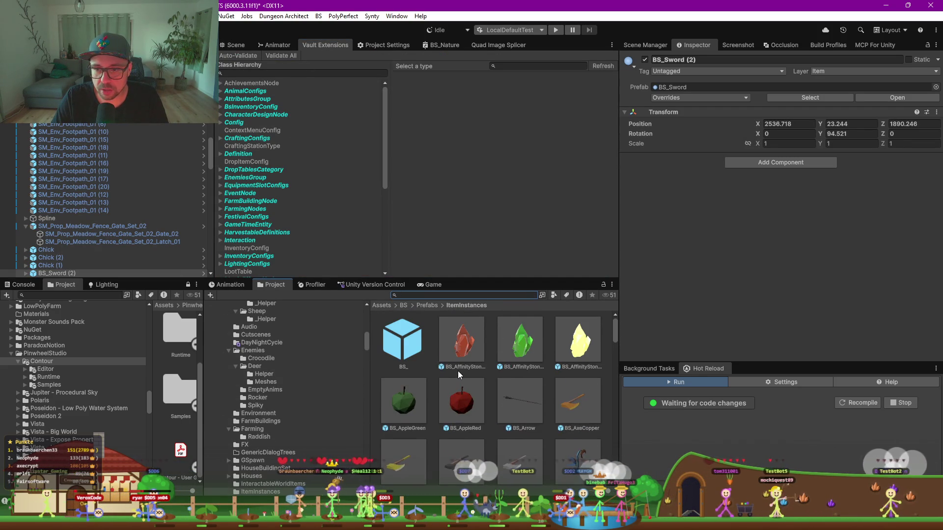
click(233, 45)
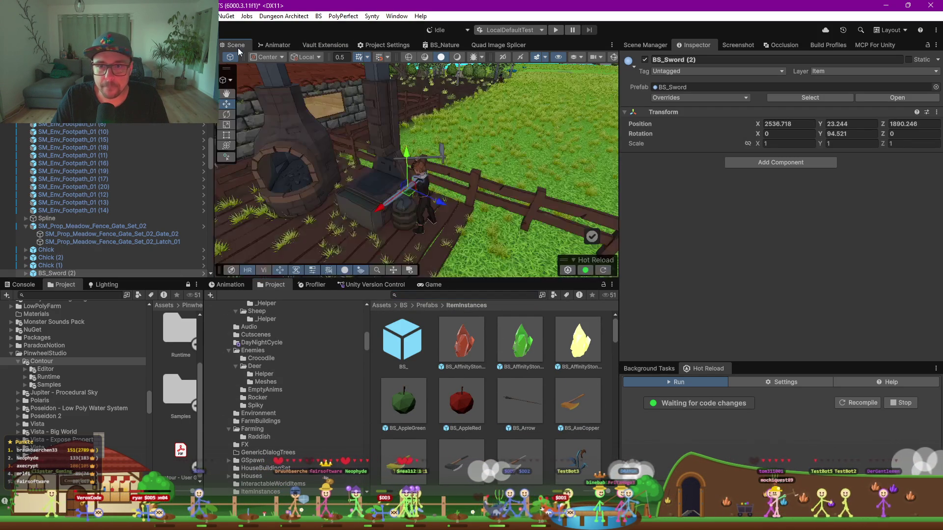
scroll(522, 354, down, 2)
scroll(522, 349, down, 10)
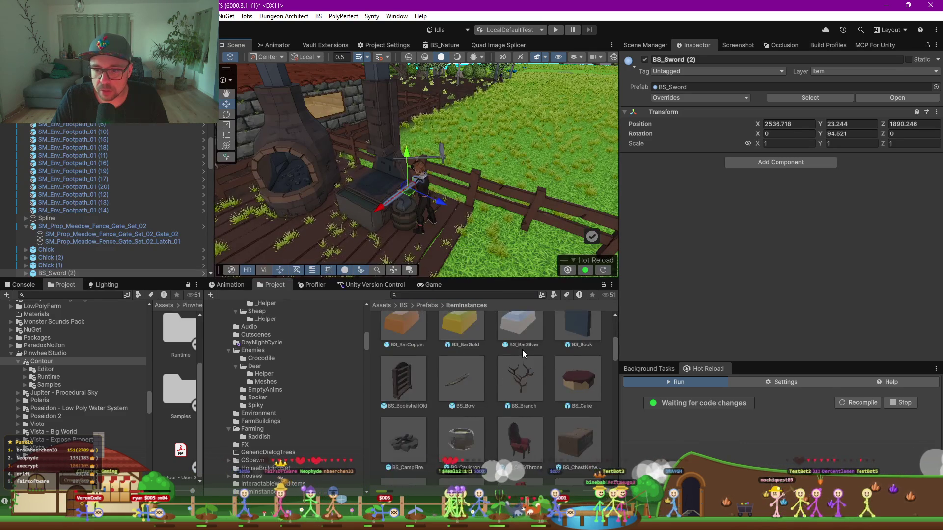
scroll(522, 350, down, 10)
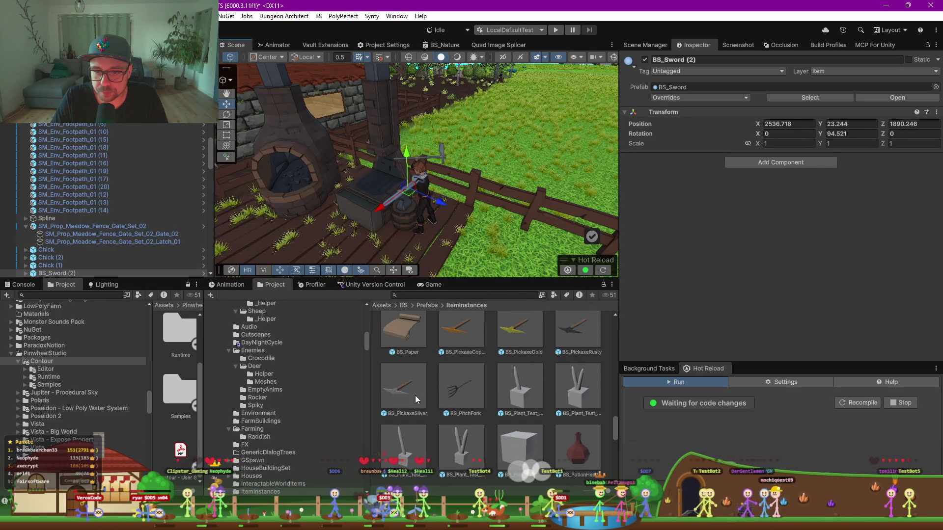
scroll(478, 390, down, 5)
scroll(478, 390, down, 3)
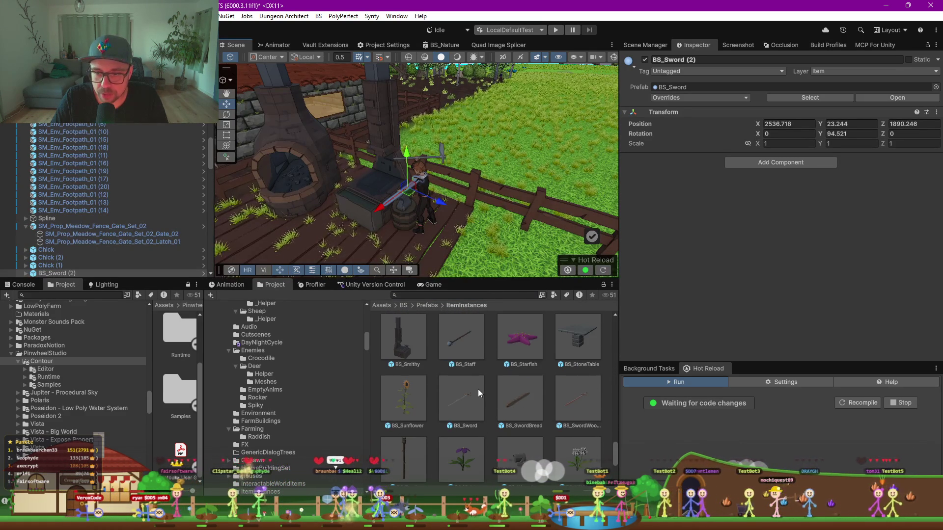
scroll(507, 390, down, 3)
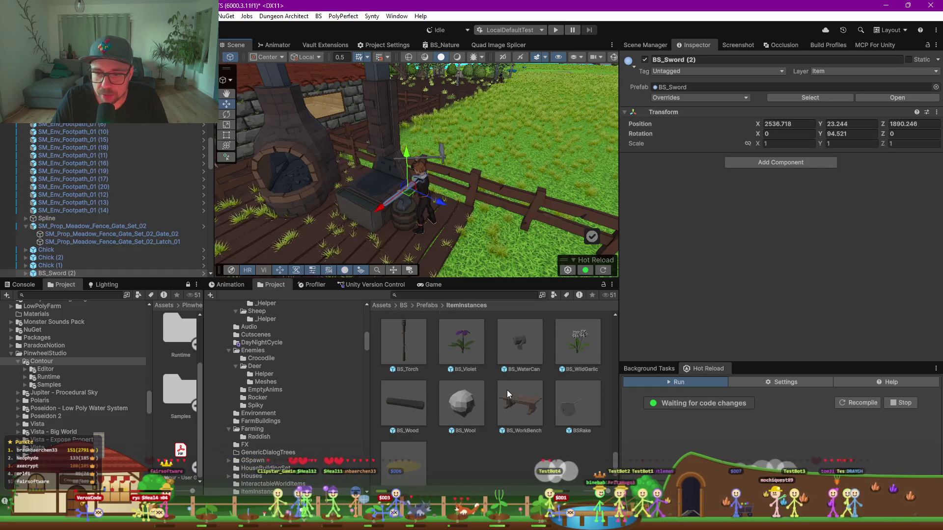
scroll(507, 390, down, 1)
Duplicate the BSRake prefab as BS_Hammer and open it for editing
click(571, 396)
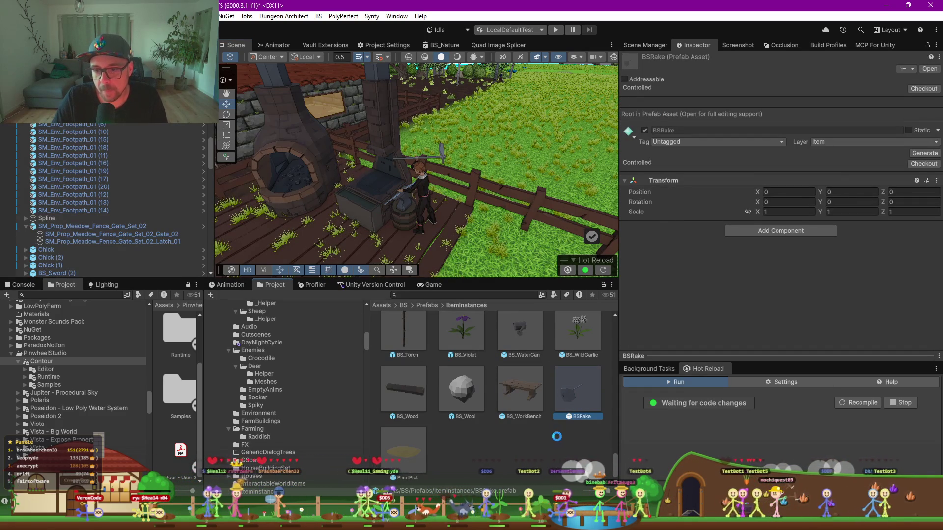
key(ctrl+d)
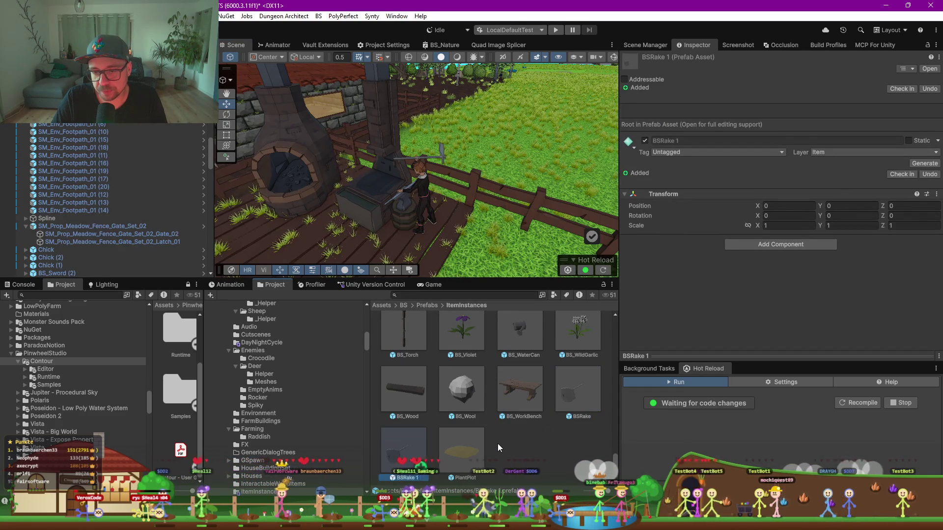
key(F2)
text(BS_Hammer)
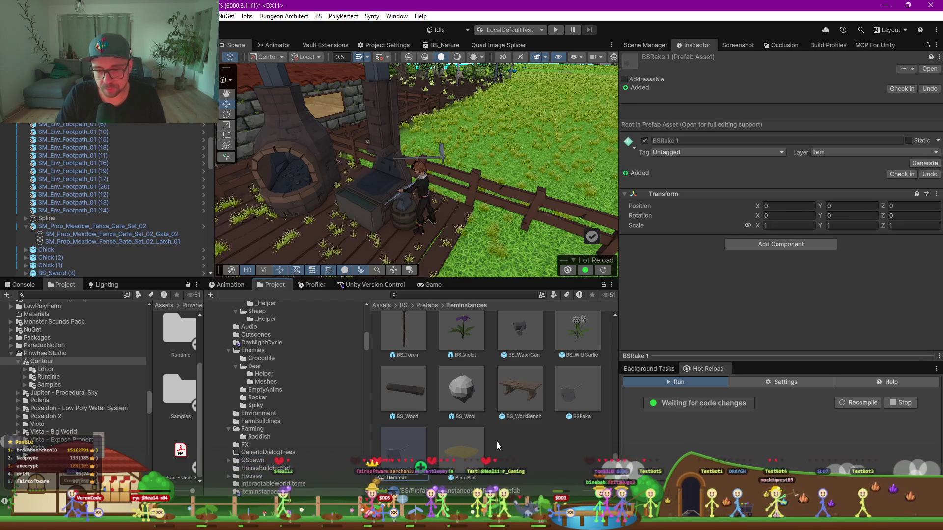
key(Return)
key(Return)
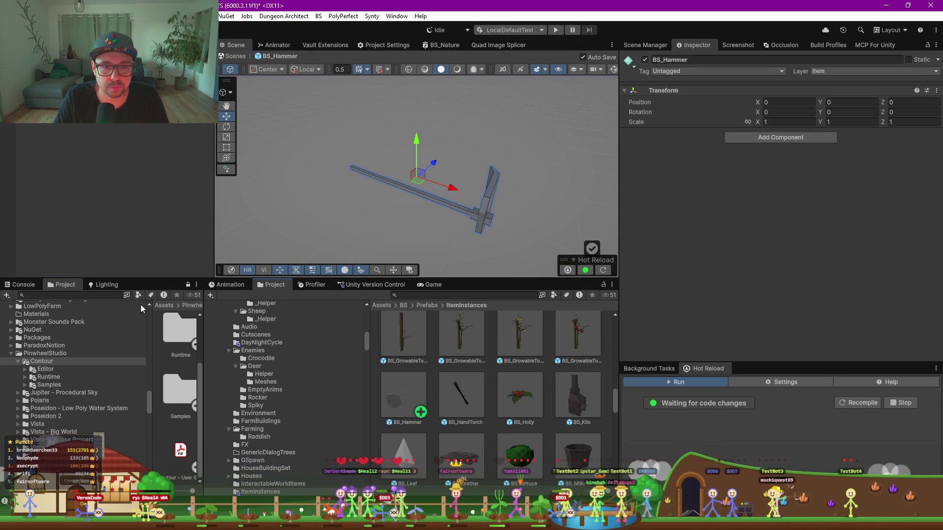
Filter the Project assets by 'hammer' to list the PP_Hammer models
click(430, 285)
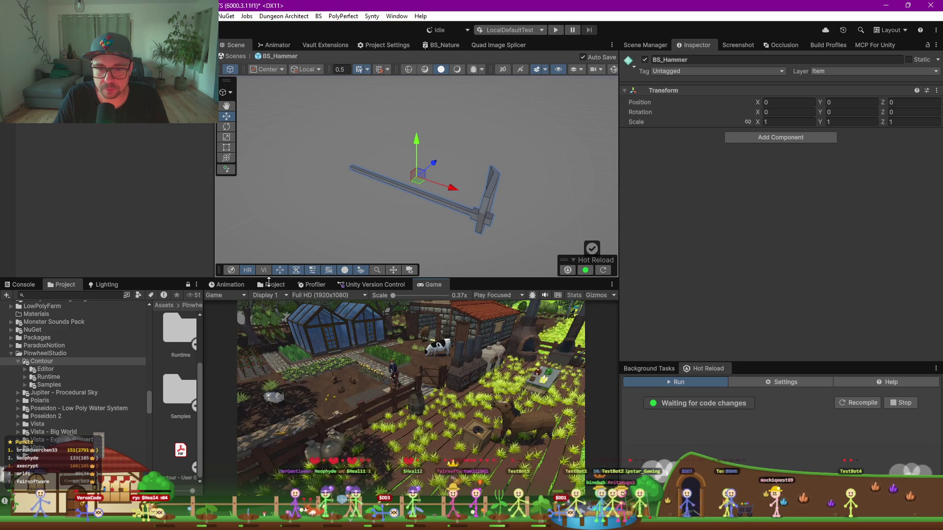
click(458, 294)
text(hammer)
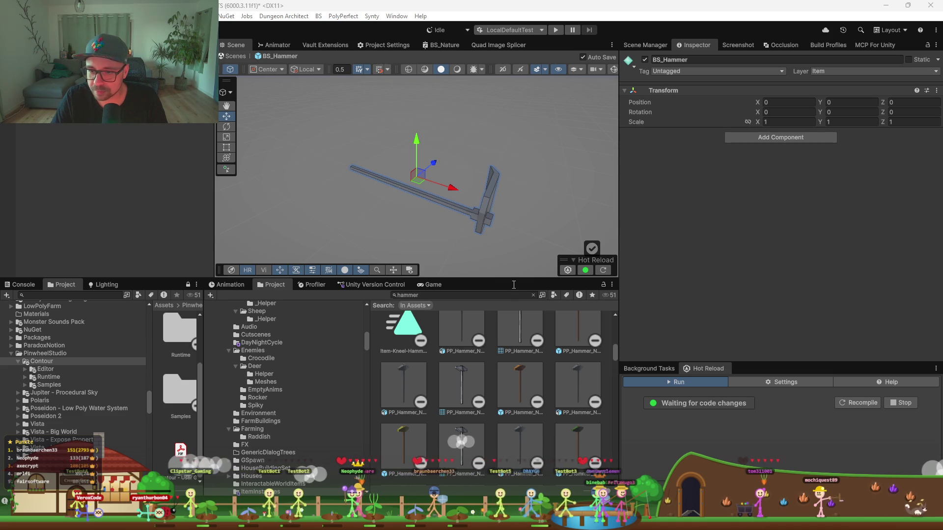
Limit the 'hammer' search results to prefabs
drag(514, 285, 514, 236)
scroll(543, 395, up, 2)
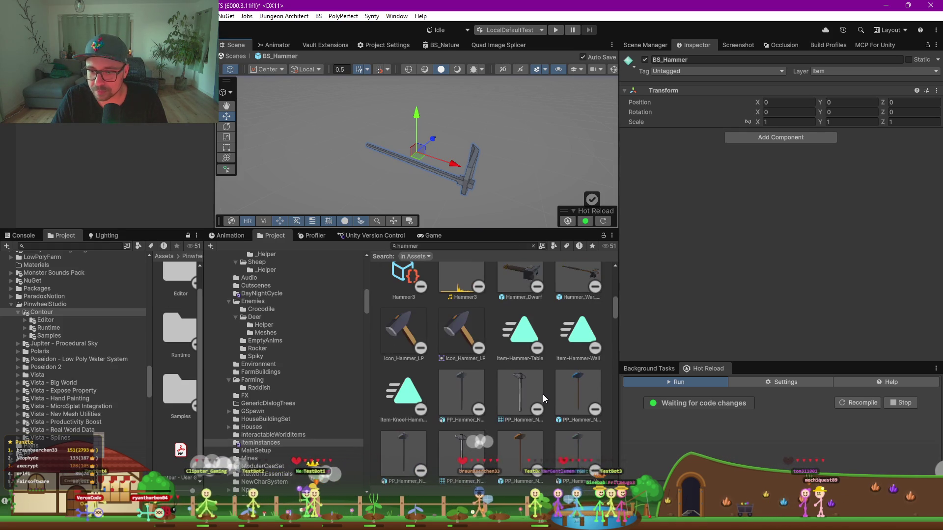
scroll(531, 387, up, 2)
click(553, 246)
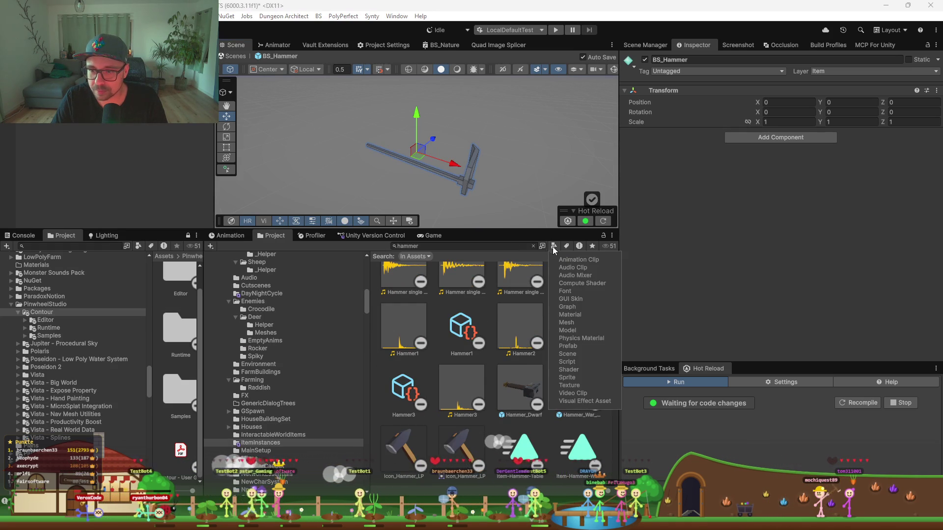
click(568, 346)
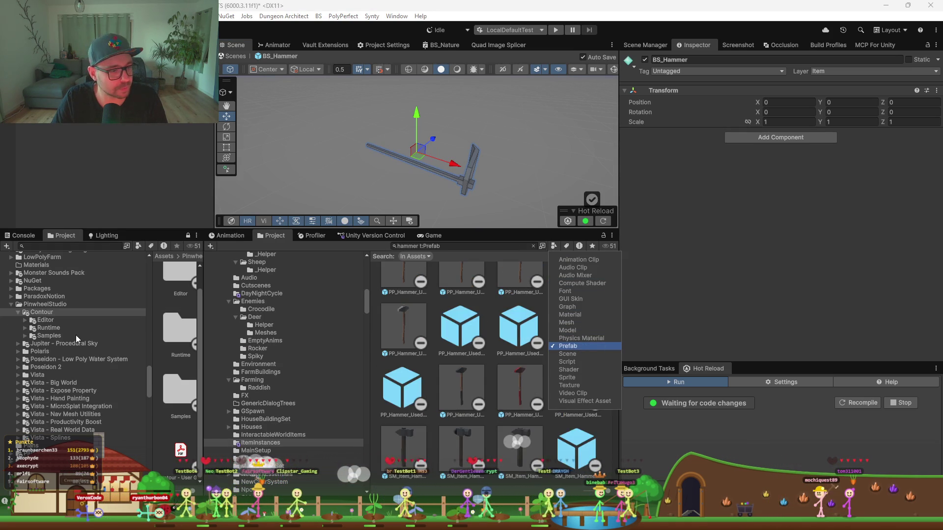
key(Escape)
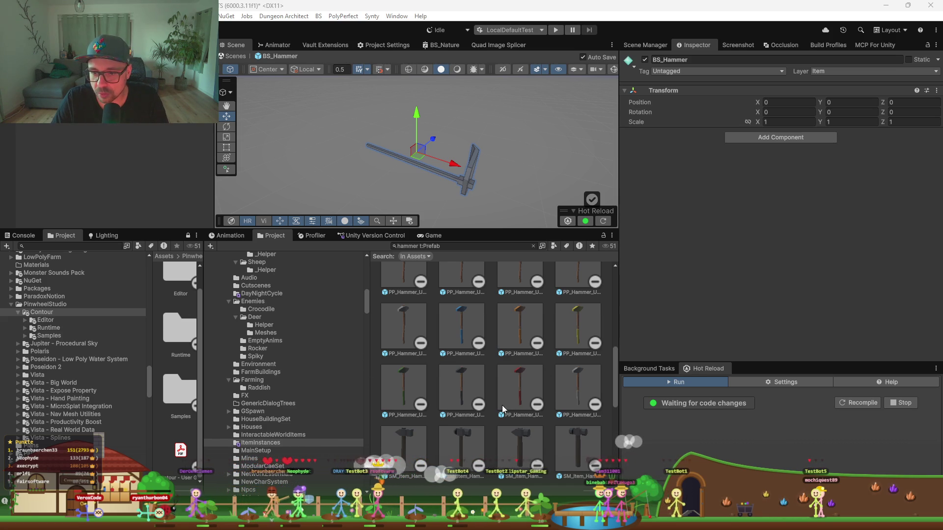
Select the SM_Item_Hammer_06 mesh and zero its position to centre it
click(490, 397)
scroll(491, 396, down, 1)
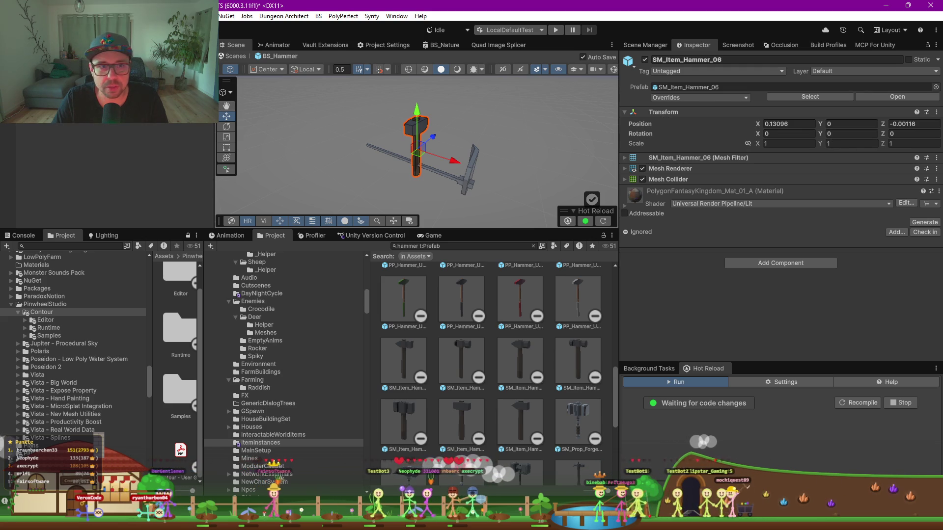
click(417, 147)
click(416, 147)
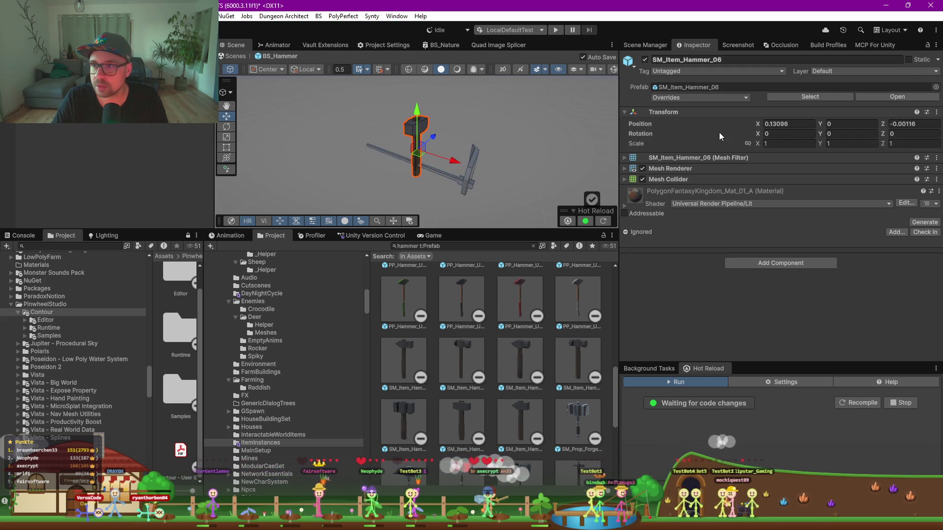
click(643, 113)
click(643, 114)
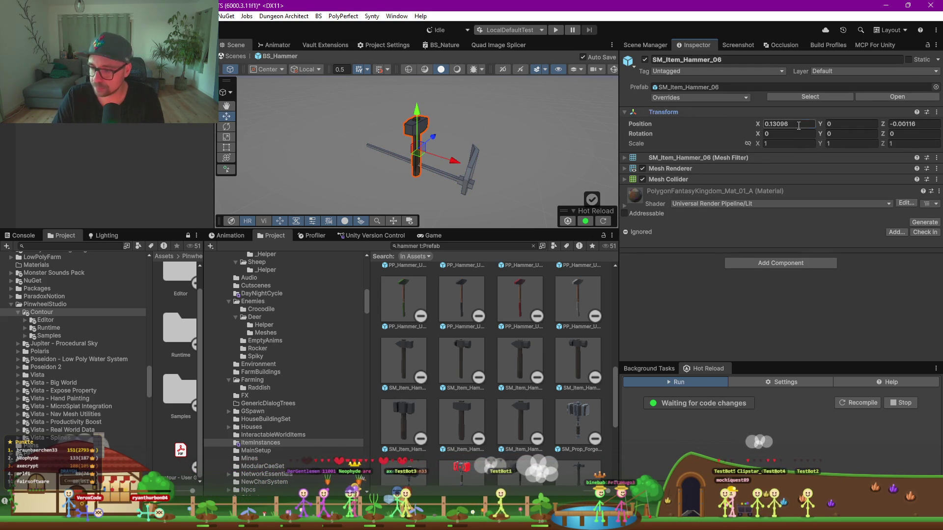
text(0)
click(894, 124)
text(0)
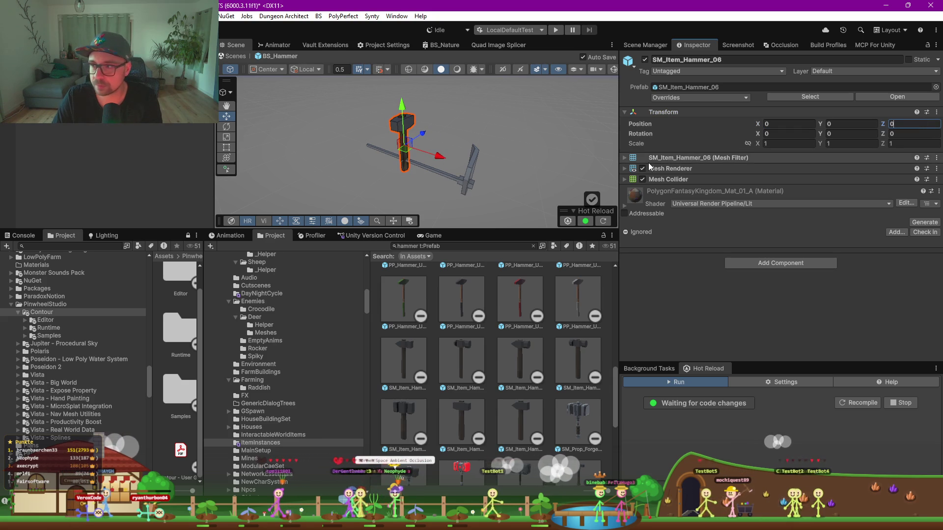
Set the tool handle to Pivot and frame the BS_Hammer prefab
click(388, 153)
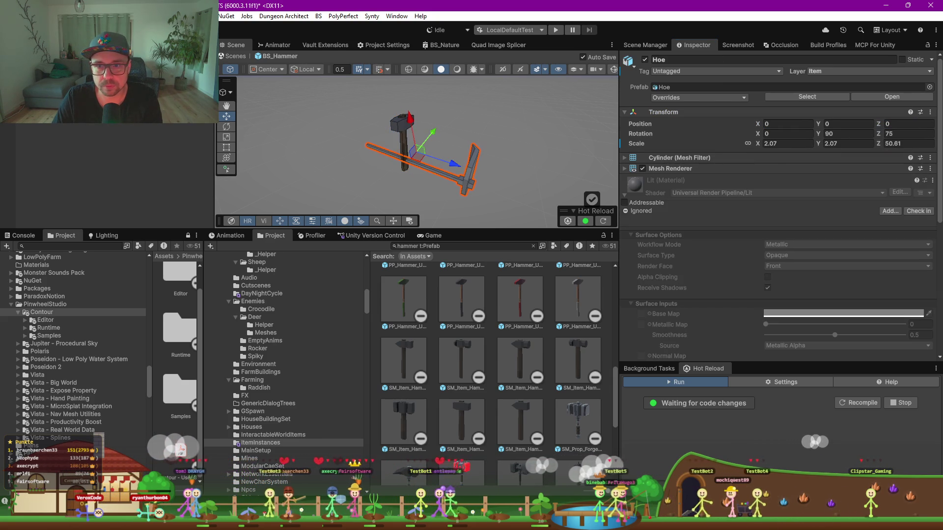
click(370, 148)
scroll(352, 162, up, 6)
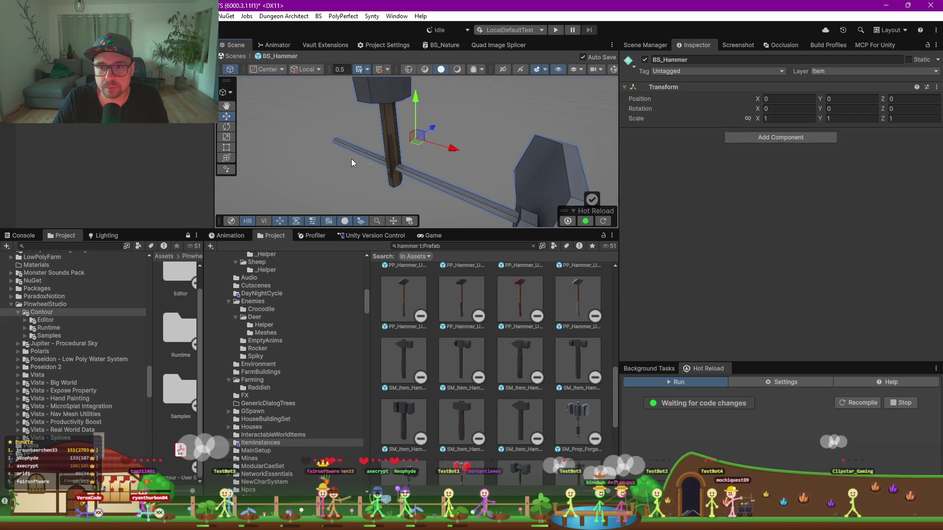
scroll(352, 162, up, 3)
click(269, 70)
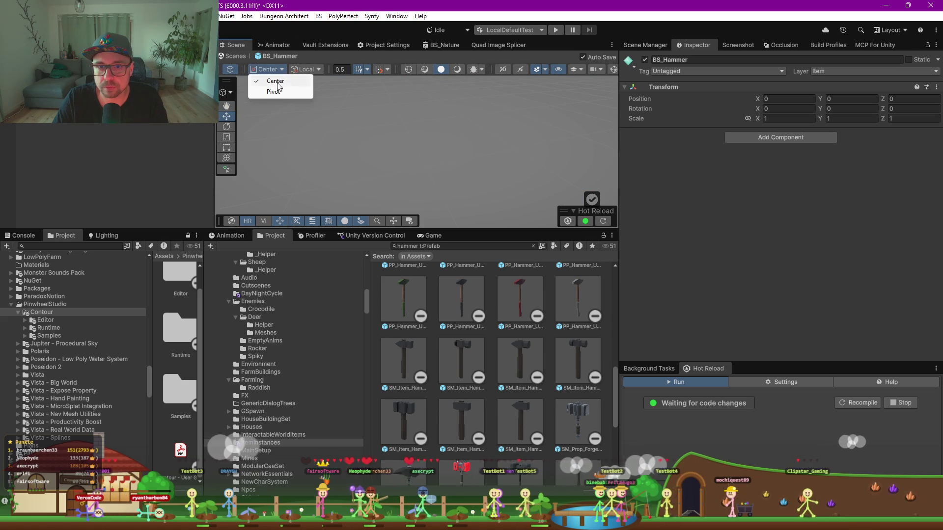
click(273, 91)
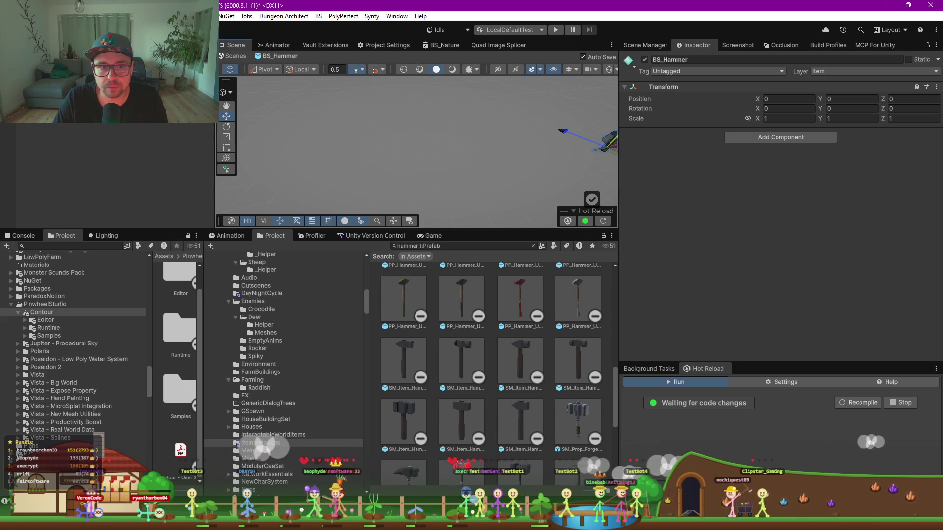
key(f)
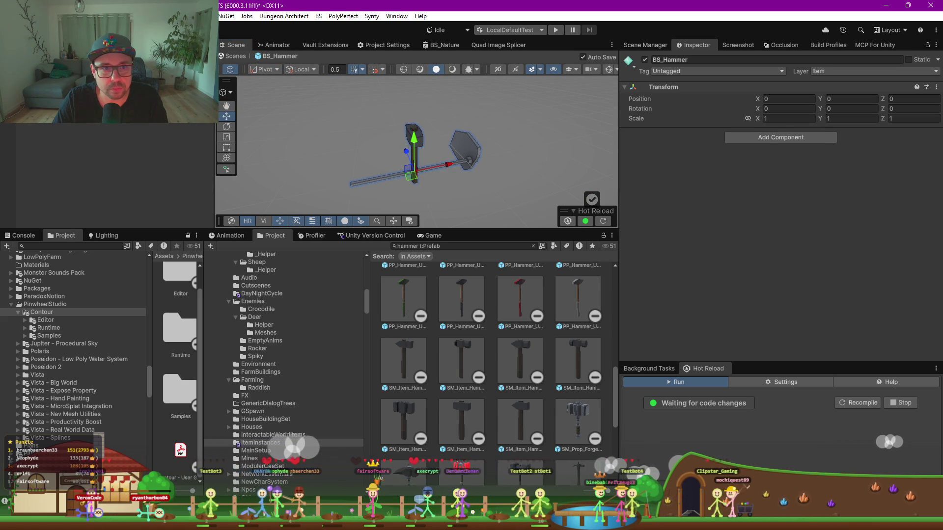
Set the hammer mesh's Z rotation to -90
click(414, 138)
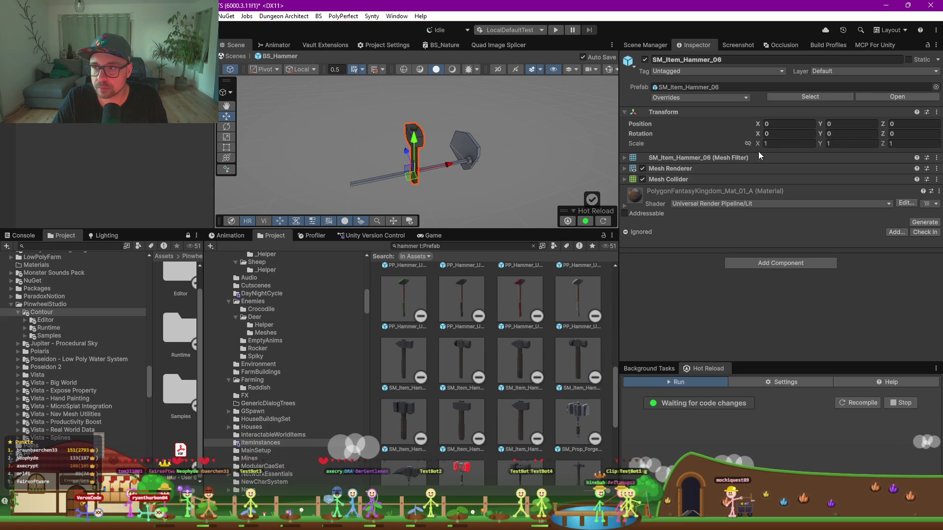
text(90)
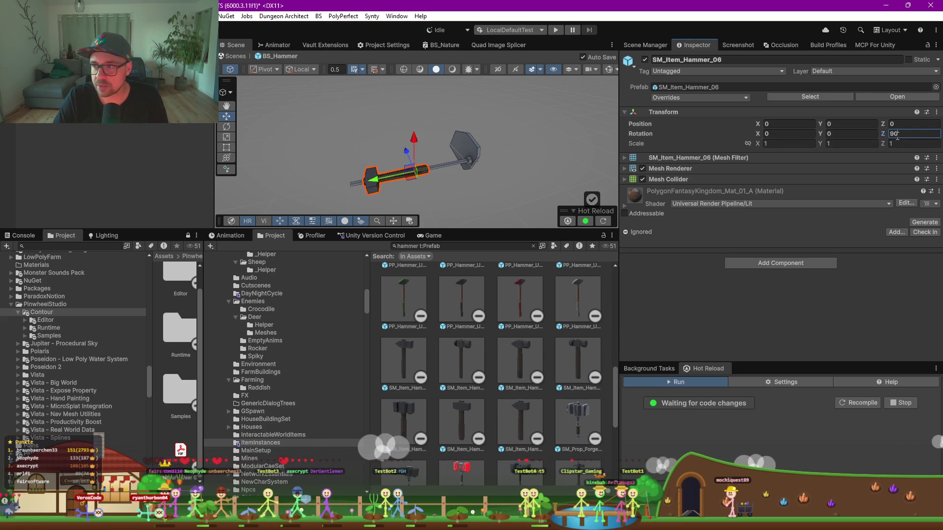
key(Home)
text(-)
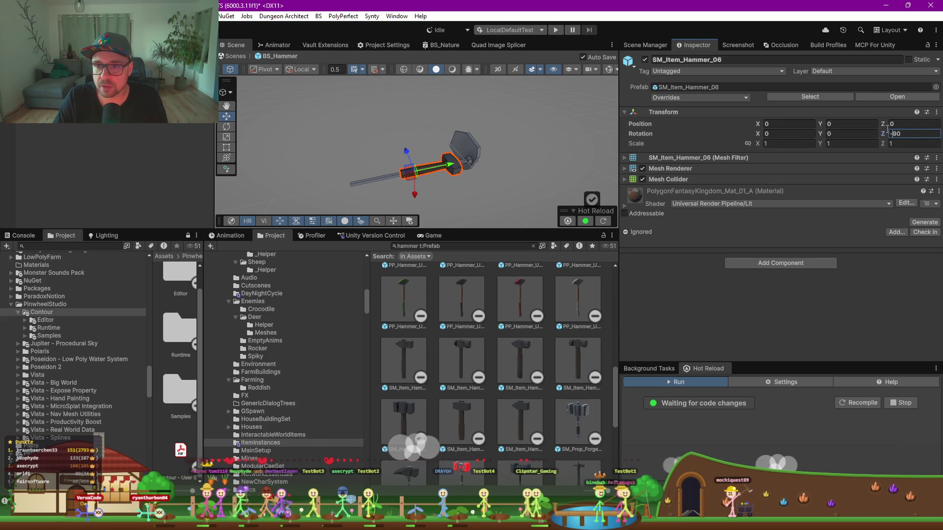
Delete the stray Hoe object and open the Vault Extensions class hierarchy
click(468, 153)
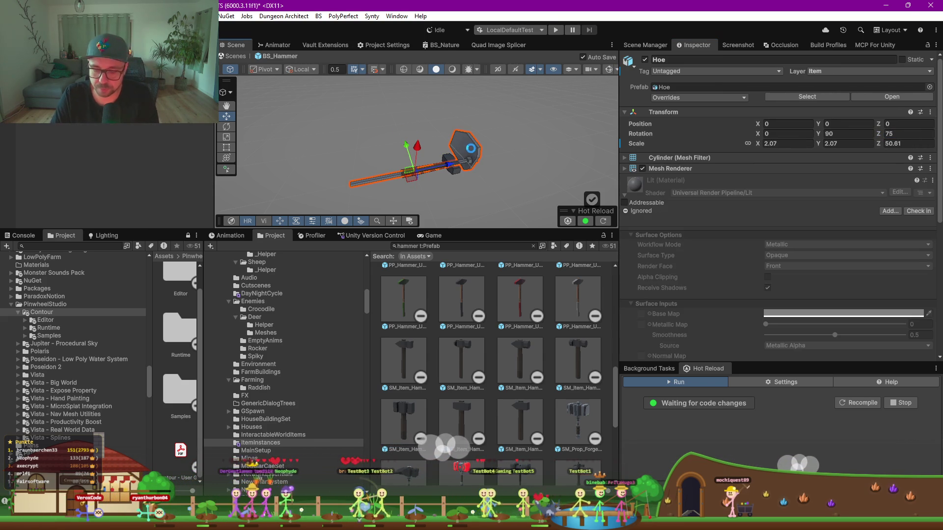
key(Delete)
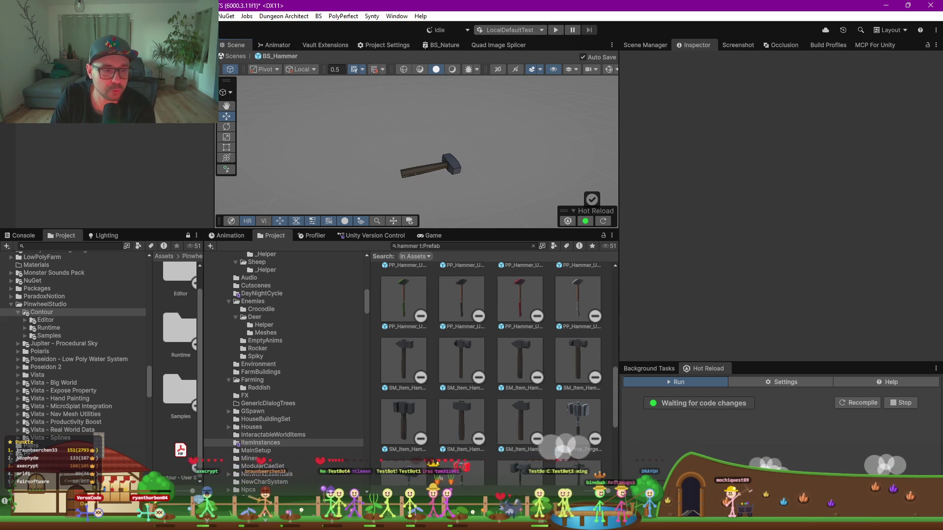
click(333, 43)
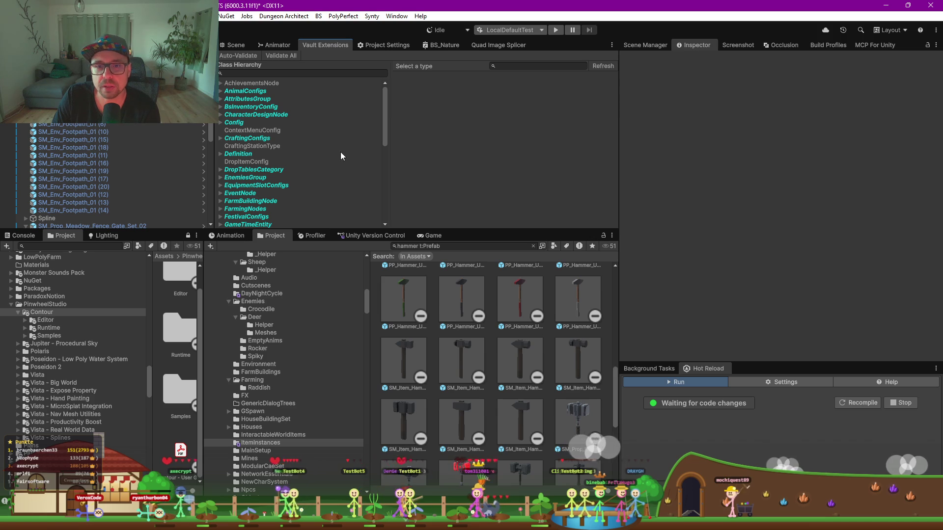
Browse from RootItem into BsRootItem's subclasses, reaching AUsableTool
drag(468, 283, 468, 311)
scroll(240, 190, down, 6)
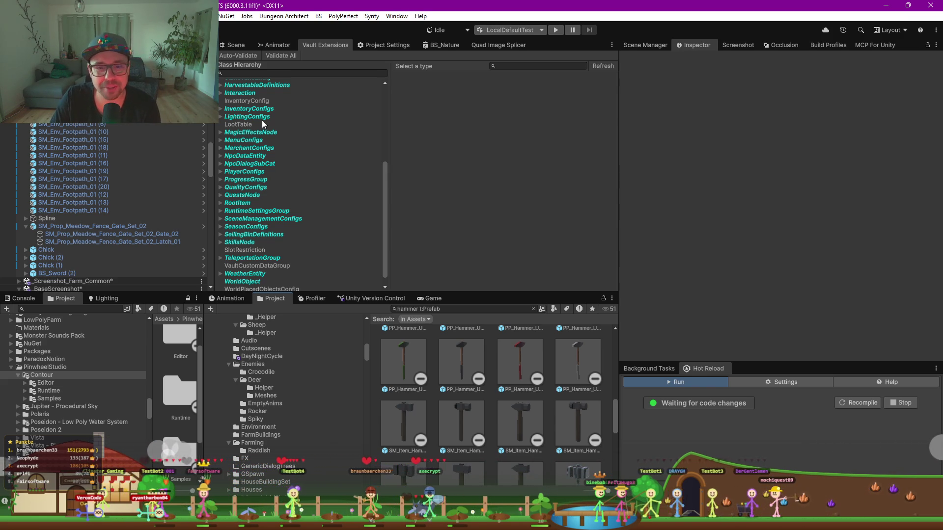
click(237, 203)
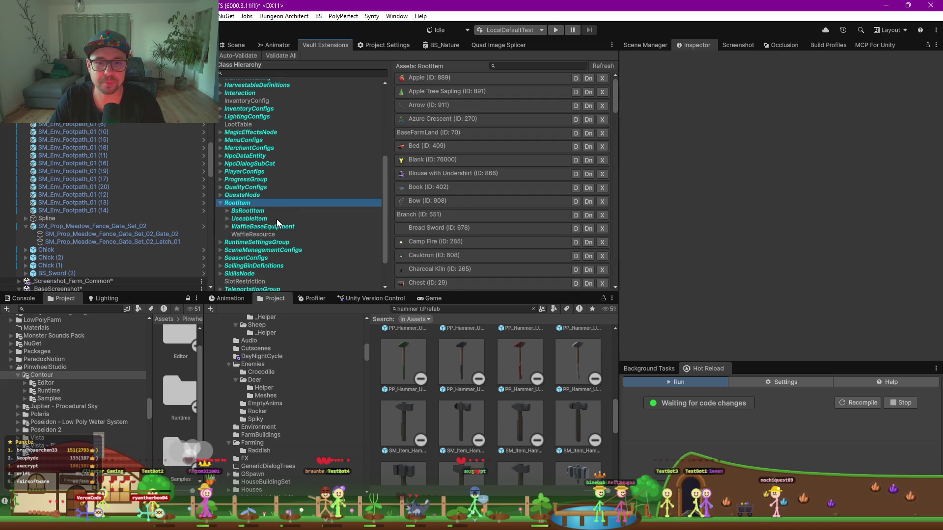
key(Down)
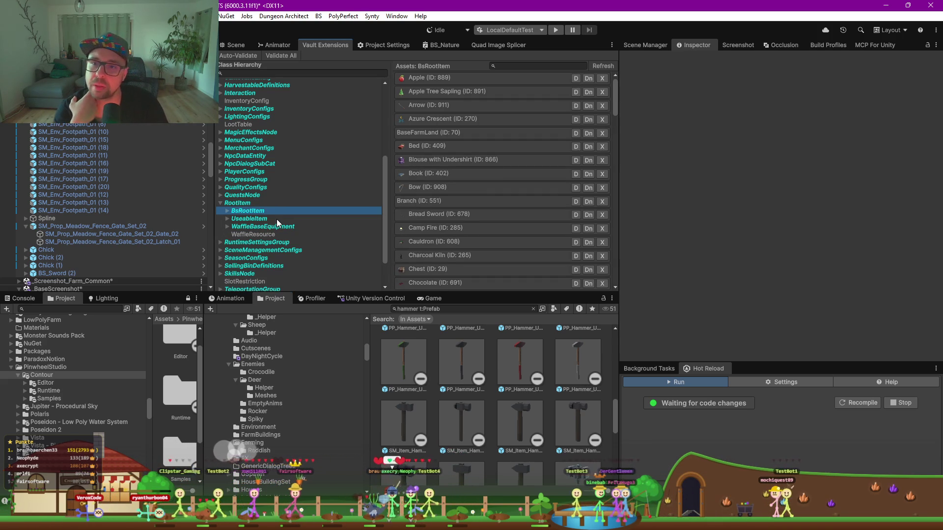
key(Right)
key(Down)
key(Down)
key(Up)
key(Down)
key(Down)
key(Up)
key(Up)
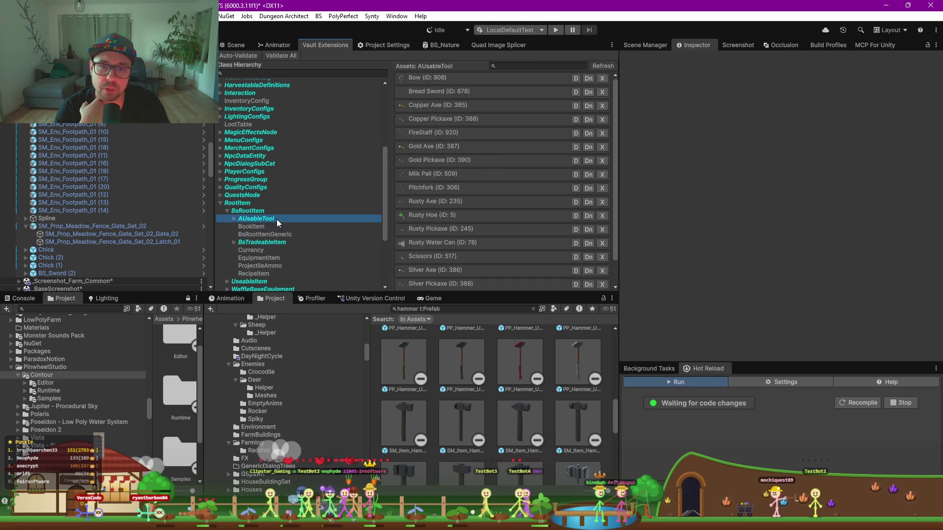
Inspect AUsableTool, Currency and EquipmentItem, then select BsTradeableItem's Item class
key(Right)
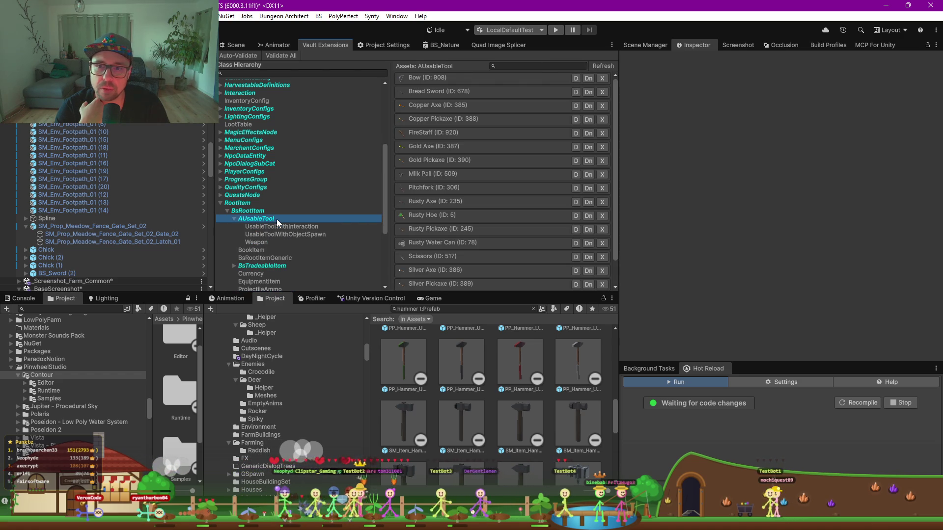
key(Left)
key(Down)
key(Down)
key(Down)
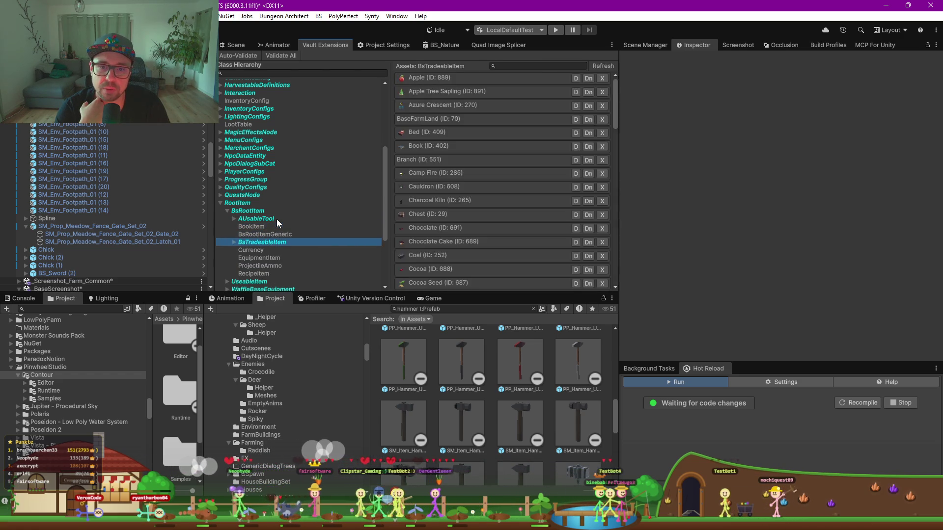
key(Down)
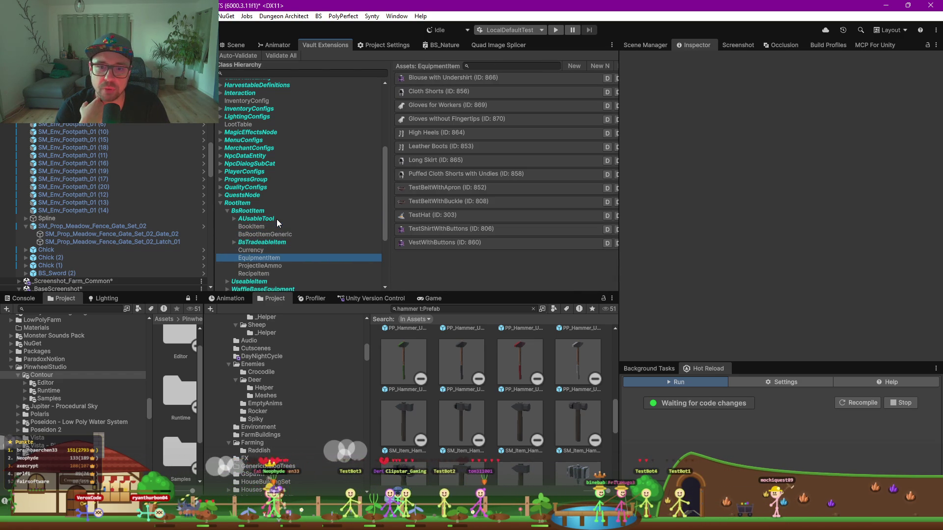
key(Up)
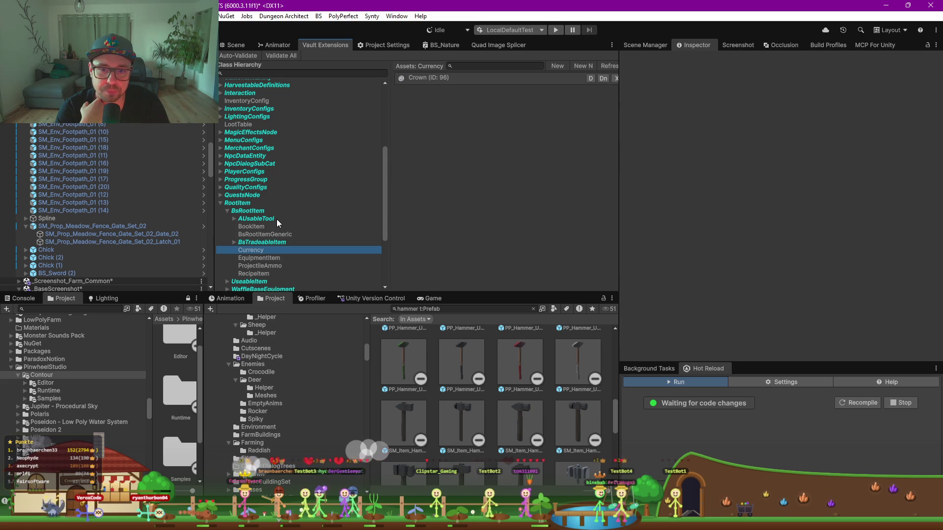
key(Up)
key(Right)
key(Down)
key(Down)
key(Down)
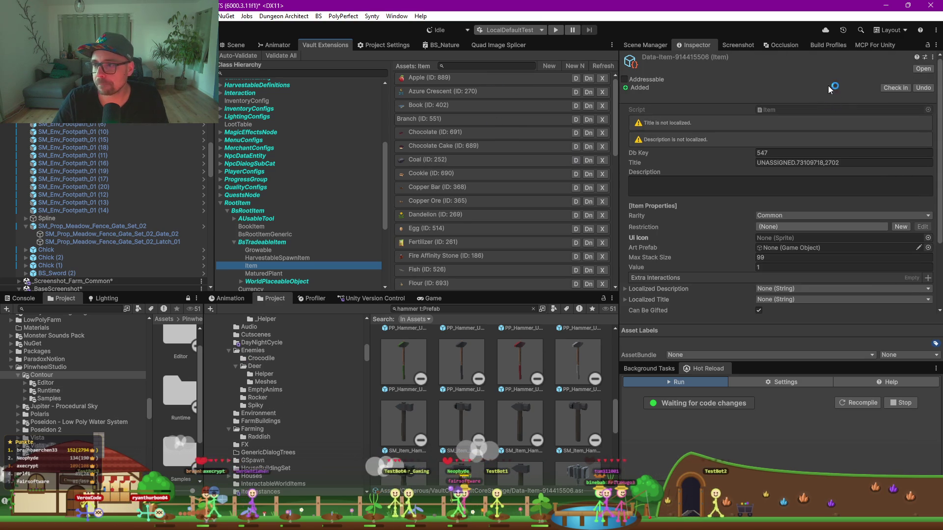
Set the new item's title to Hammer
click(796, 165)
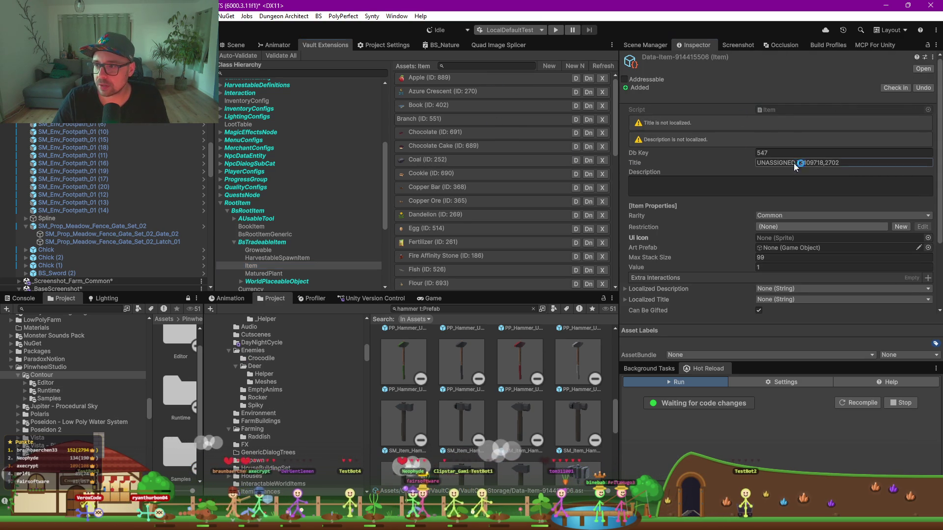
text(Hammer)
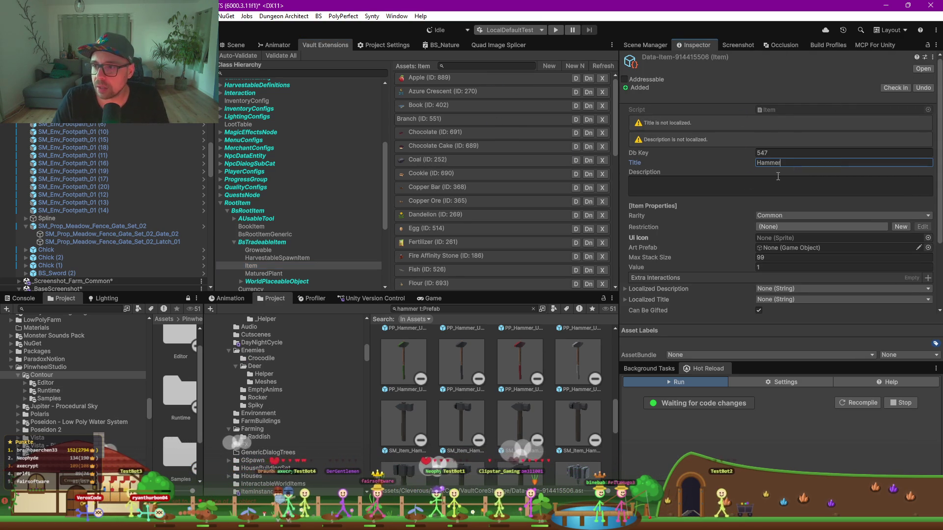
key(Tab)
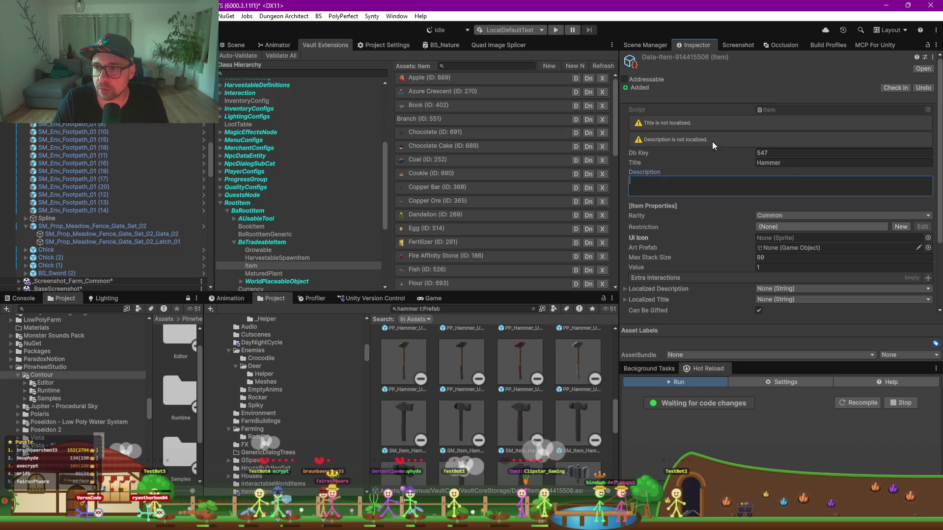
Assign BS_Hammer as the item's Art Prefab
scroll(722, 166, down, 3)
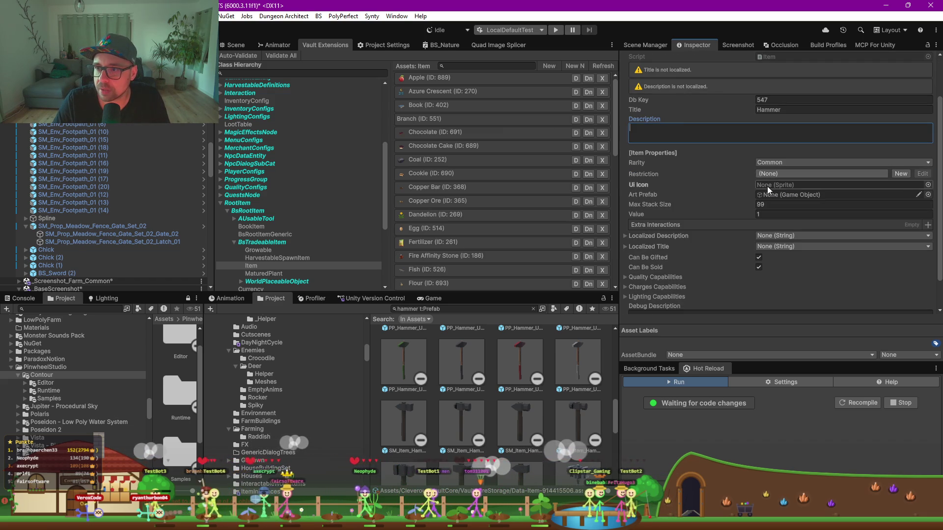
scroll(732, 204, down, 2)
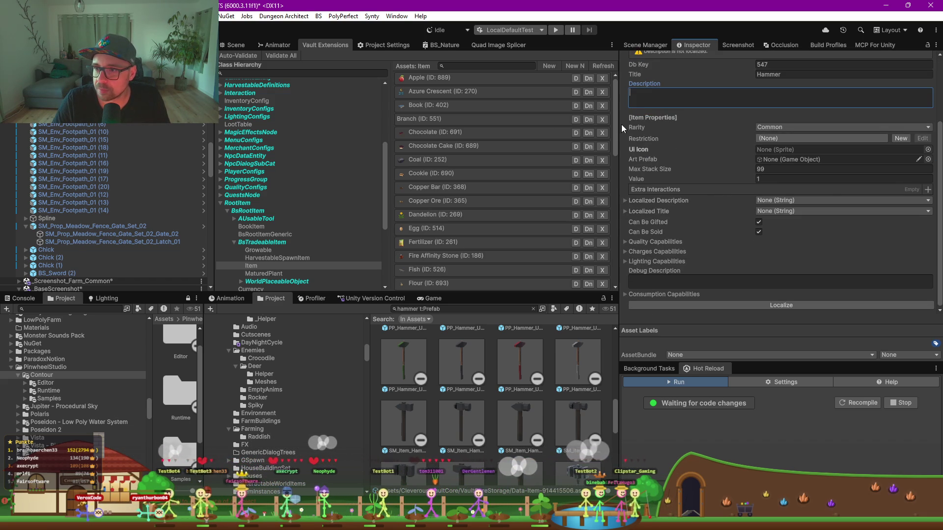
click(928, 159)
text(bs h)
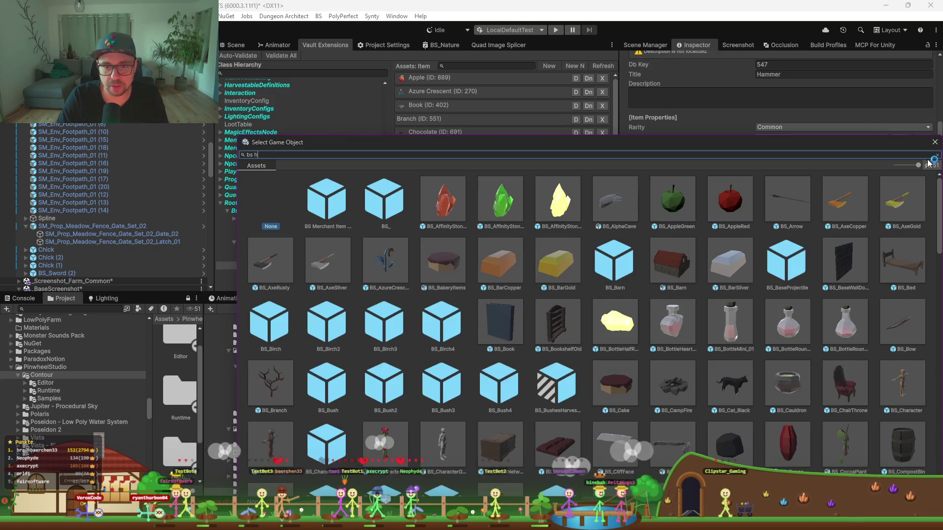
text(r)
key(Down)
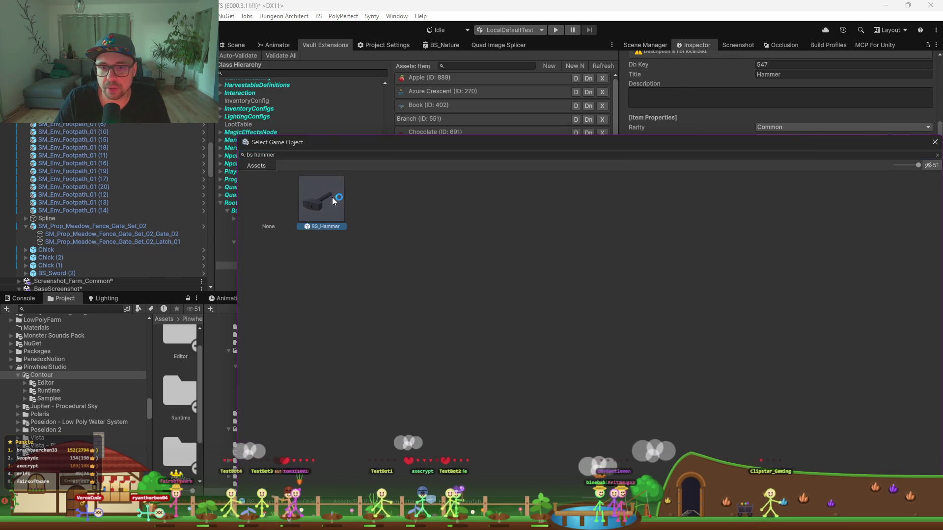
key(Return)
Search UI Icon sprites for 'hammer', close without choosing, and return to the Scene
click(928, 150)
text(hammer)
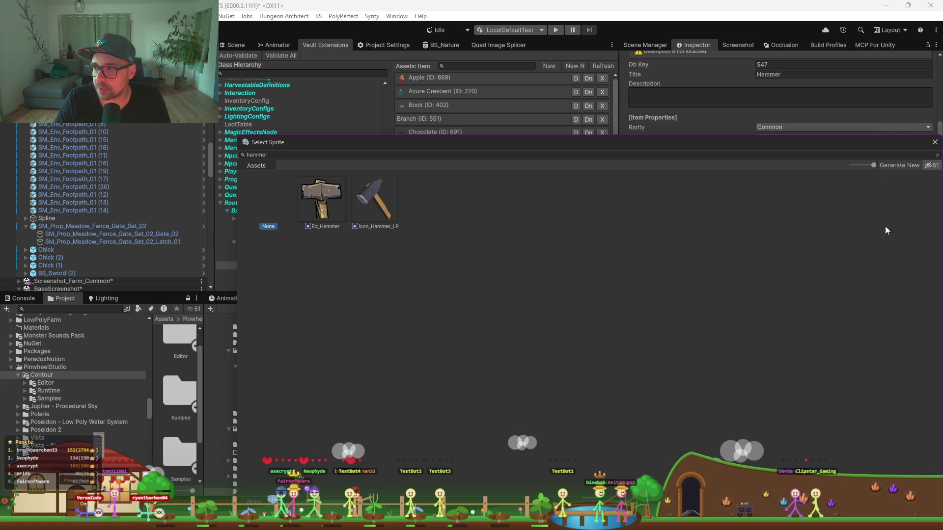
click(935, 142)
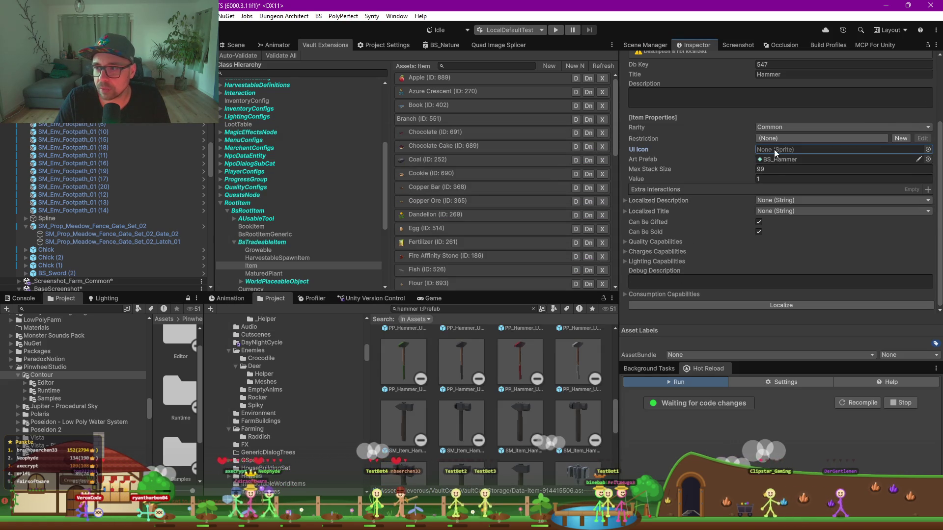
click(233, 45)
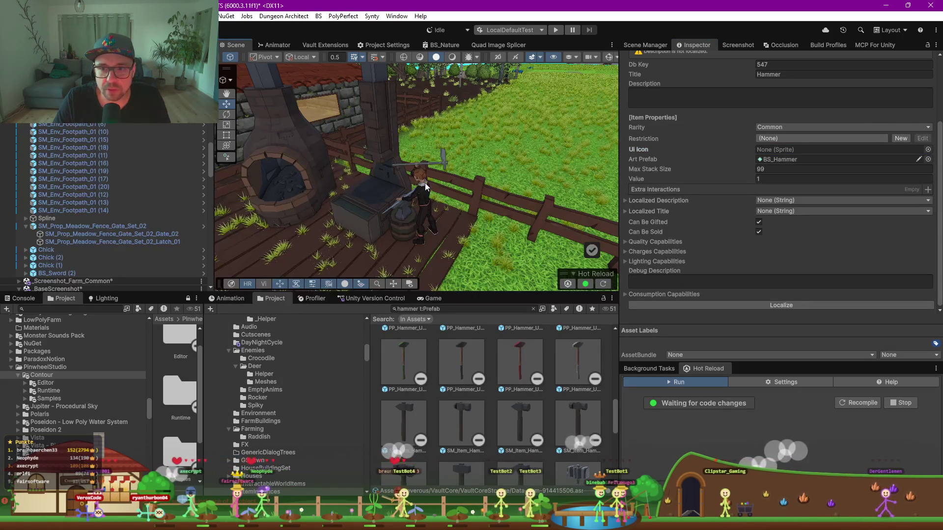
Set Hammer as the smith character's right-hand item
click(419, 202)
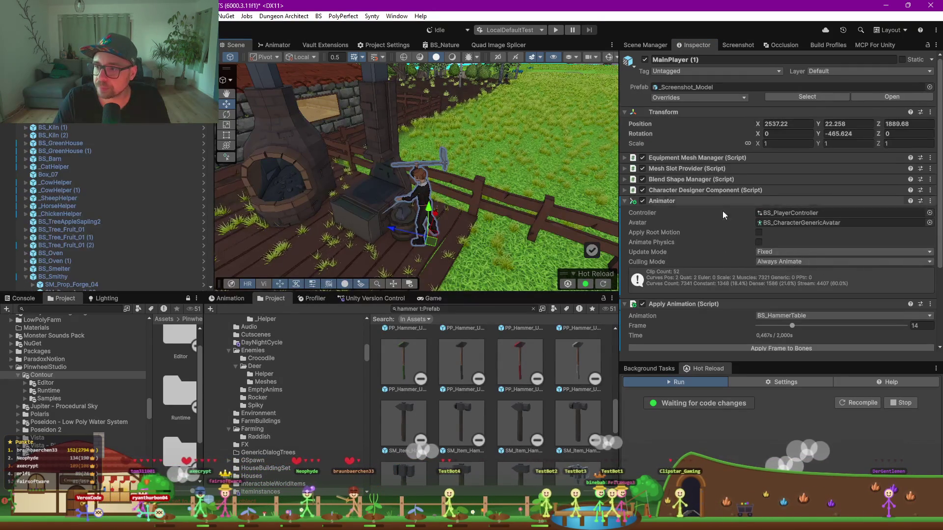
scroll(722, 236, down, 3)
click(776, 307)
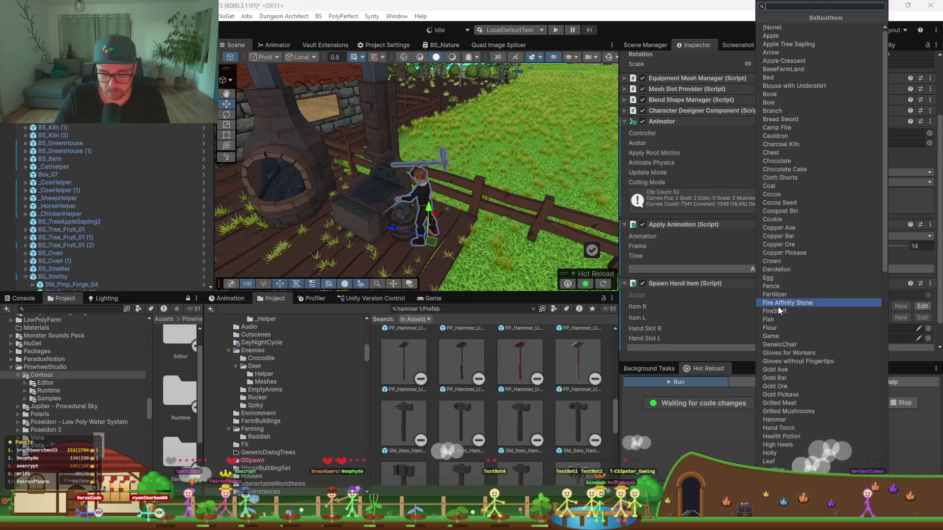
text(hamm)
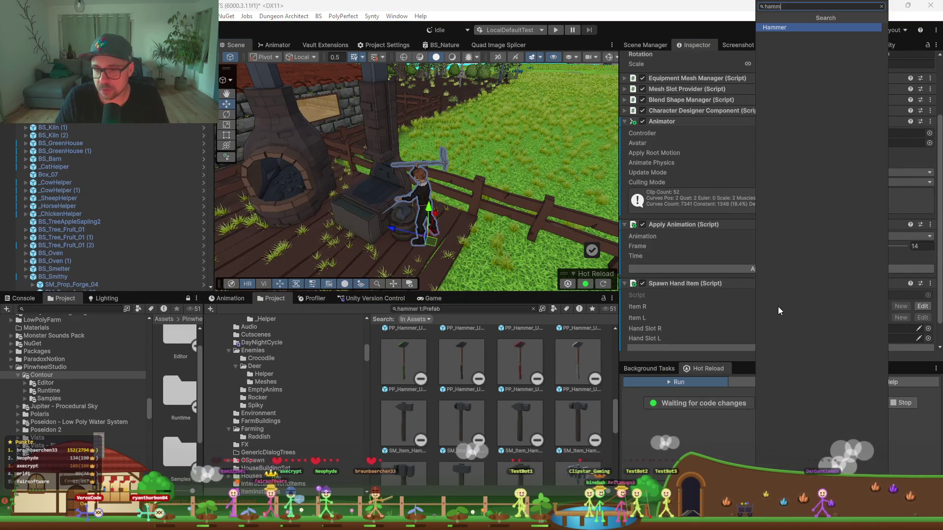
key(Return)
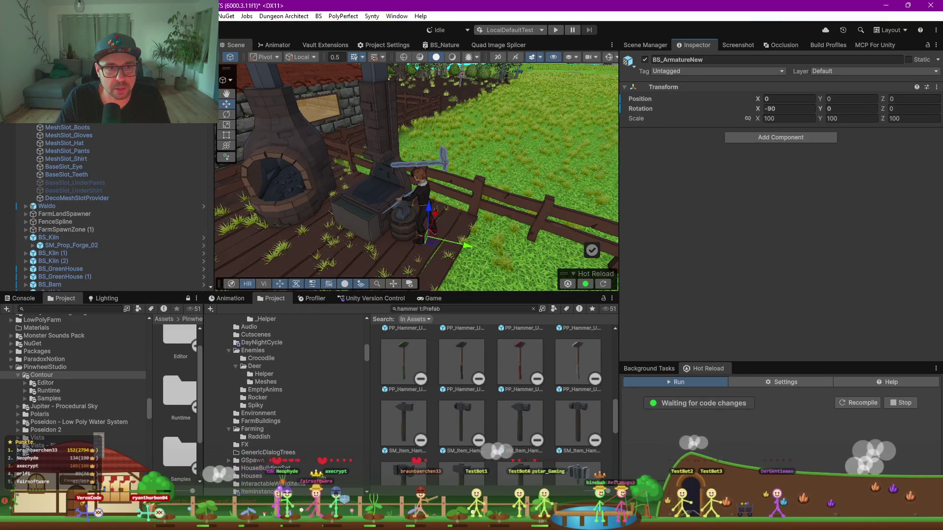
Apply Spawn Hand Item so the hammer appears in the character's hand
click(423, 207)
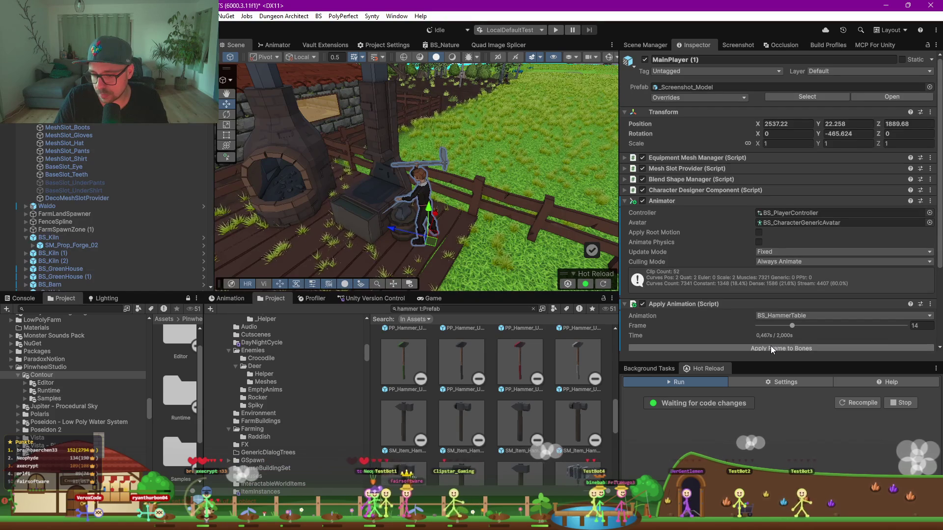
scroll(752, 257, down, 3)
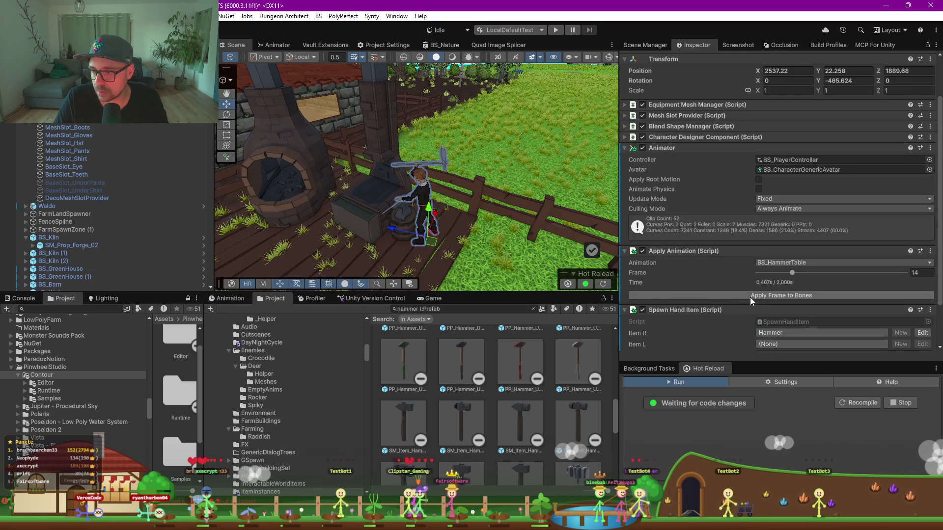
scroll(745, 319, down, 3)
click(755, 322)
scroll(455, 195, up, 5)
scroll(417, 160, up, 5)
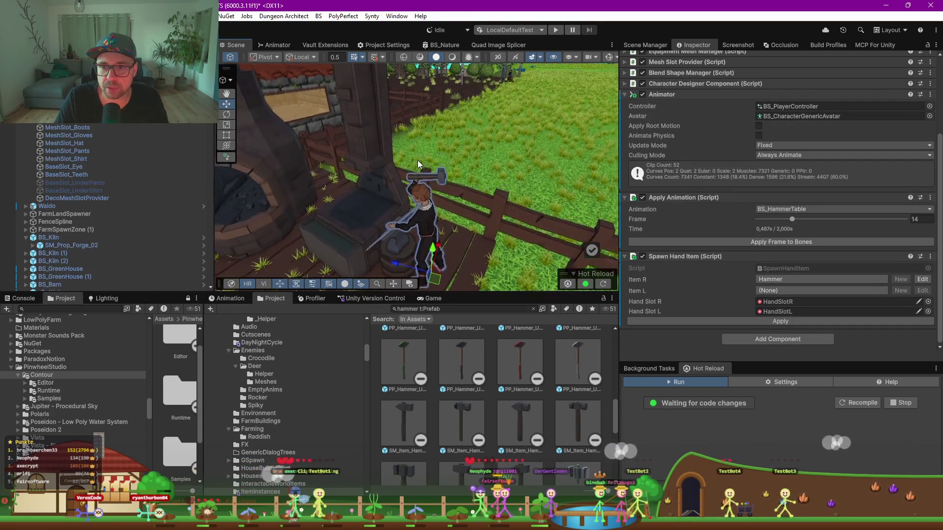
scroll(417, 163, down, 5)
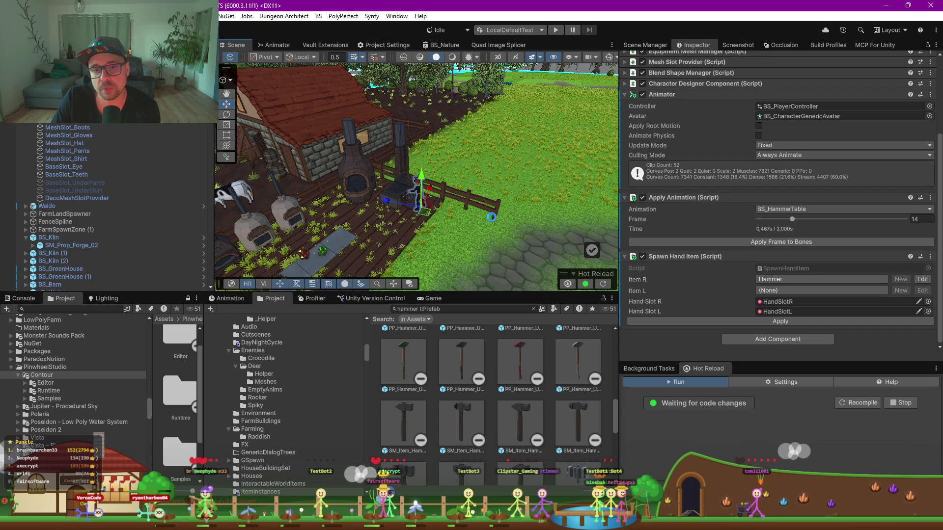
Orbit around the forge and frame the hammer-wielding character
drag(428, 146, 366, 169)
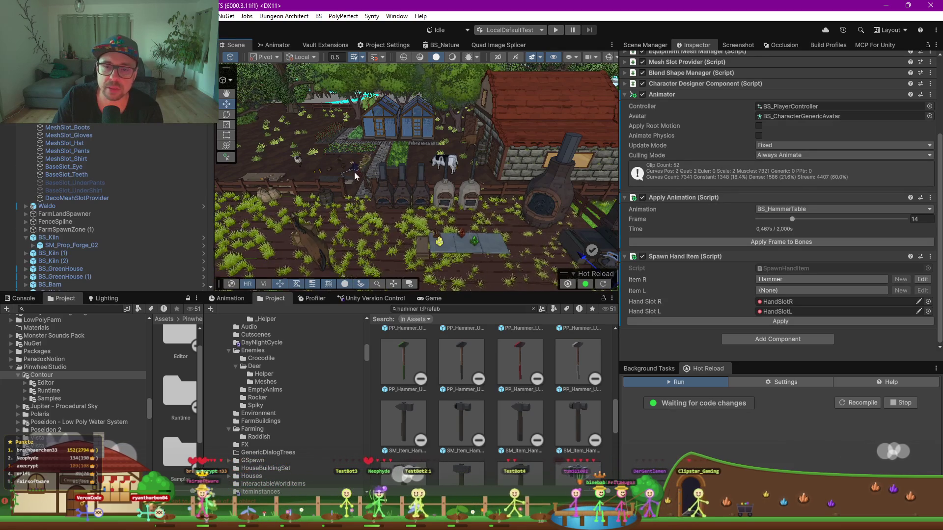
drag(354, 174, 534, 182)
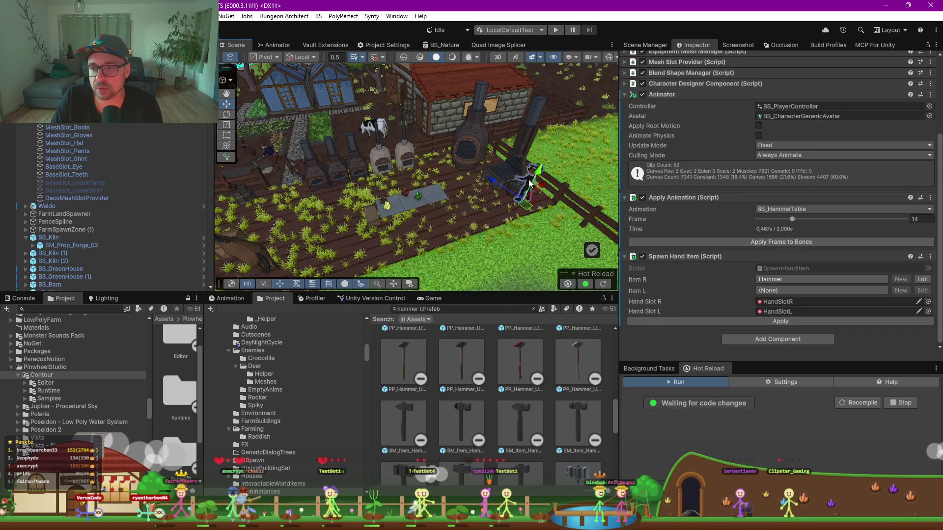
key(f)
mouse_move(379, 202)
mouse_down()
mouse_move(552, 167)
mouse_move(491, 177)
mouse_up()
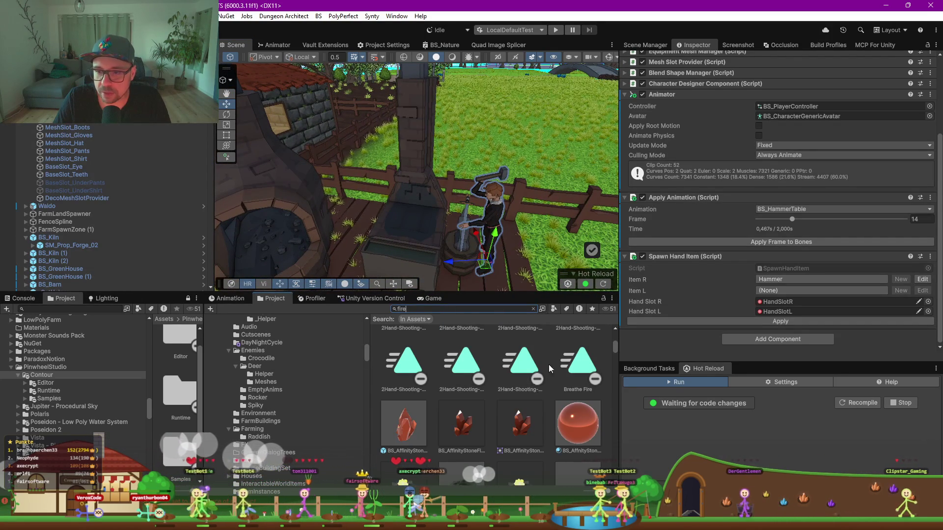
Filter the 'fire' Project search to Prefabs and drop a fire effect over the forge
click(553, 309)
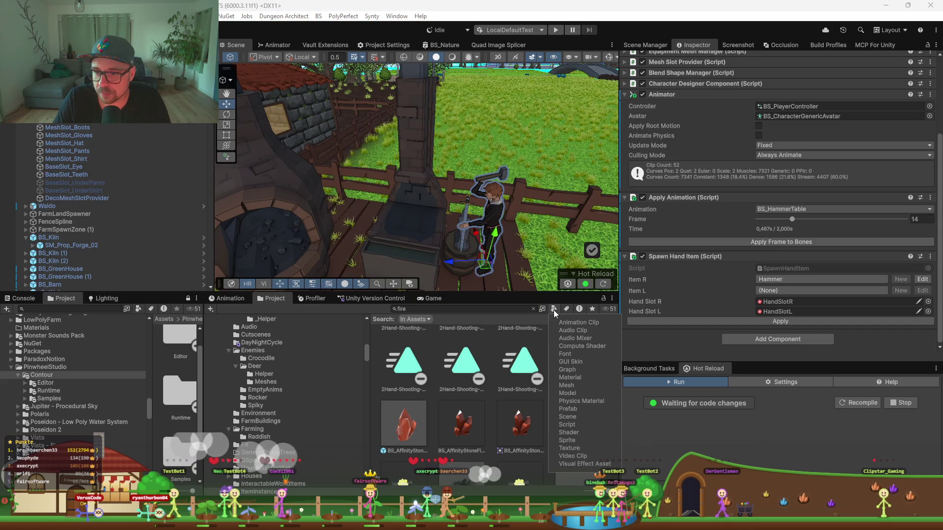
click(567, 409)
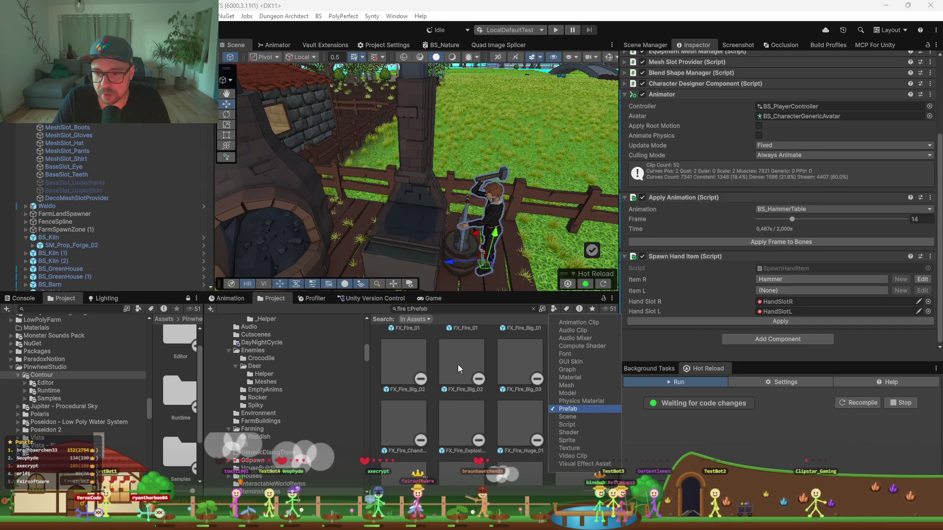
click(407, 367)
drag(407, 367, 414, 217)
scroll(525, 391, up, 1)
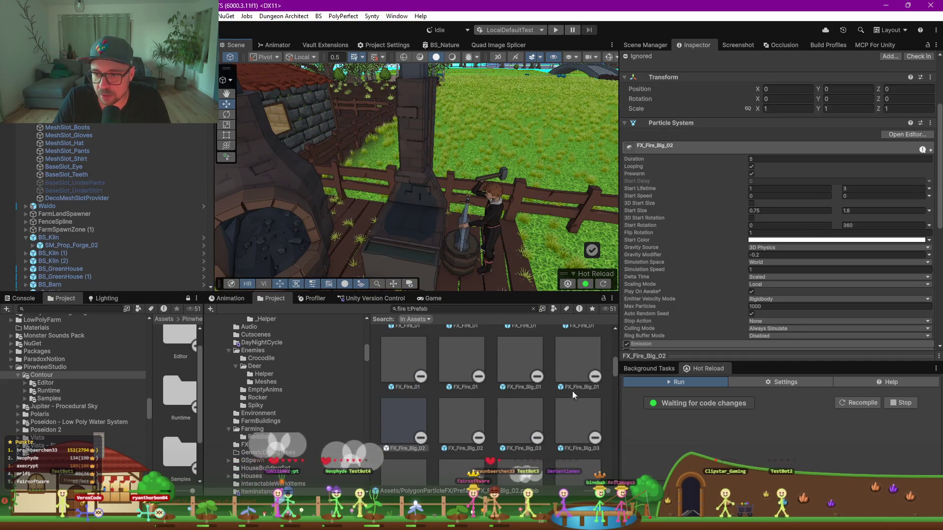
scroll(522, 394, up, 1)
drag(404, 450, 420, 252)
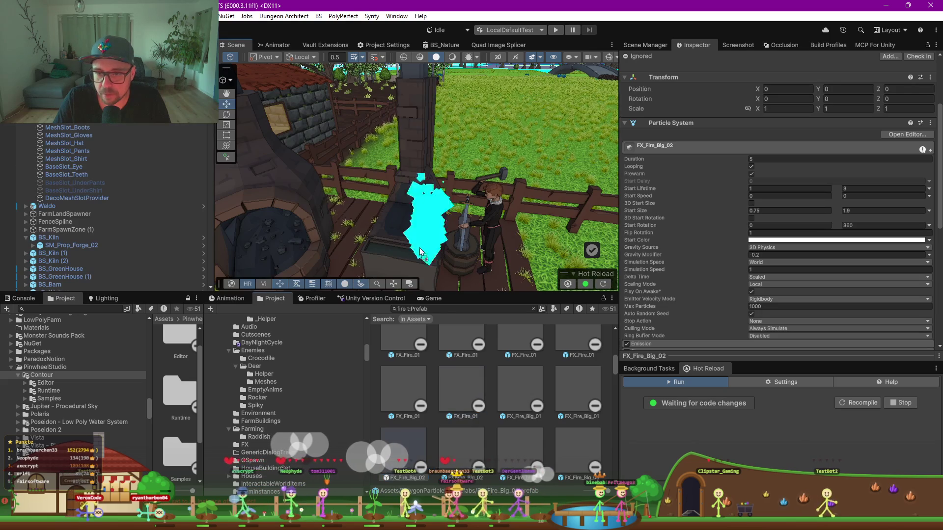
mouse_move(408, 220)
mouse_down()
mouse_move(403, 205)
mouse_move(412, 220)
mouse_up()
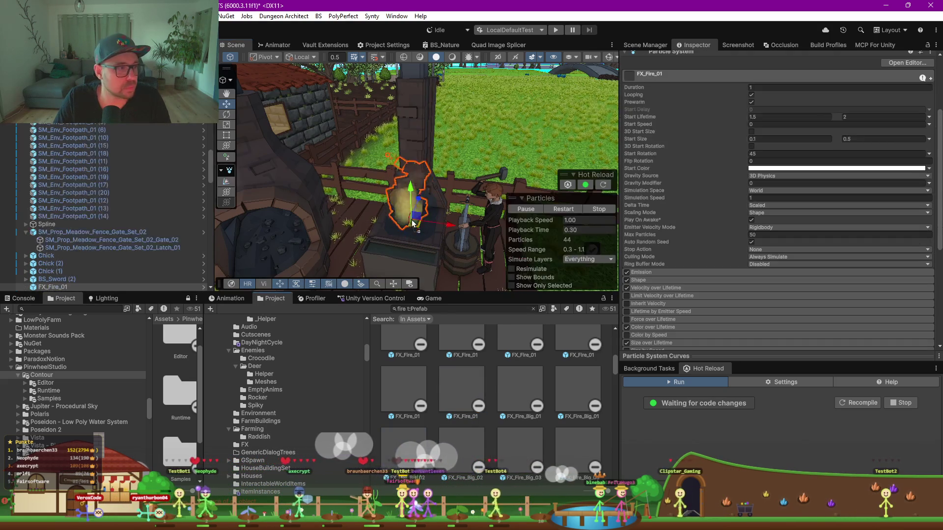
Check the fire in the Game view, then place FX_Fire_01 on the forge instead
click(434, 298)
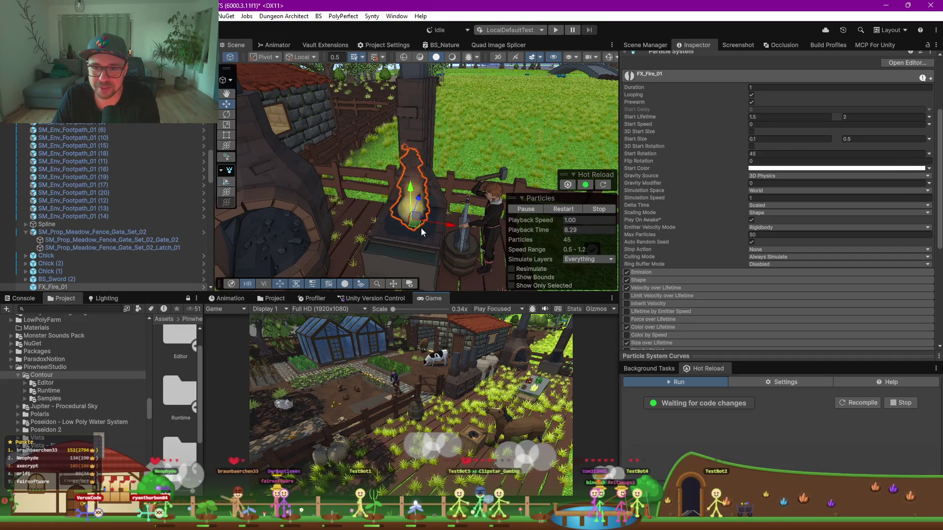
drag(428, 225, 305, 294)
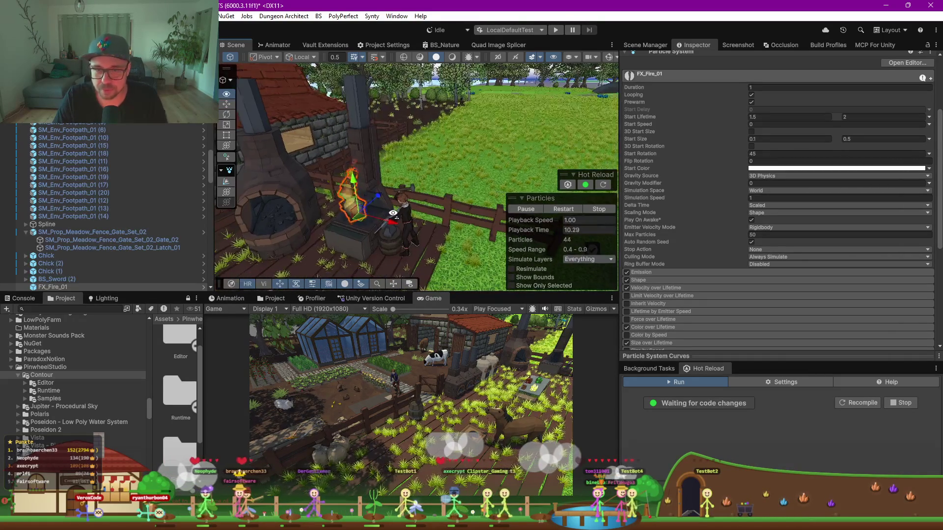
click(279, 296)
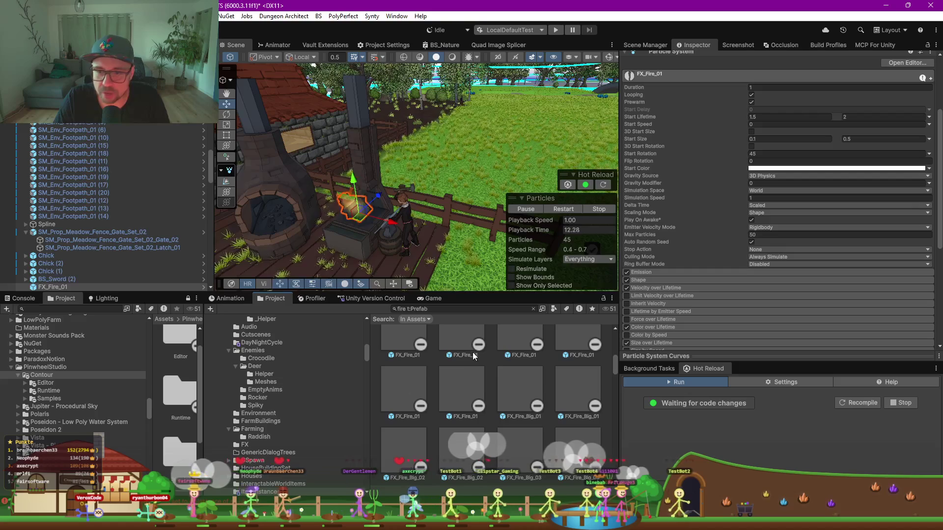
click(462, 340)
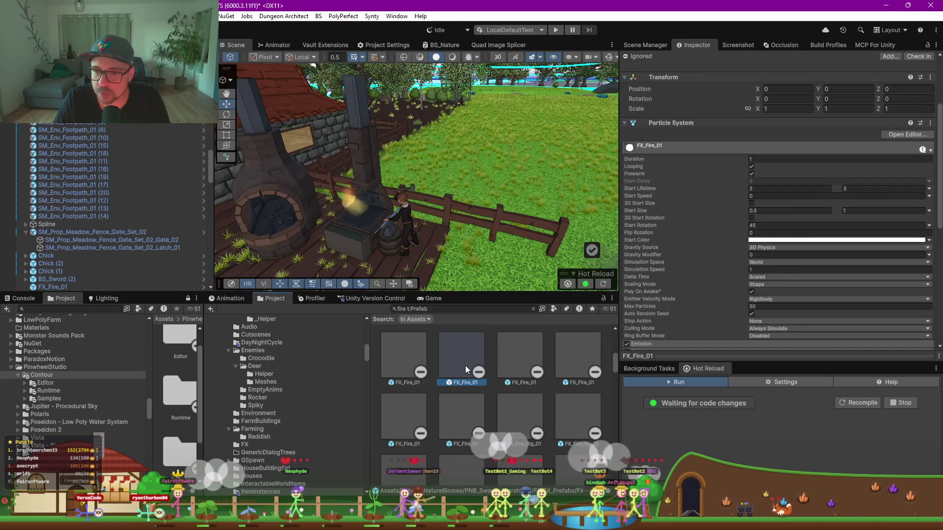
mouse_move(426, 283)
mouse_down()
mouse_move(429, 242)
mouse_move(464, 377)
mouse_up()
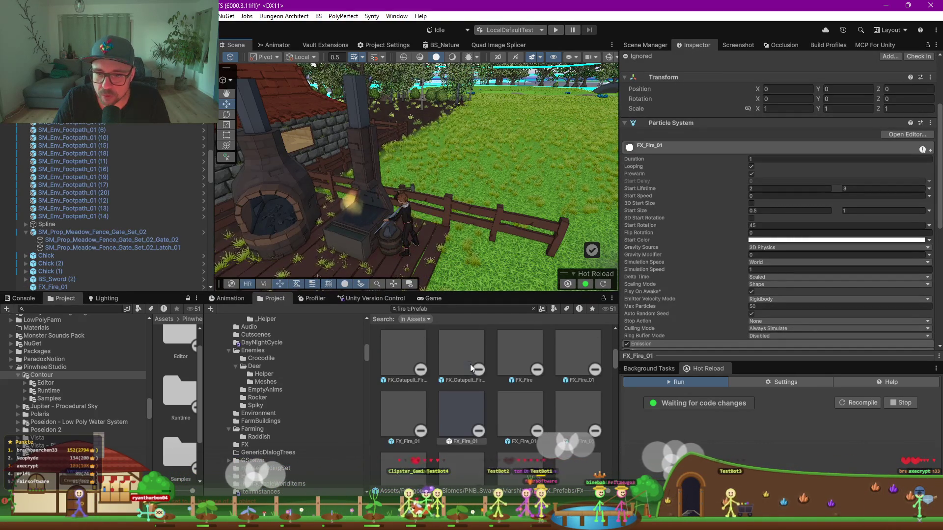
mouse_move(529, 361)
mouse_down()
mouse_move(378, 250)
mouse_move(378, 221)
mouse_move(370, 224)
mouse_up()
click(525, 356)
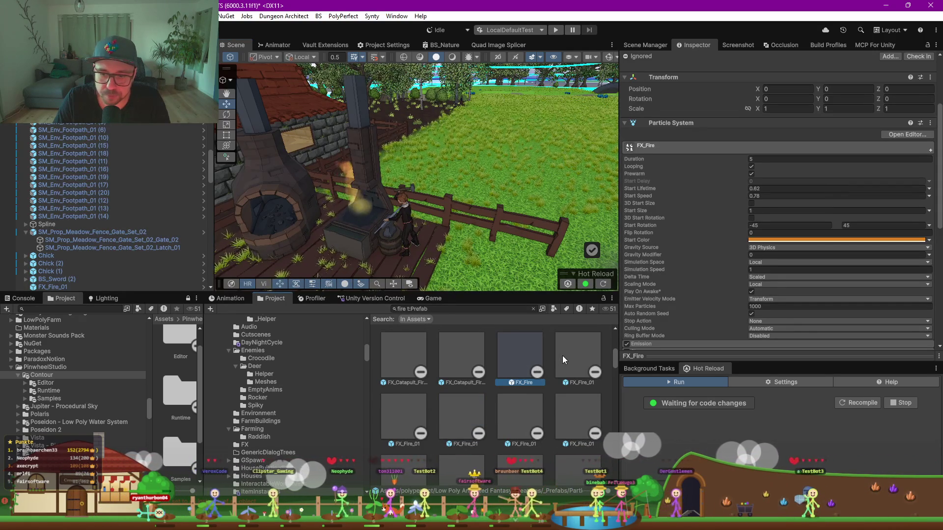
Dock the Game view beside the assets and zoom in to preview the burning forge
click(433, 299)
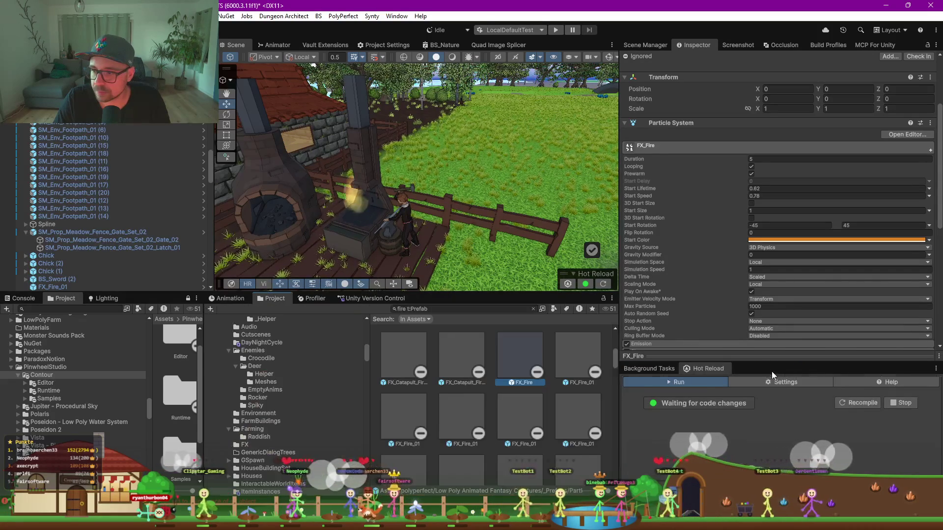
drag(771, 371, 901, 353)
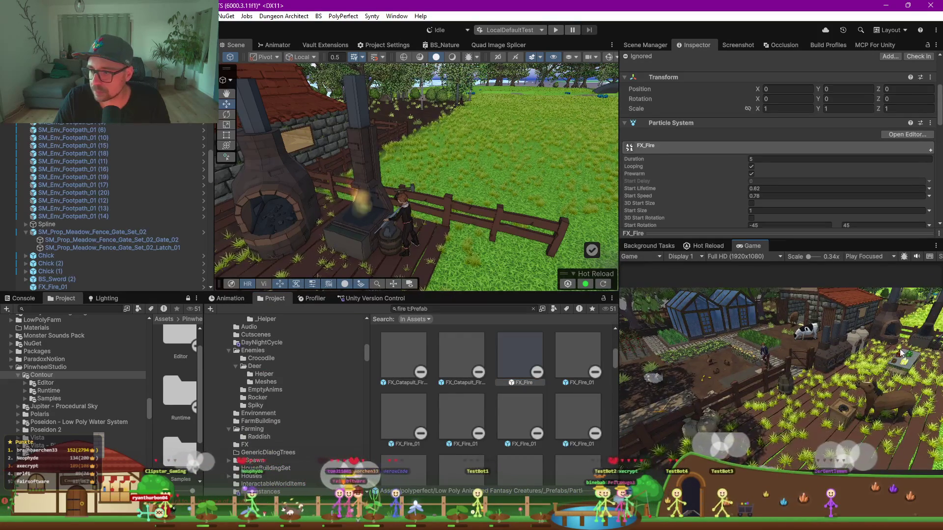
scroll(889, 318, up, 5)
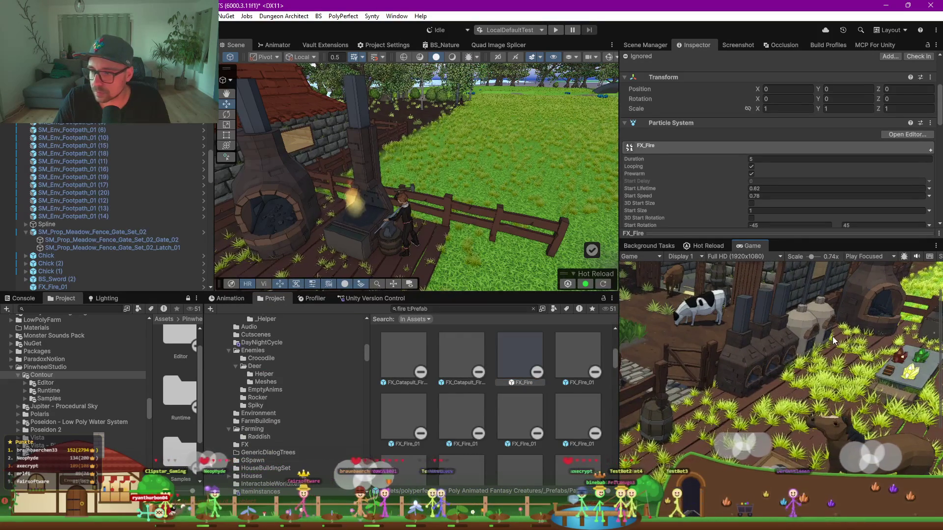
scroll(900, 332, up, 4)
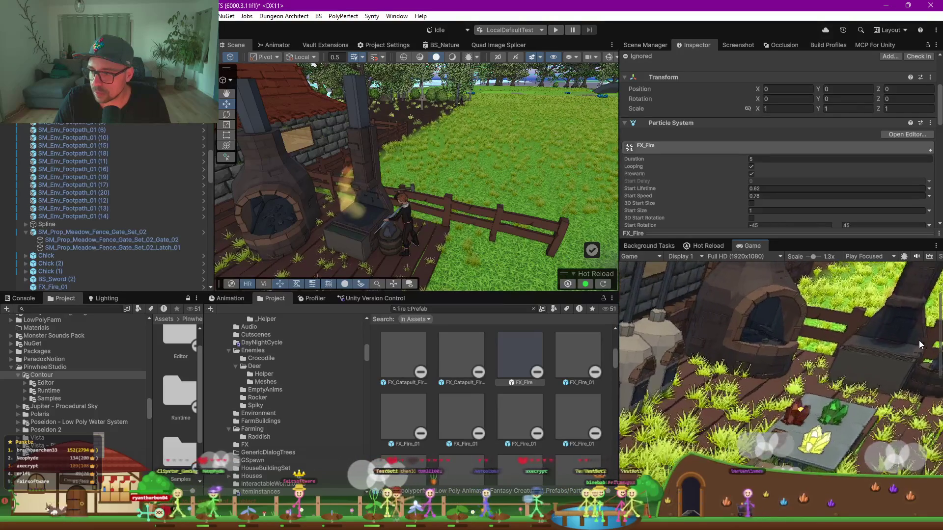
drag(918, 341, 770, 337)
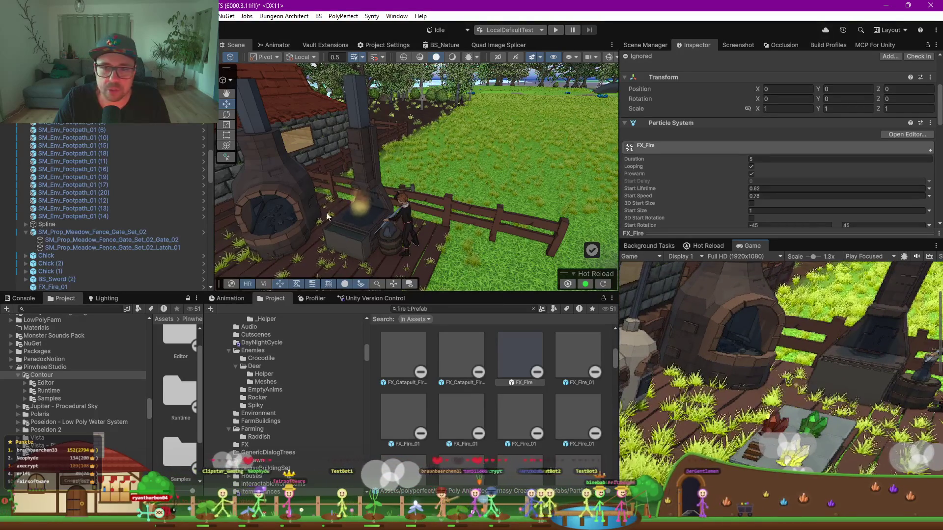
click(362, 202)
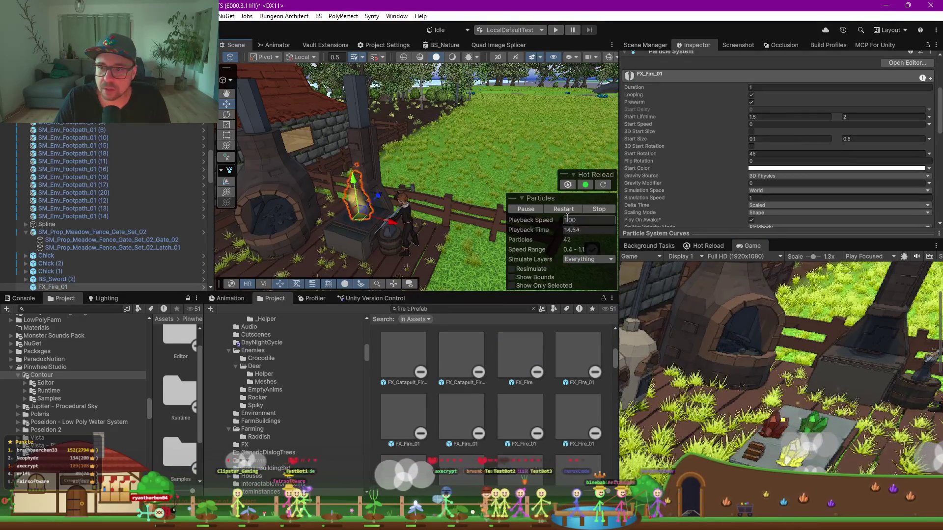
click(531, 211)
click(524, 210)
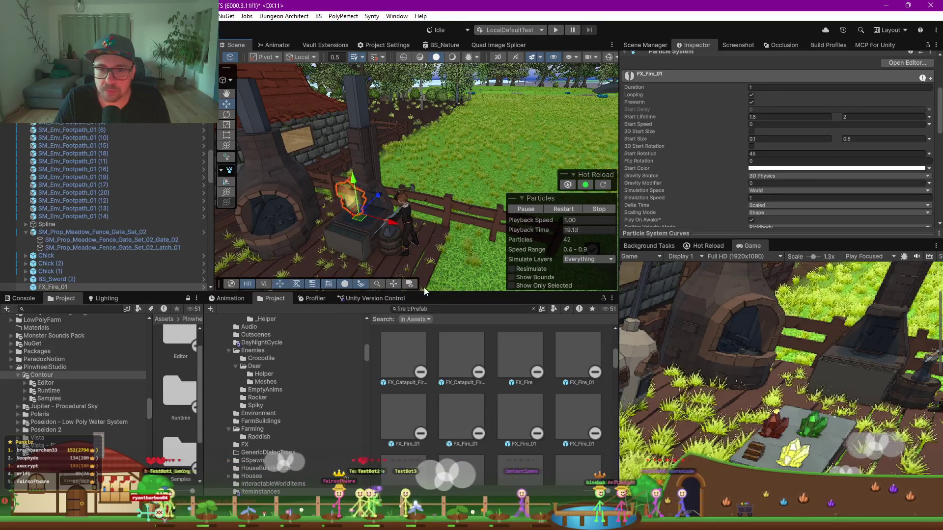
click(87, 172)
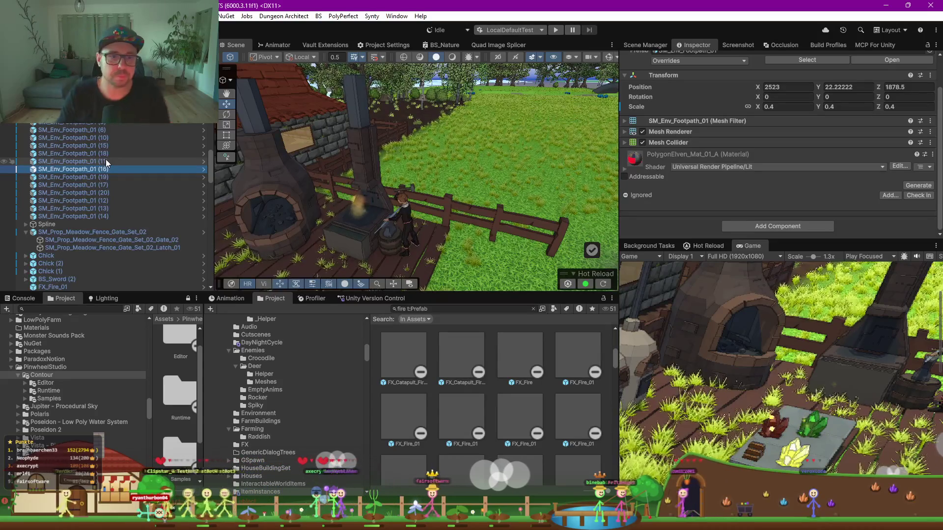
Capture an 8K screenshot with the BaseScreenshot component's 'Screenshot(s) machen' button
scroll(105, 159, down, 10)
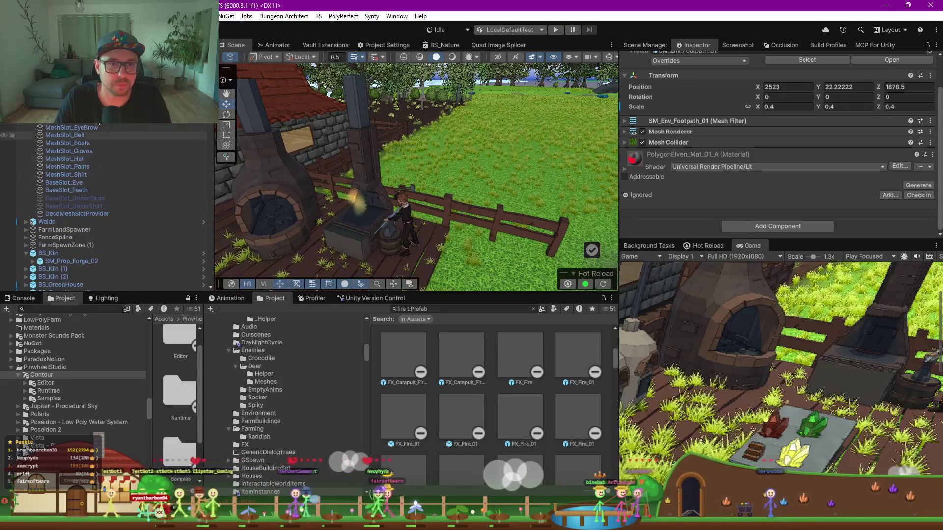
scroll(105, 206, down, 10)
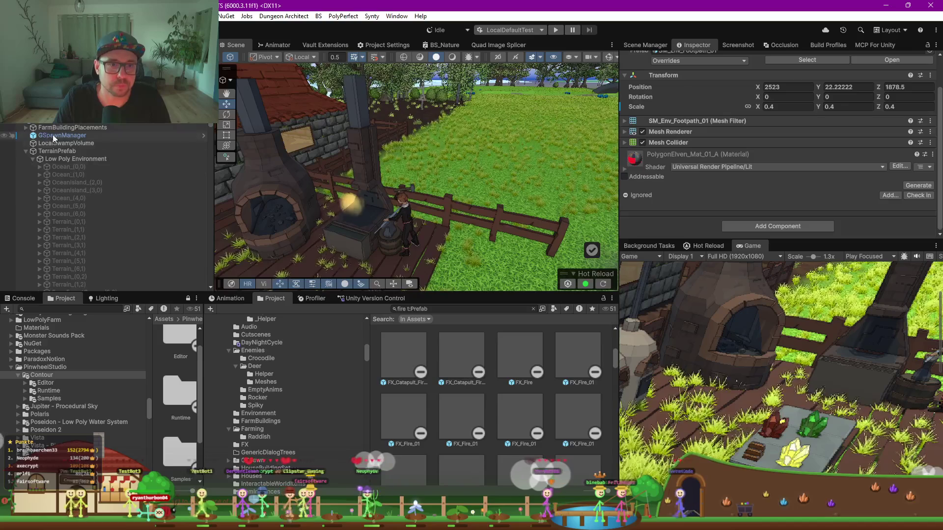
click(25, 152)
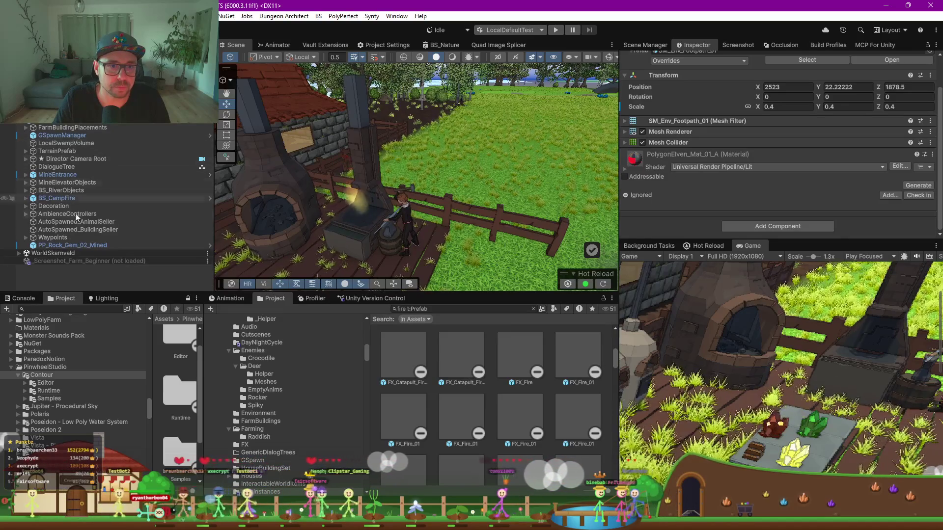
scroll(74, 127, up, 3)
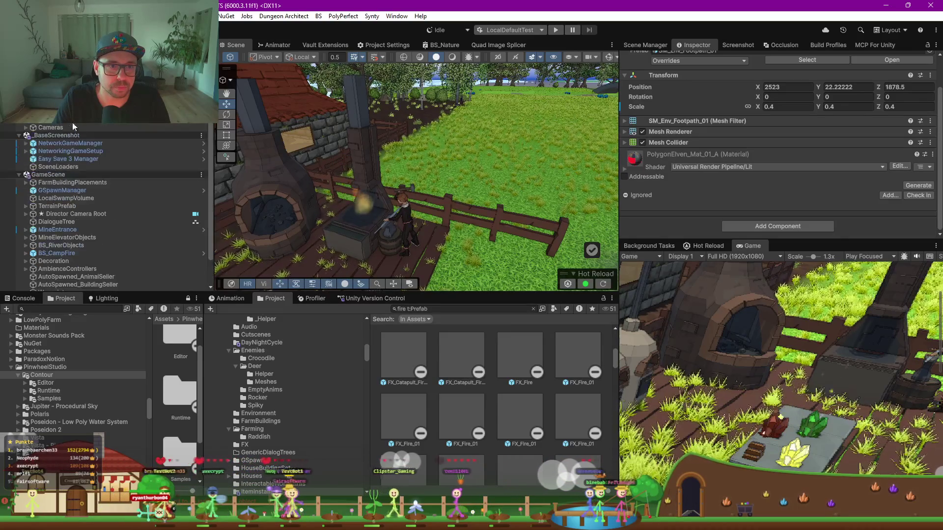
click(57, 135)
scroll(735, 196, down, 5)
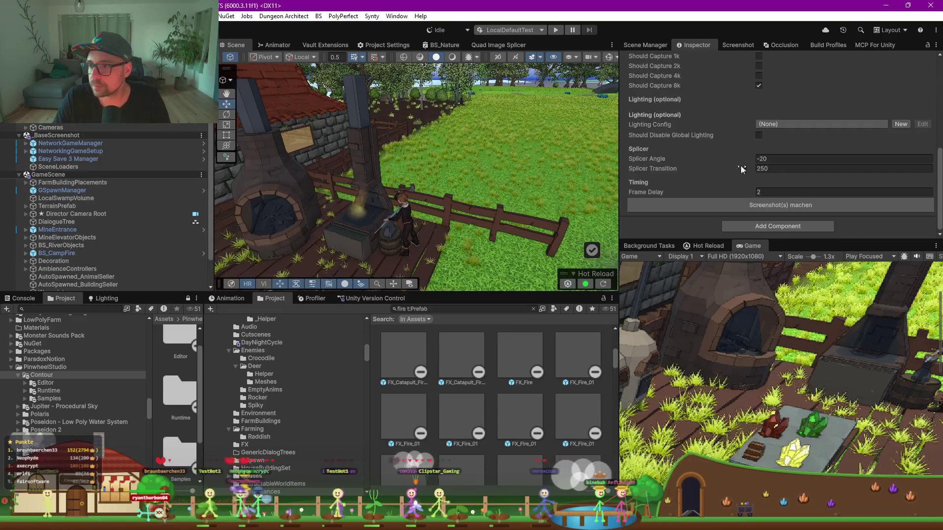
click(749, 200)
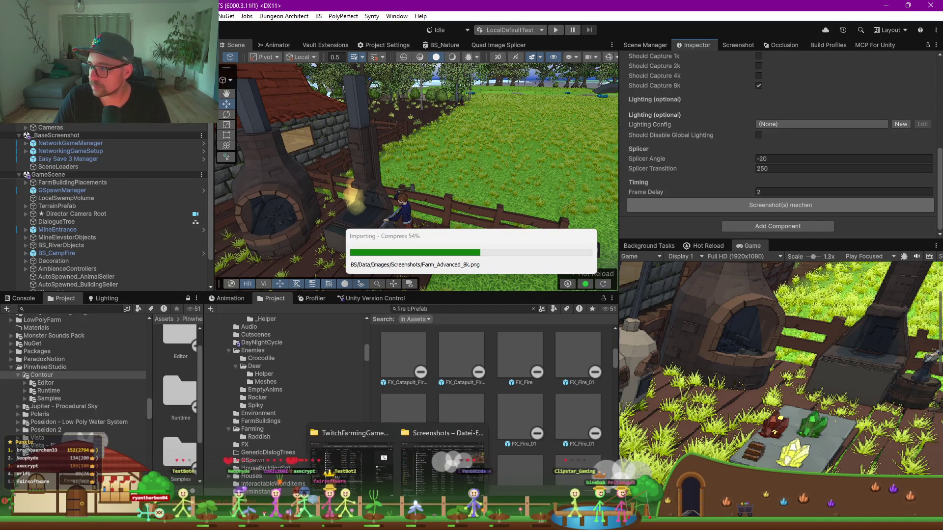
Dismiss the Fertig notice and compare Farm_Advanced_8k against Farm_Advanced_4k in Photos
mouse_move(439, 473)
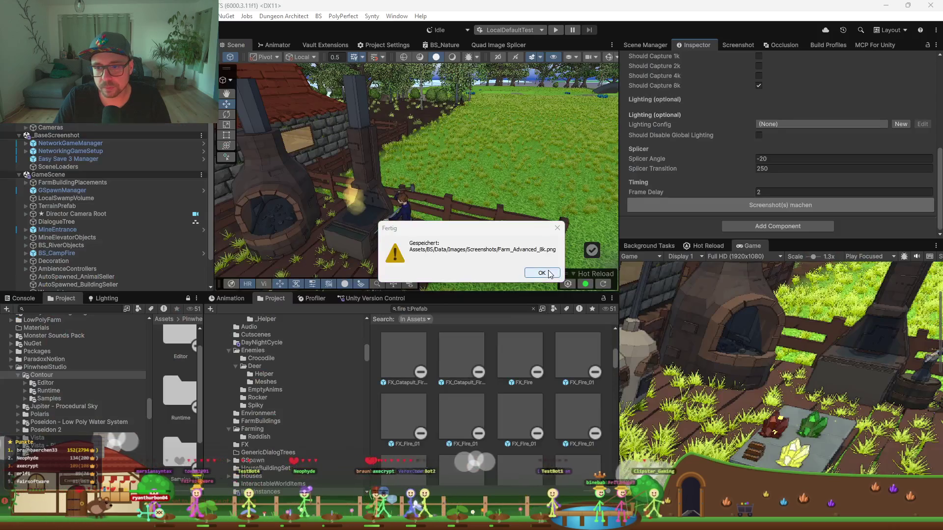
click(542, 273)
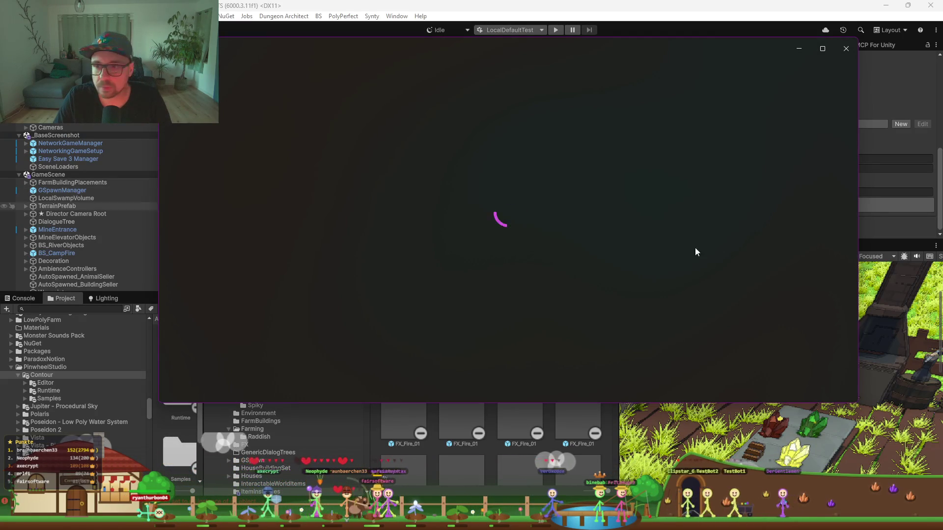
scroll(770, 158, up, 2)
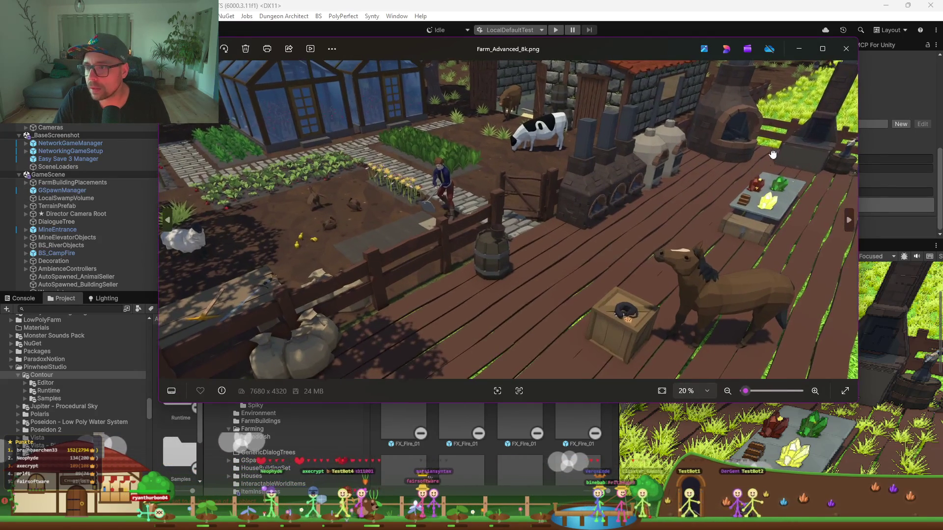
click(849, 220)
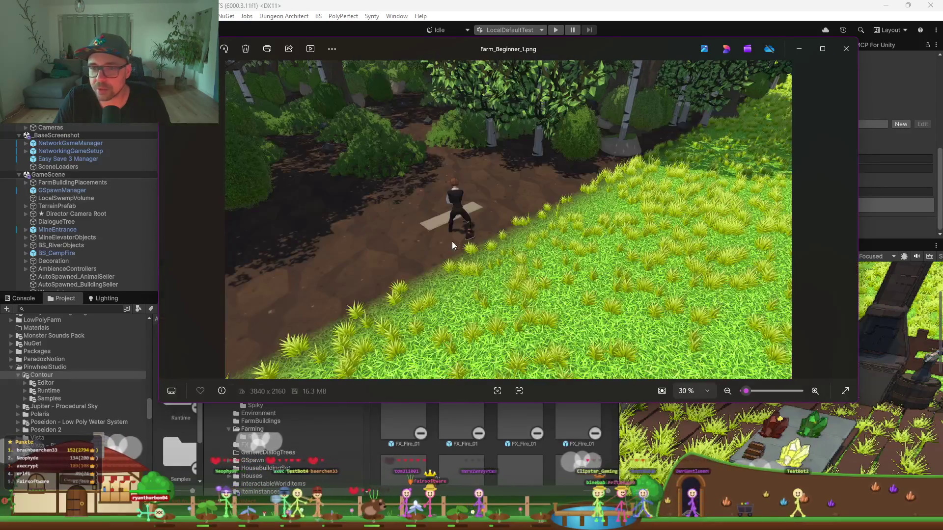
click(167, 220)
click(168, 220)
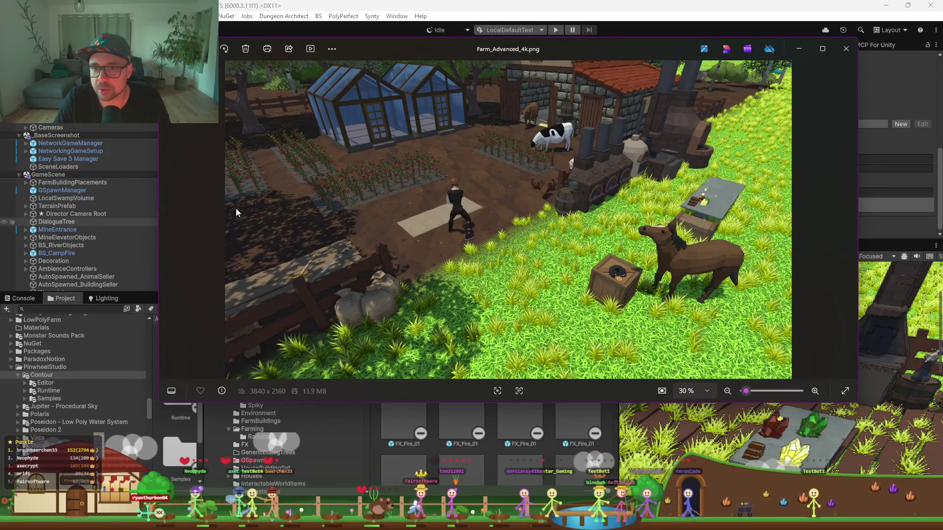
click(841, 219)
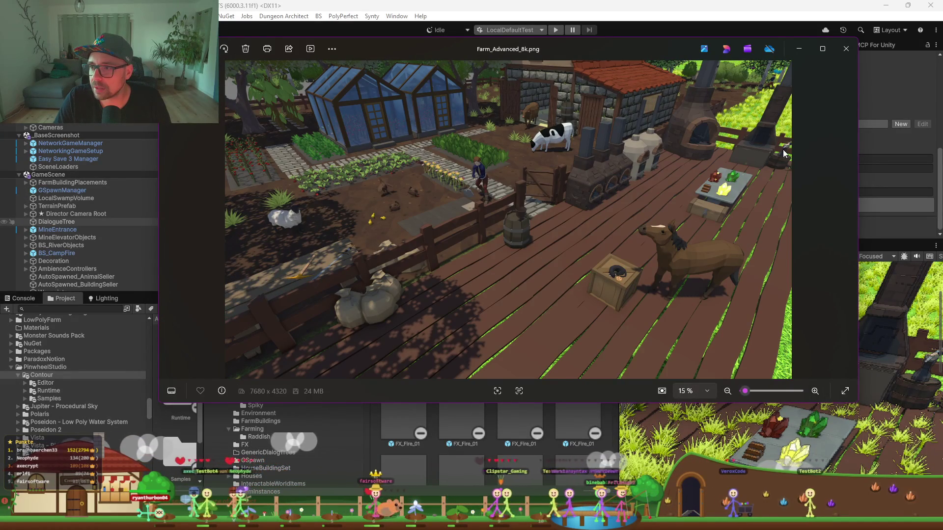
Glance at Farm_Beginner_1, zoom into the forge on the 8K shot, then minimize Photos
key(Right)
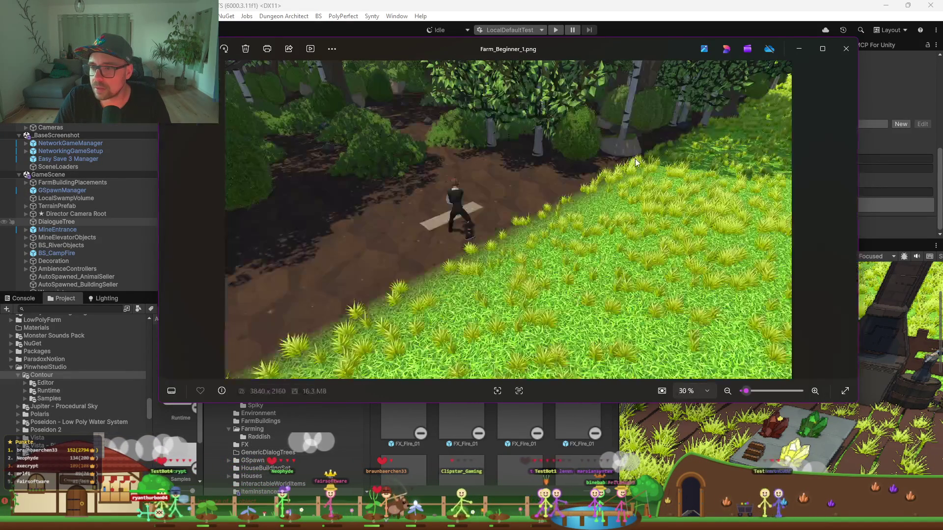
key(Left)
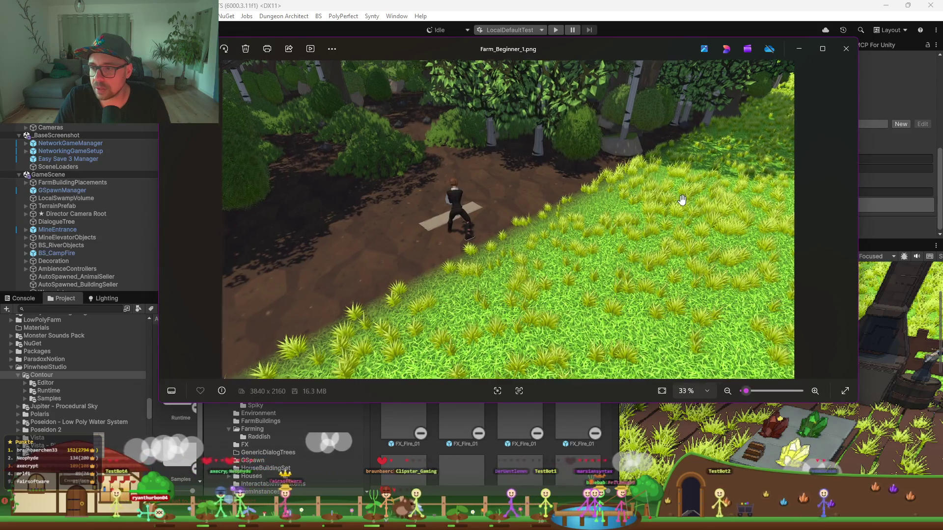
key(Right)
click(167, 221)
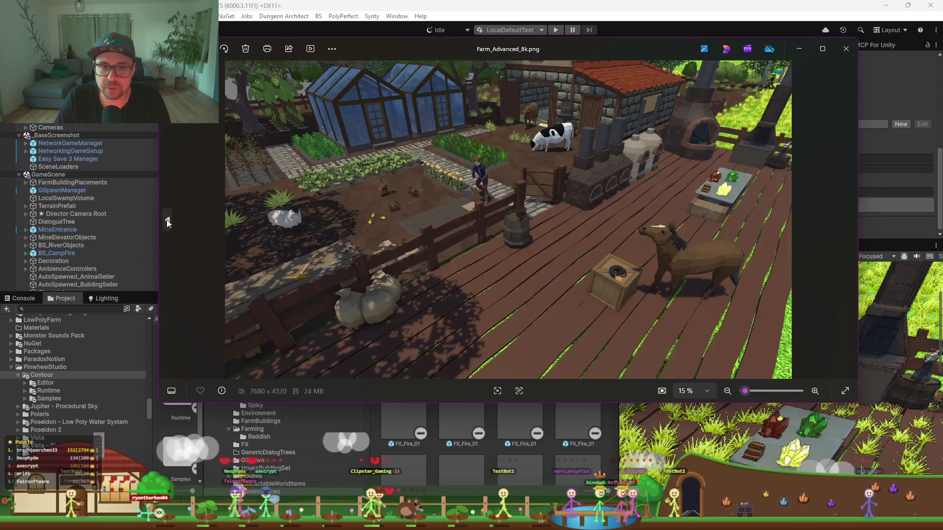
scroll(766, 137, up, 5)
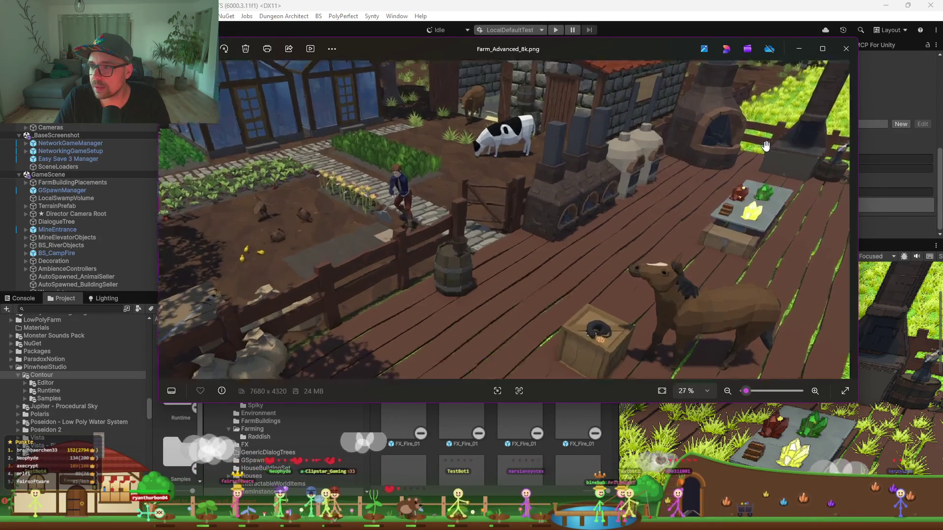
scroll(651, 153, up, 3)
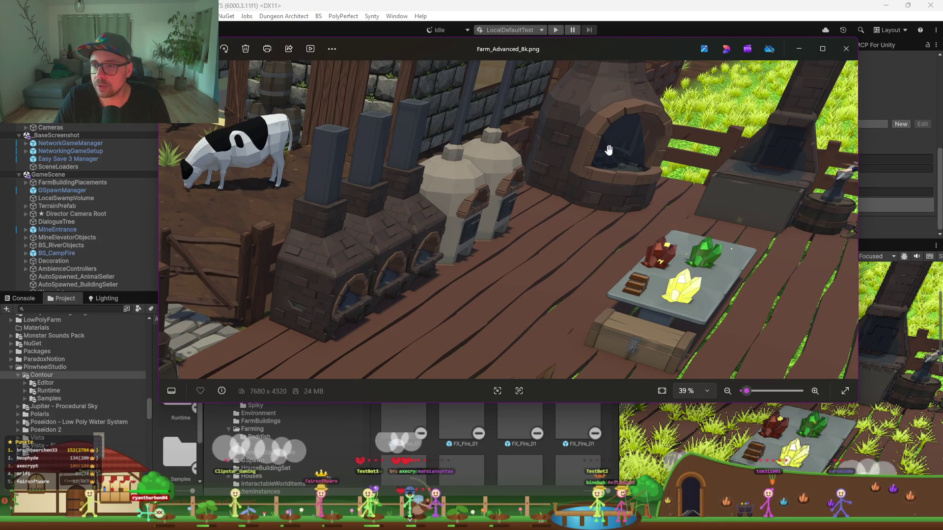
click(800, 51)
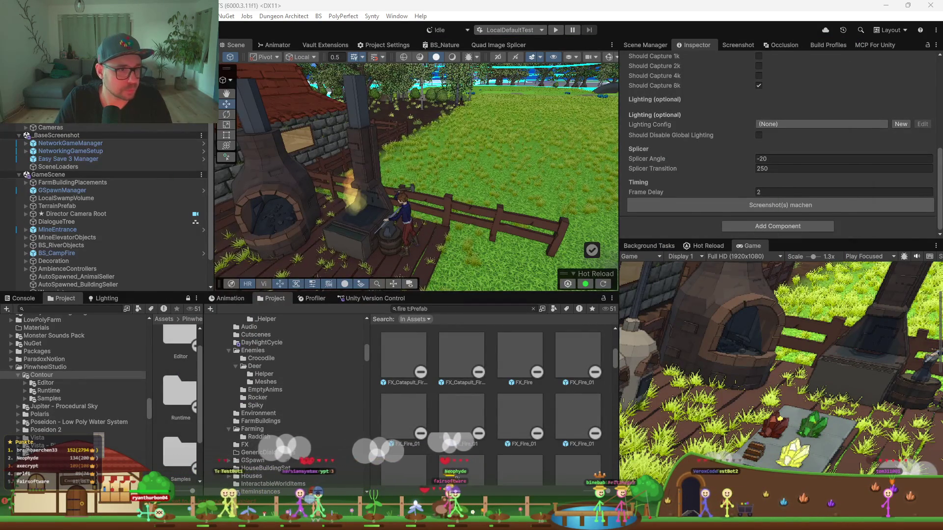
Drag the smelter to the right, away from the forge
mouse_move(344, 176)
mouse_down()
mouse_move(350, 228)
mouse_move(373, 229)
mouse_up()
click(337, 189)
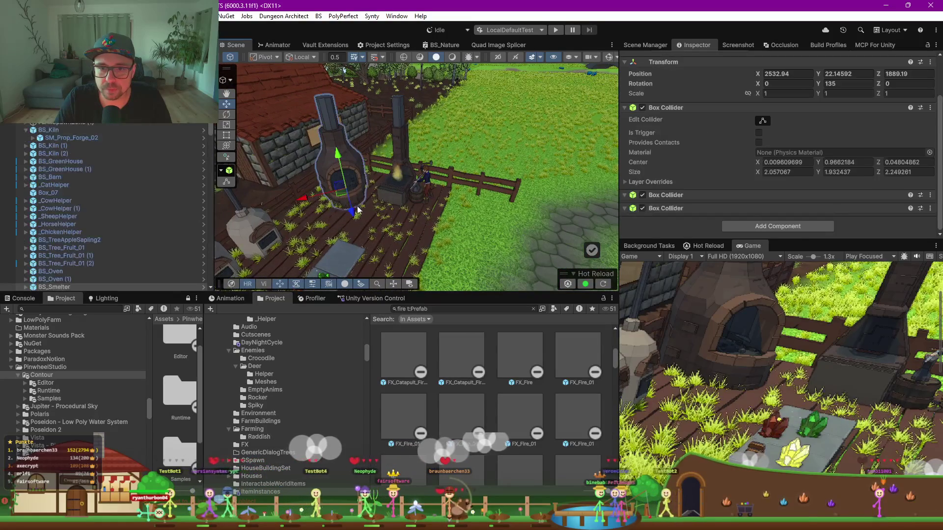
drag(337, 189, 414, 204)
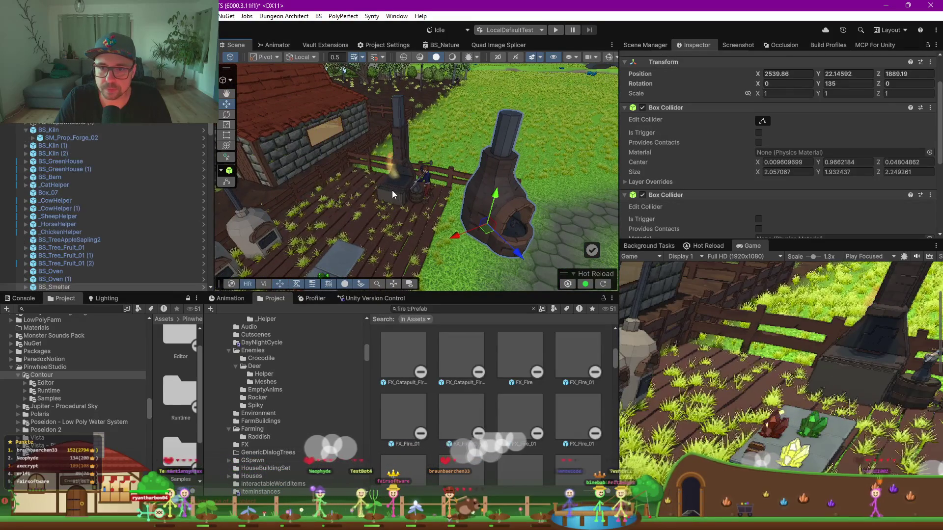
Select BS_Smithy, the anvil and the player character together
click(393, 195)
click(415, 192)
shift+click(413, 190)
scroll(409, 198, up, 5)
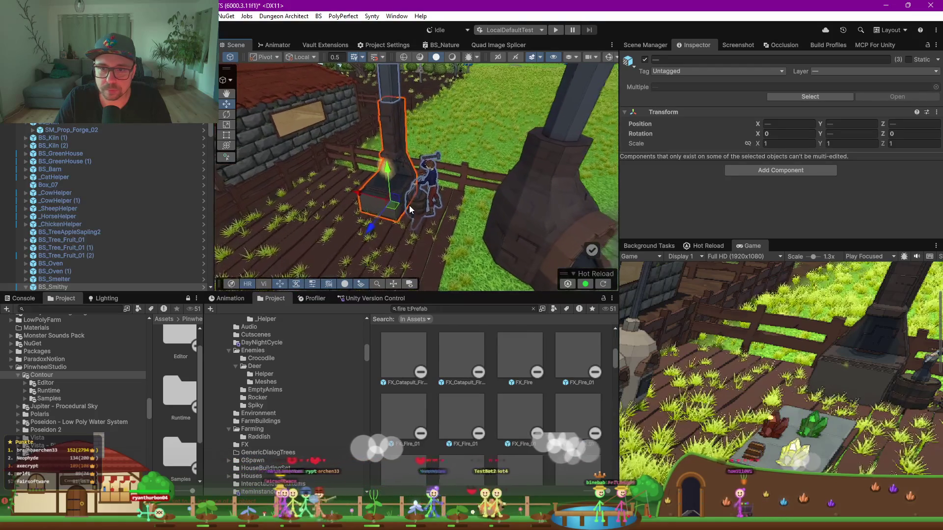
click(69, 248)
click(69, 287)
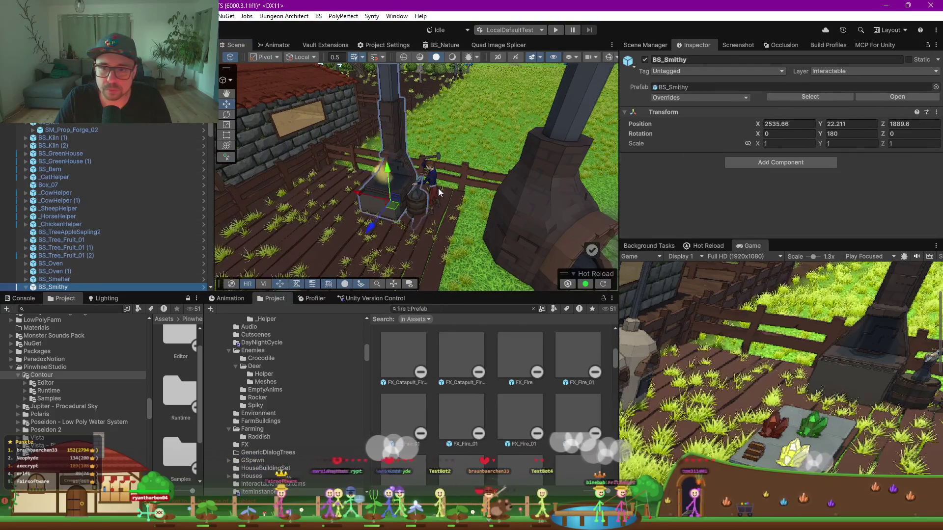
scroll(423, 187, up, 3)
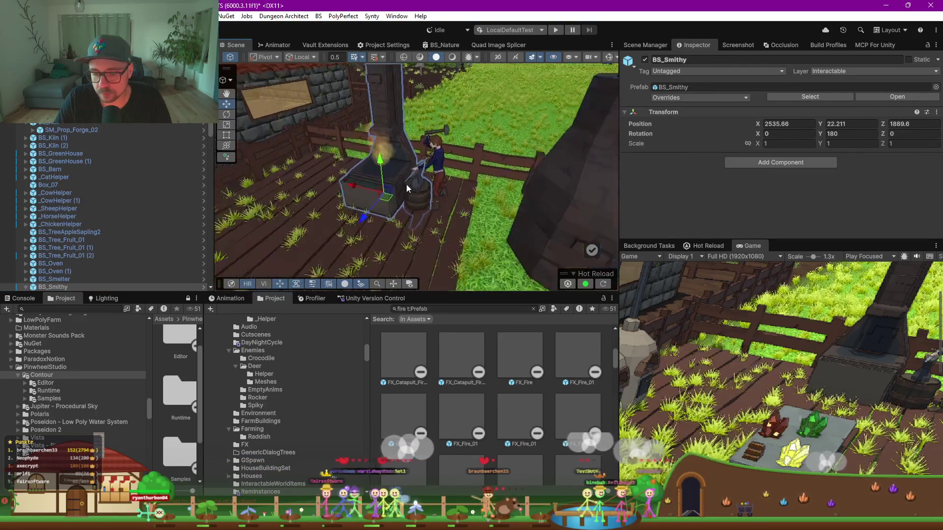
scroll(406, 185, up, 4)
shift+click(428, 163)
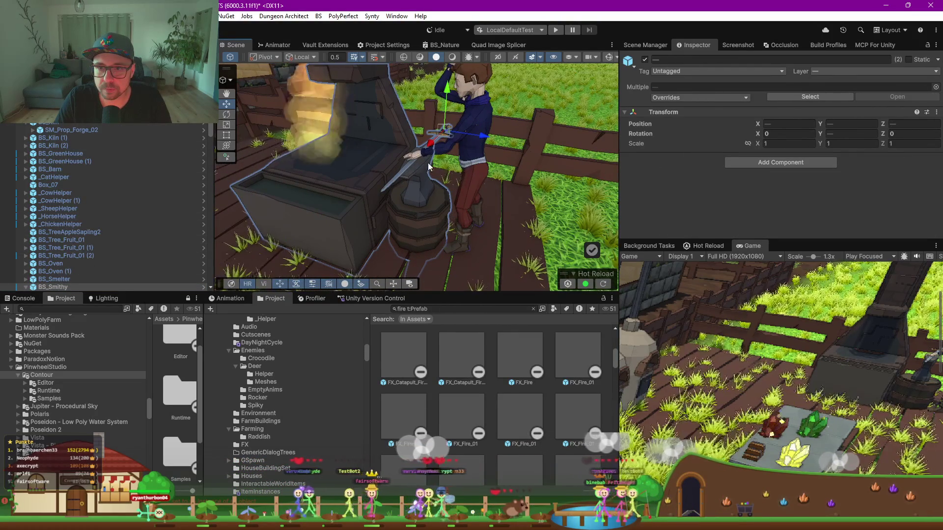
shift+click(473, 164)
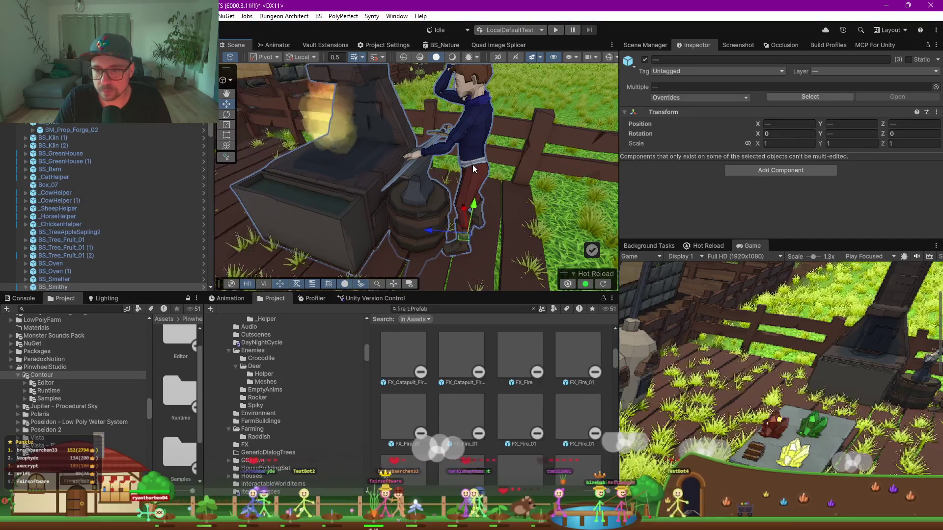
scroll(472, 165, down, 5)
mouse_move(473, 166)
mouse_down()
mouse_move(320, 209)
mouse_move(385, 198)
mouse_up()
Rotate the forge, anvil and character group together around a Center pivot
key(e)
click(264, 57)
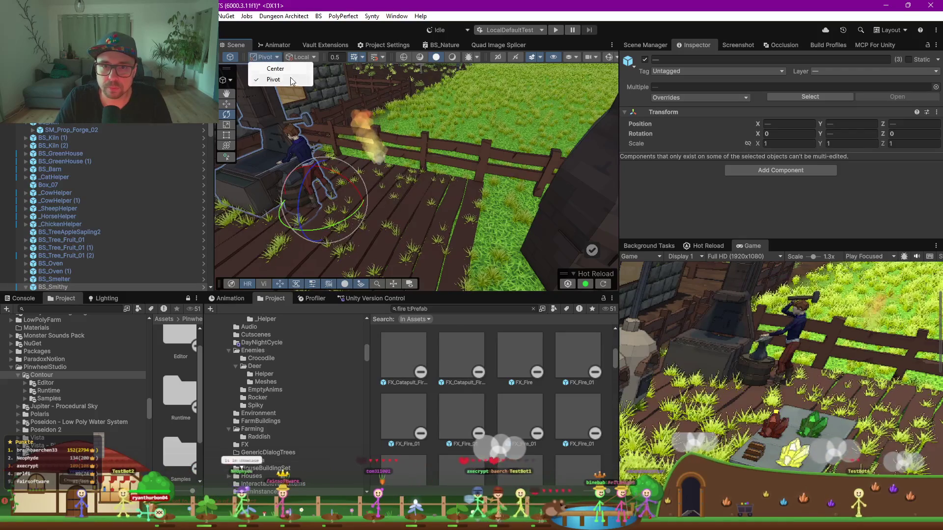
click(275, 69)
mouse_move(304, 114)
mouse_down()
mouse_move(317, 126)
mouse_move(335, 125)
mouse_move(314, 128)
mouse_up()
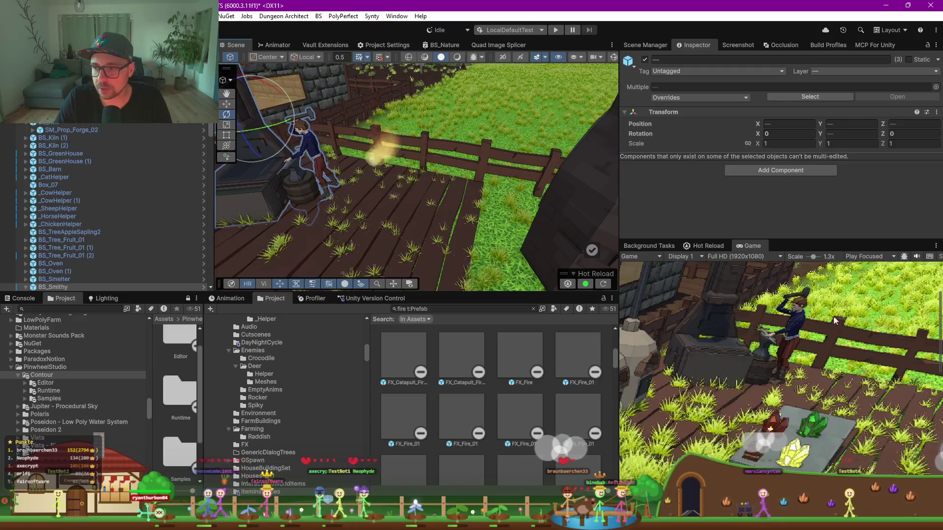
scroll(761, 333, down, 3)
scroll(762, 333, down, 3)
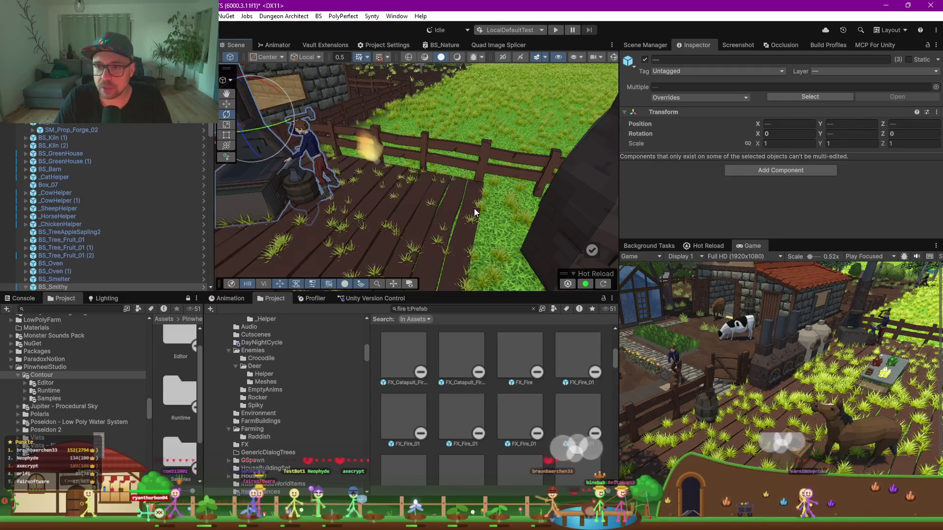
click(568, 229)
key(f)
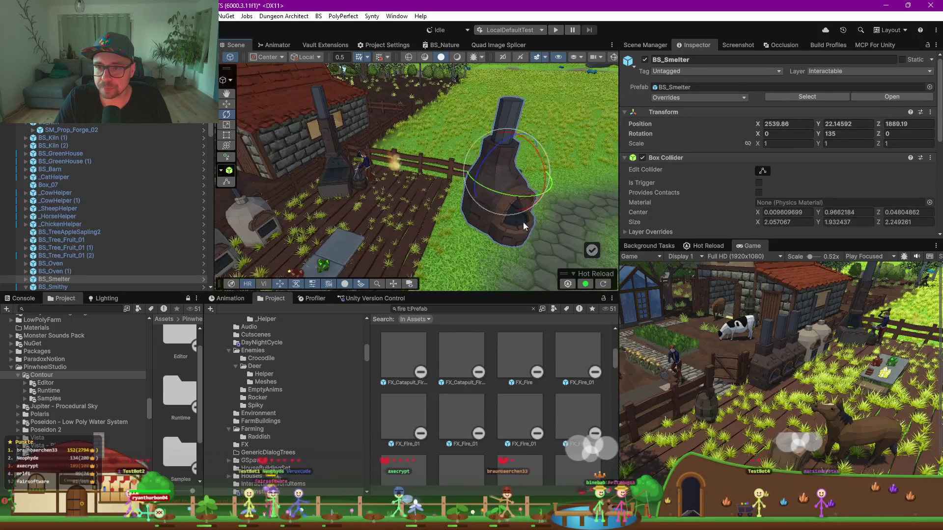
Set BS_Smelter's Y rotation to 180 and slide it left to X 2536.35, Z 1889.05
double_click(830, 133)
text(90)
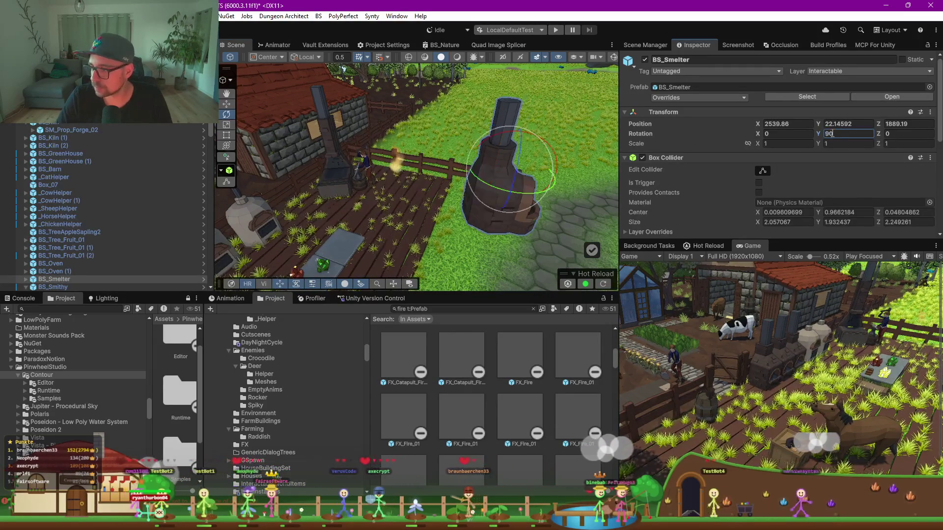
key(Return)
key(w)
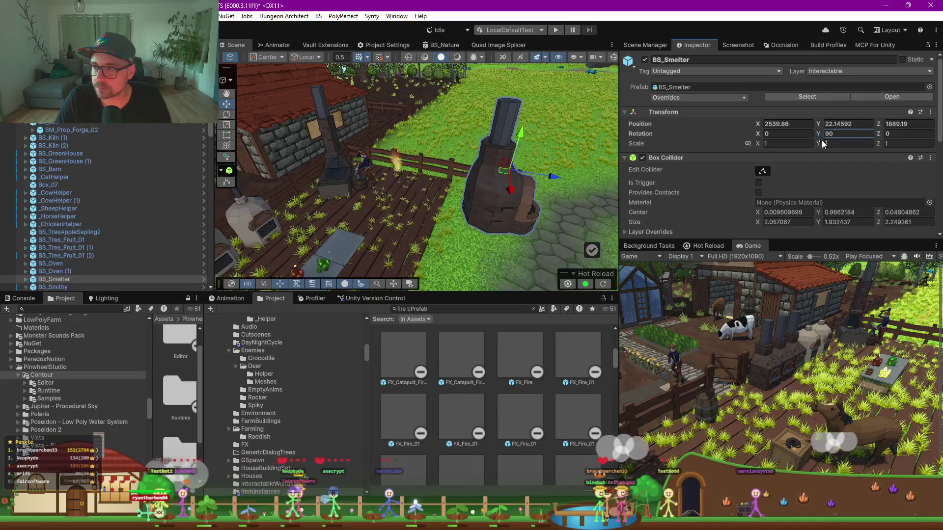
text(180)
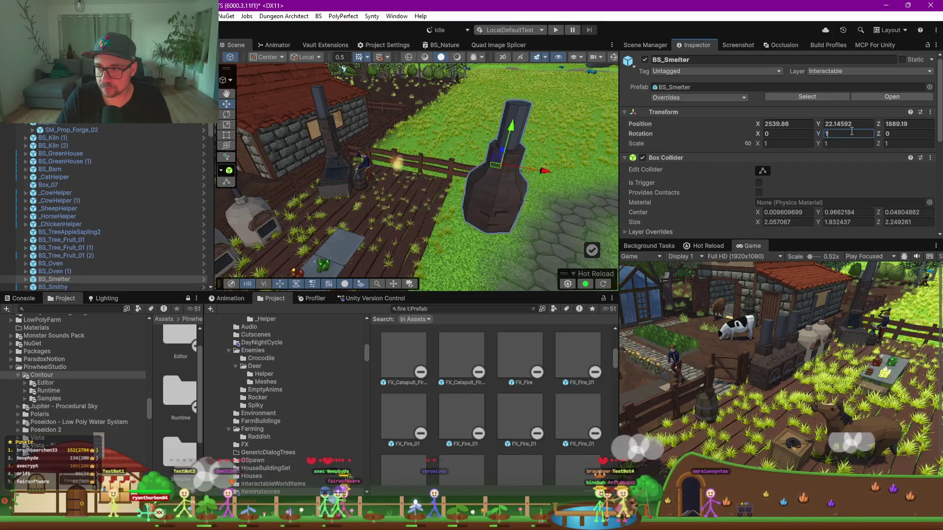
mouse_move(493, 170)
mouse_down()
mouse_move(441, 171)
mouse_move(393, 157)
mouse_up()
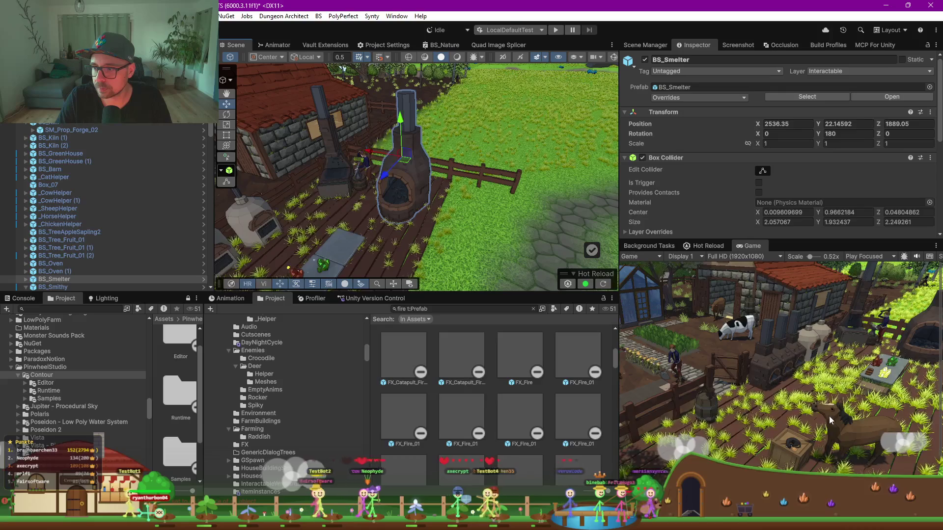
scroll(828, 415, down, 2)
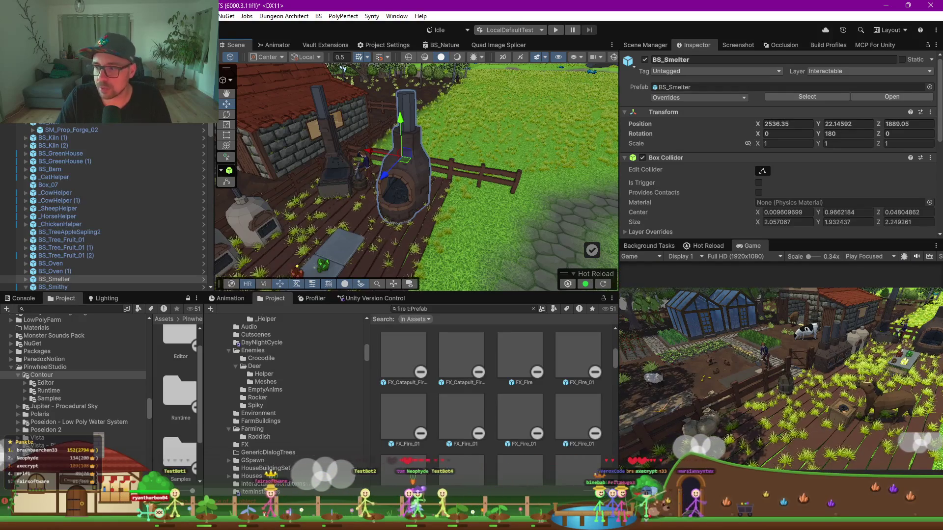
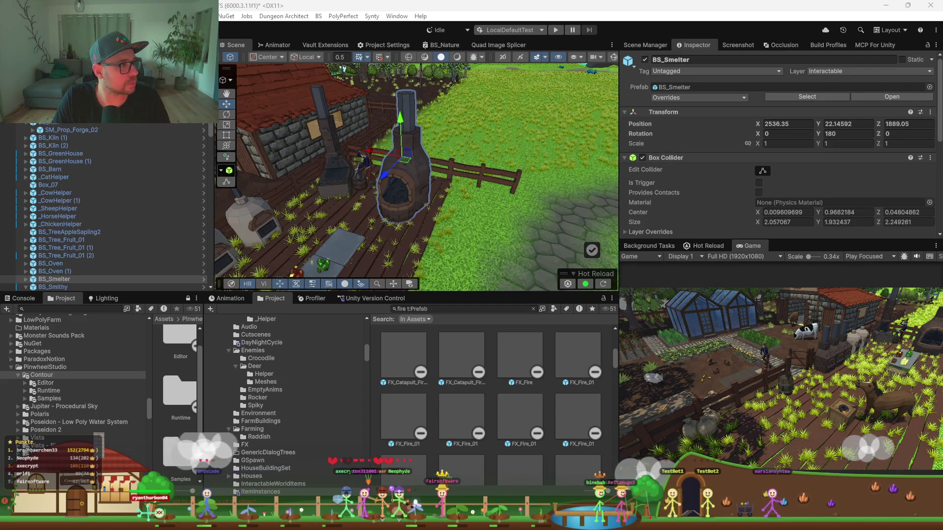
In Discord's #showcase, enlarge the first roof screenshot and zoom in on the house
key(alt+Tab)
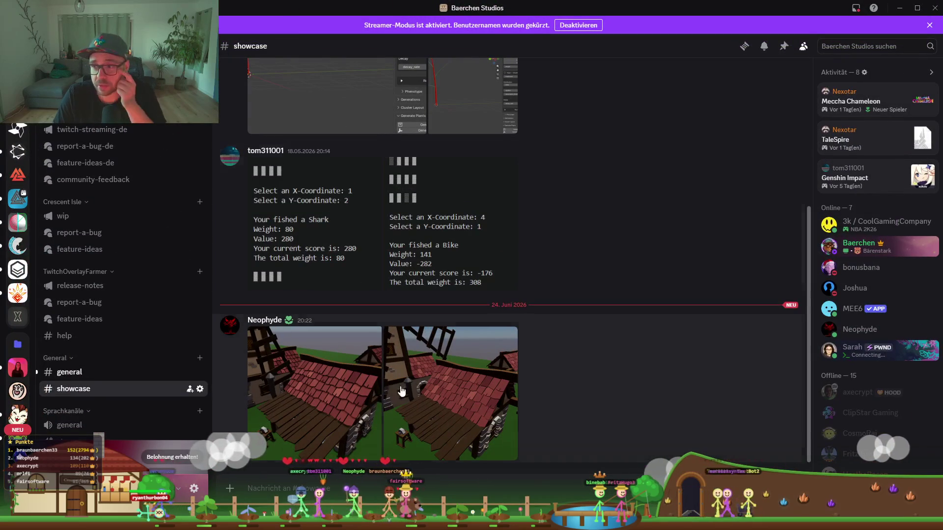
click(310, 371)
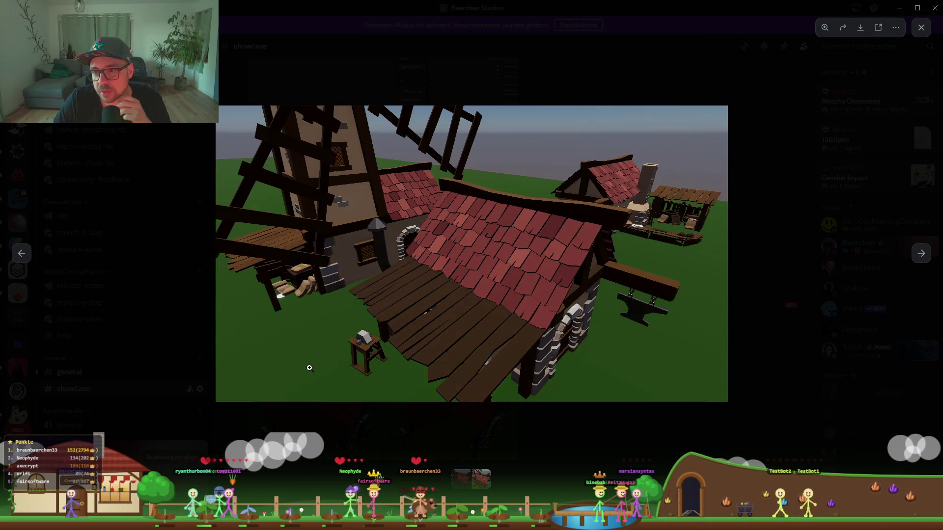
click(582, 257)
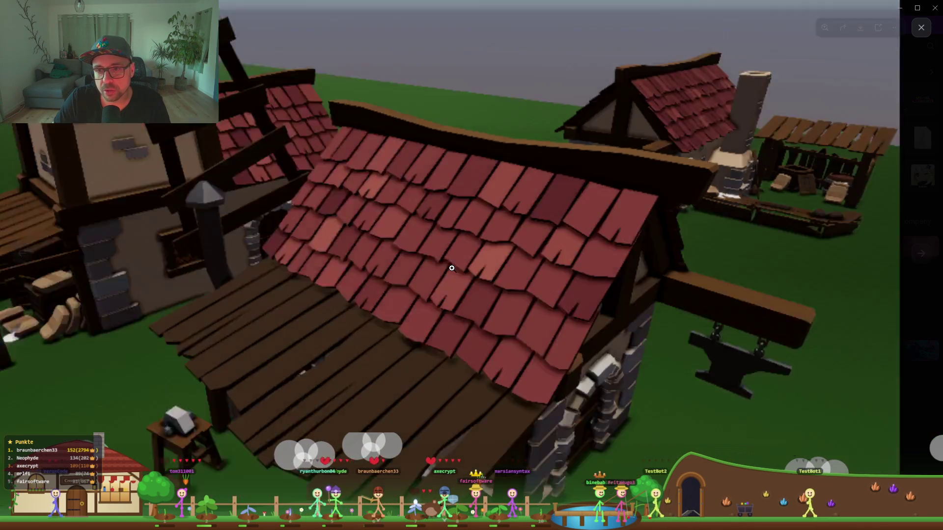
click(452, 268)
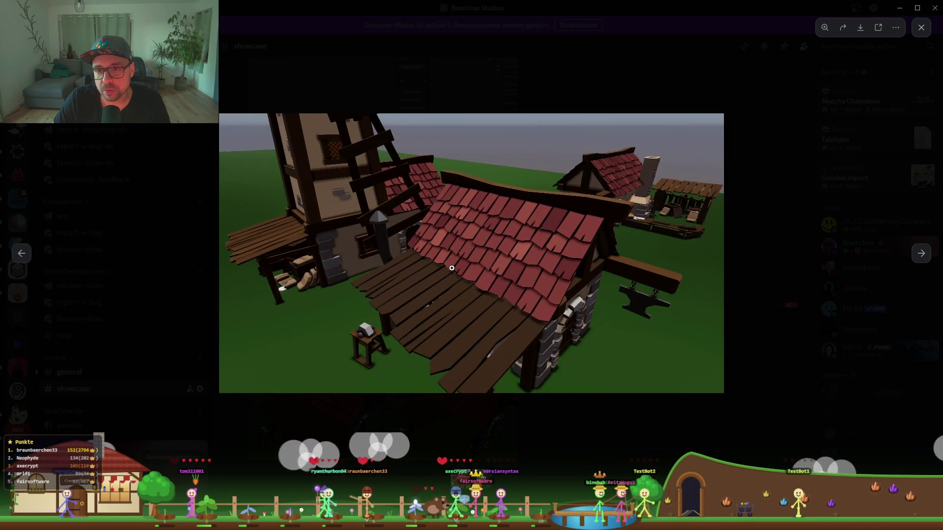
click(452, 268)
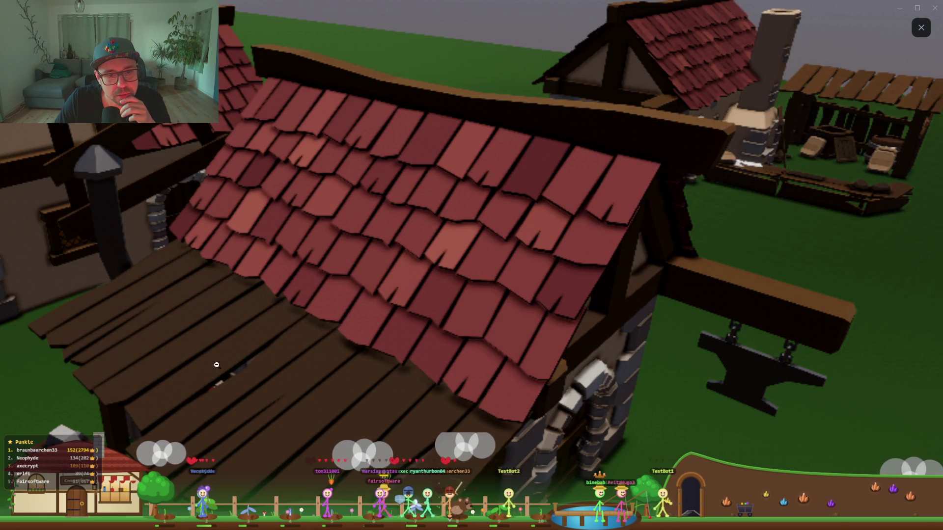
click(383, 214)
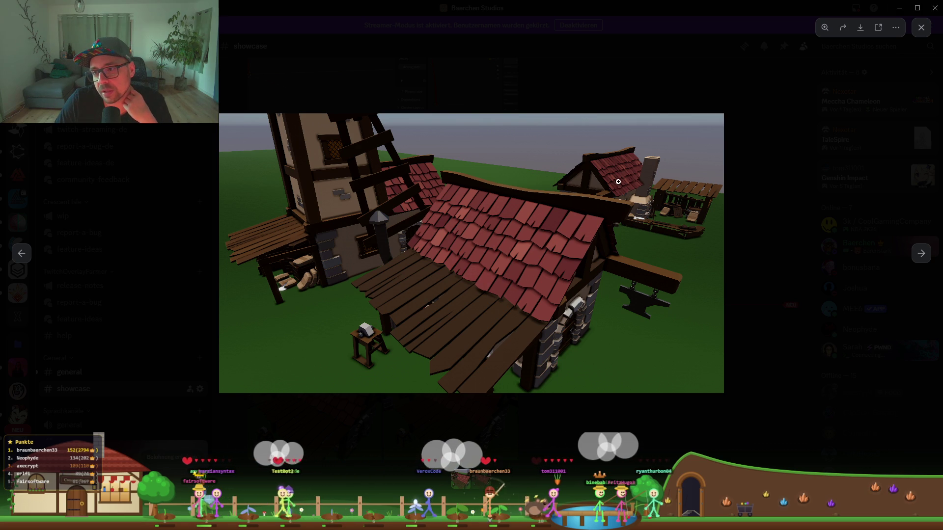
click(410, 271)
key(Escape)
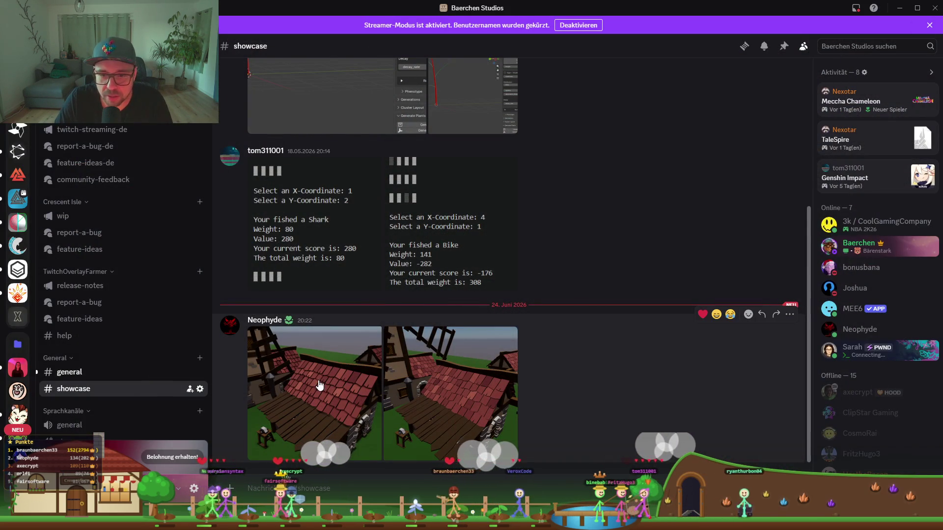
View the second roof screenshot enlarged several times, then open the post's context menu
click(500, 395)
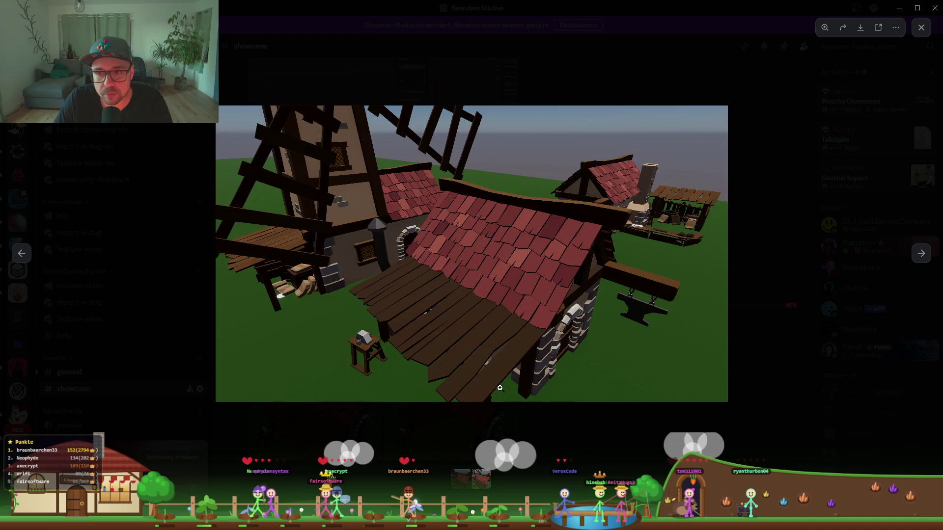
key(Escape)
click(488, 386)
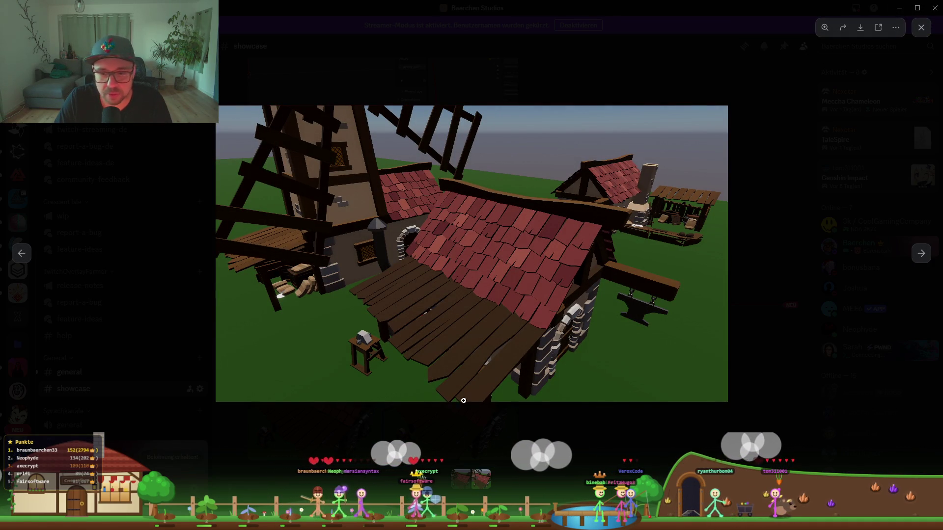
key(Escape)
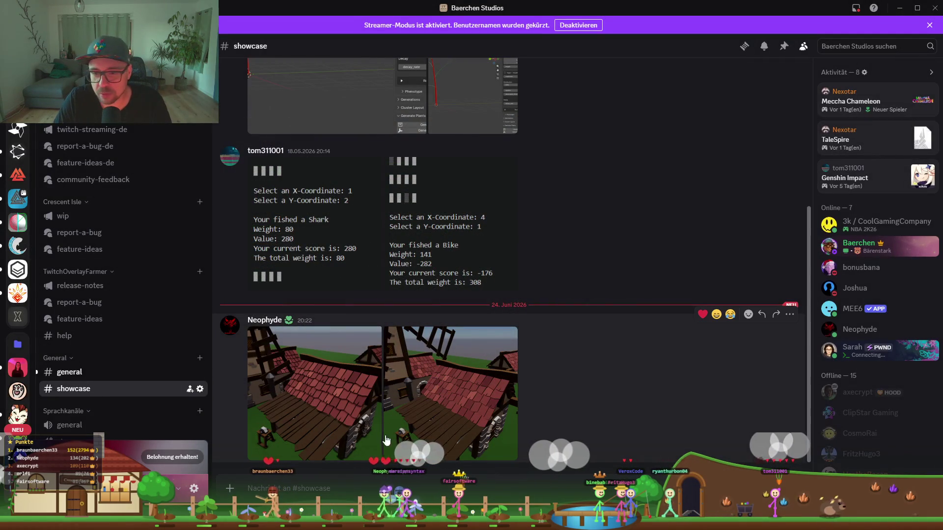
click(405, 419)
click(303, 399)
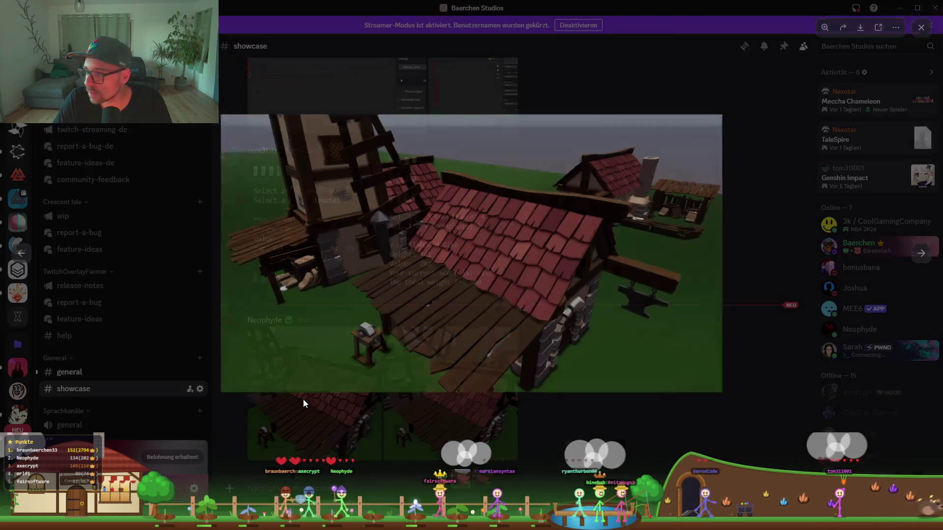
right_click(317, 372)
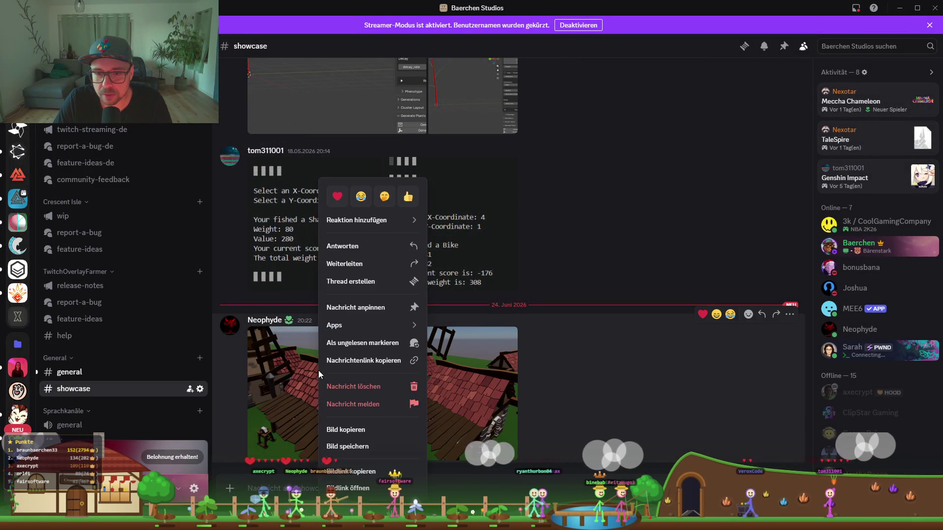
Enlarge the windmill screenshot, check its image copy options without choosing one, and close it
click(295, 422)
right_click(440, 272)
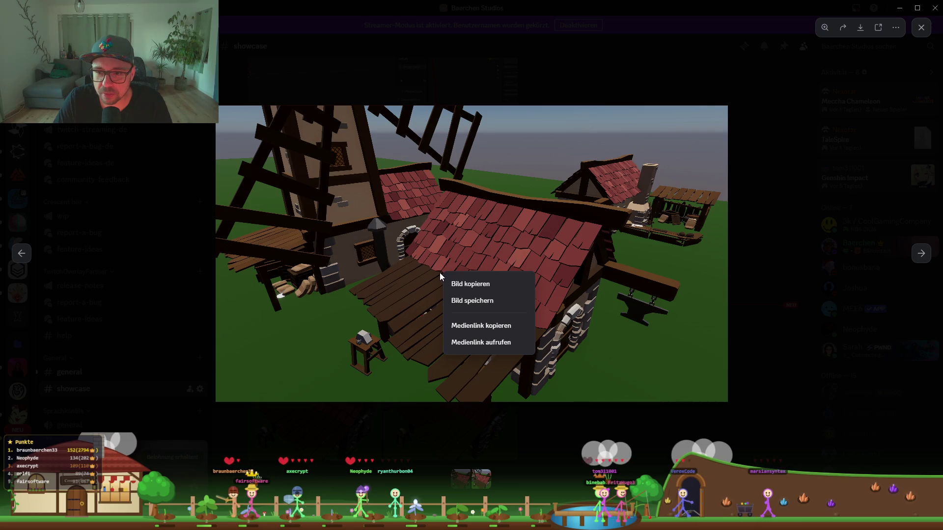
click(543, 291)
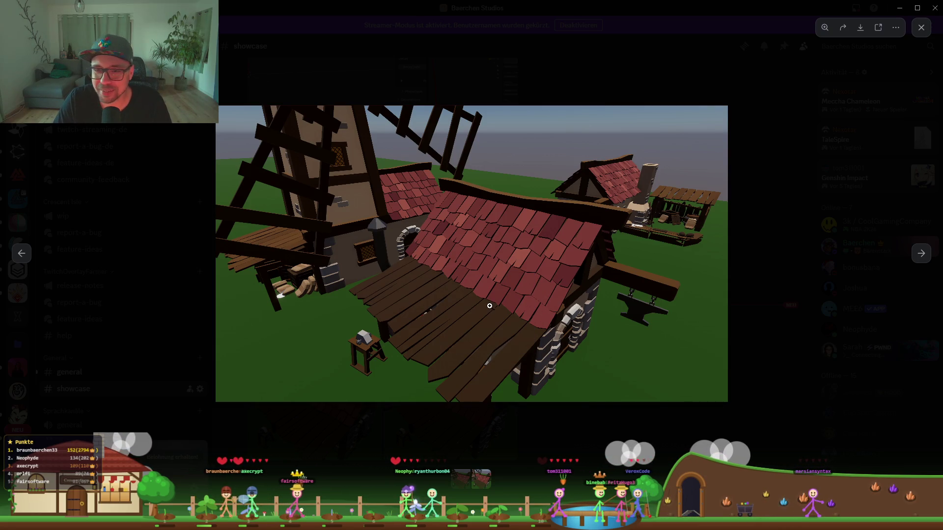
key(Escape)
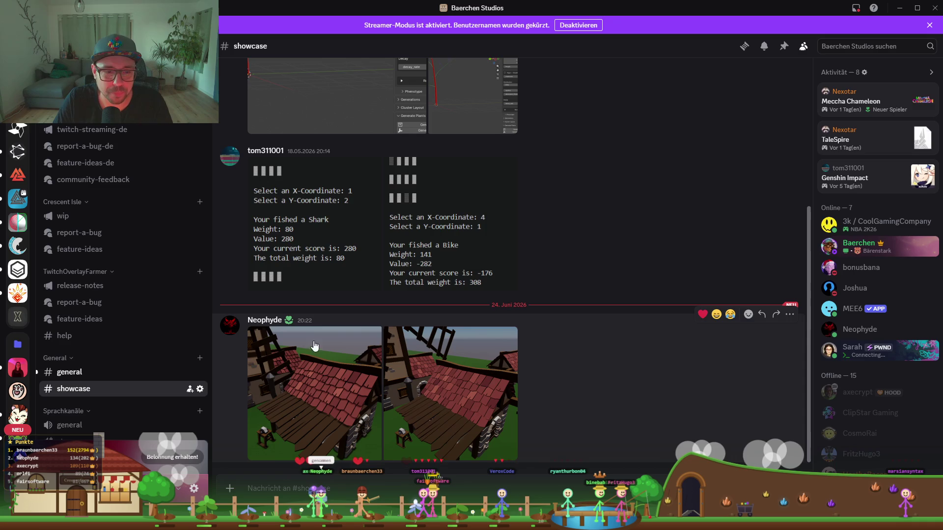
View the first roof screenshot fullscreen, close it, and return to the Unity editor
click(329, 388)
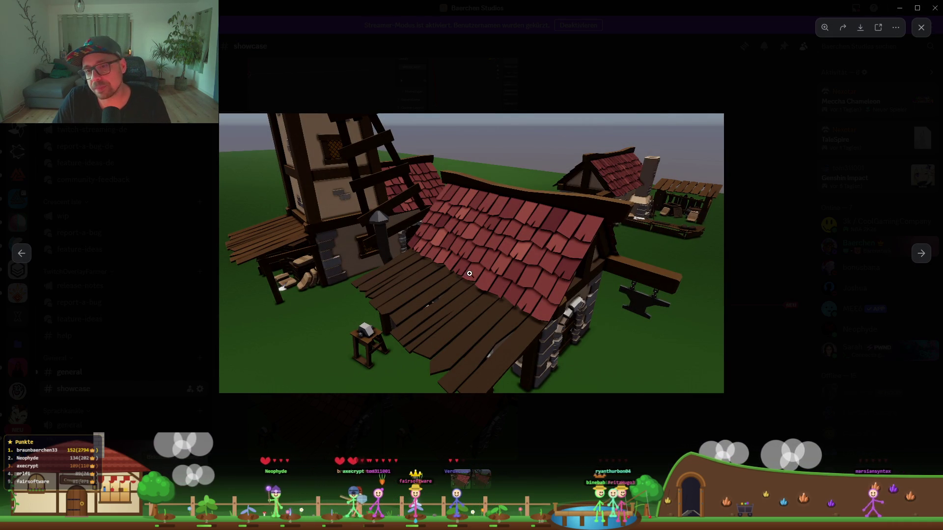
click(353, 235)
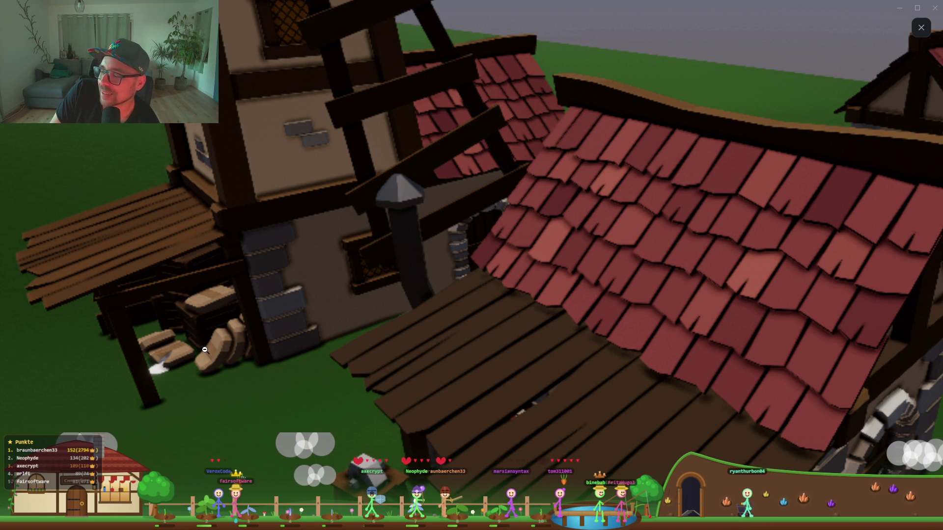
click(921, 28)
key(alt+Tab)
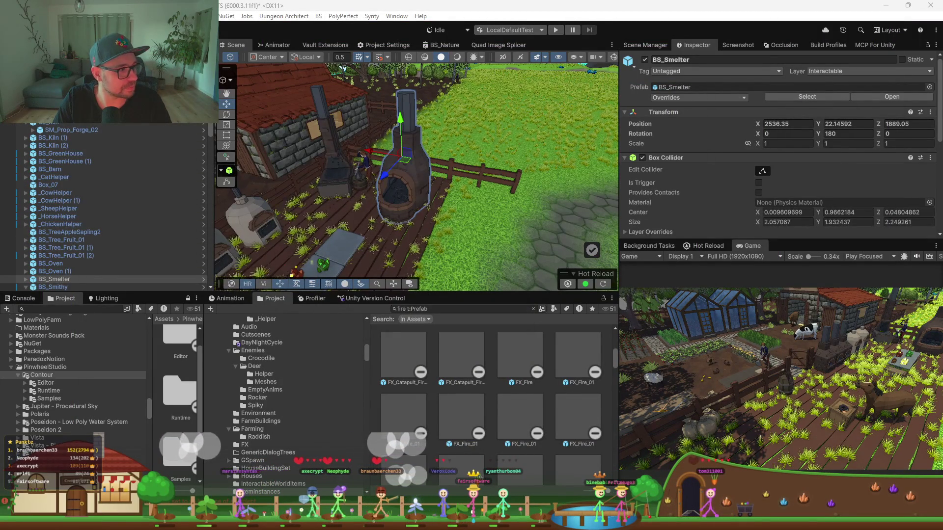
Enlarge the Scene view, orbit over the smelter, and shift the forge mesh along Z
click(180, 150)
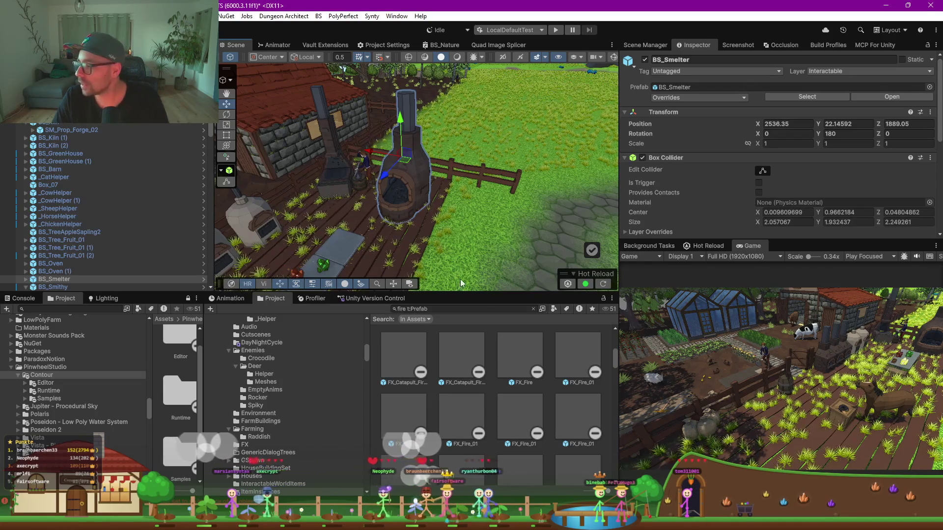
drag(443, 292, 443, 361)
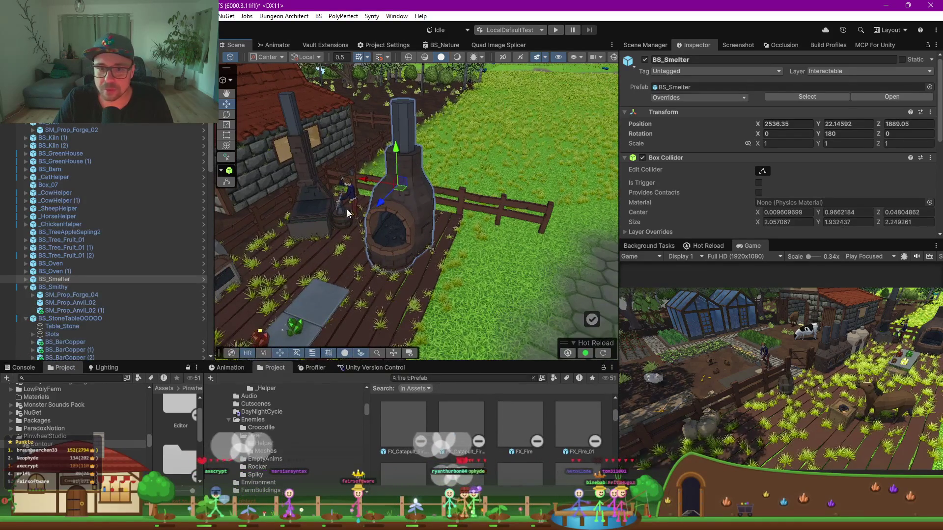
drag(347, 209, 237, 223)
mouse_move(395, 221)
mouse_down()
mouse_move(297, 234)
mouse_move(341, 222)
mouse_up()
click(357, 221)
mouse_move(341, 222)
mouse_down()
mouse_move(557, 212)
mouse_move(251, 212)
mouse_move(310, 263)
mouse_up()
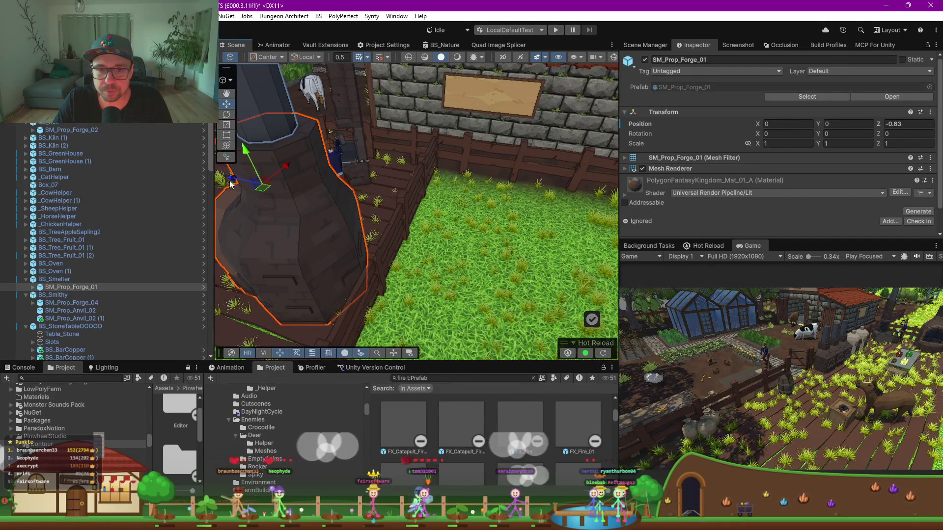
drag(248, 167, 185, 165)
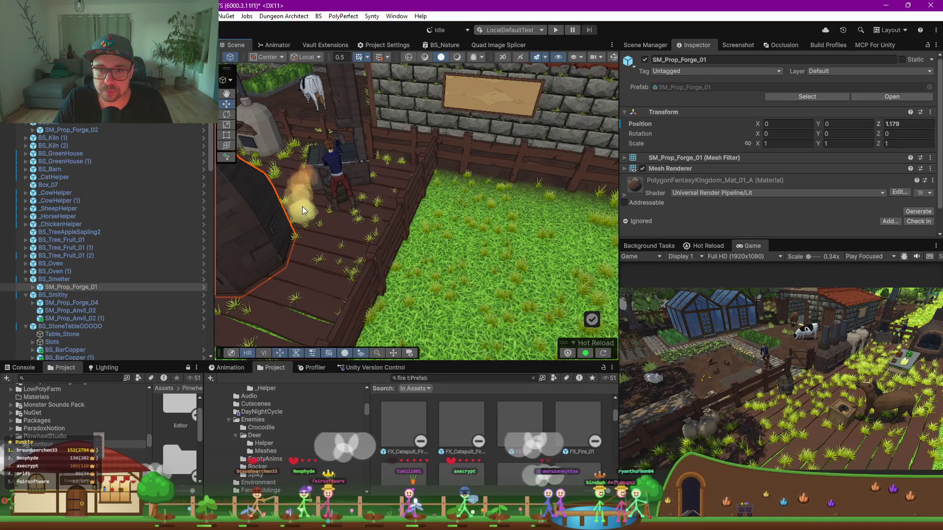
Select BS_Smelter and push it back along Z from 1890.89 to 1890.78
click(305, 209)
click(272, 244)
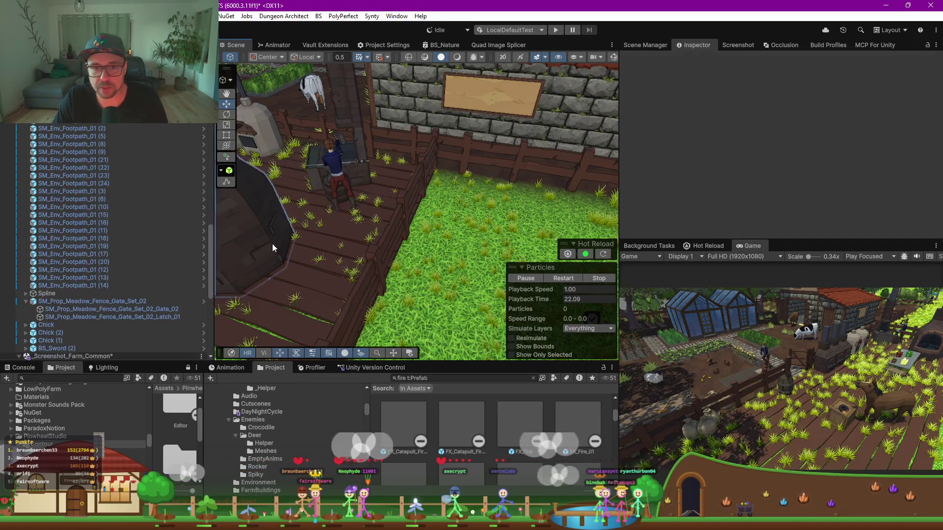
scroll(272, 244, down, 3)
mouse_move(283, 190)
mouse_down()
mouse_move(363, 222)
mouse_move(560, 225)
mouse_up()
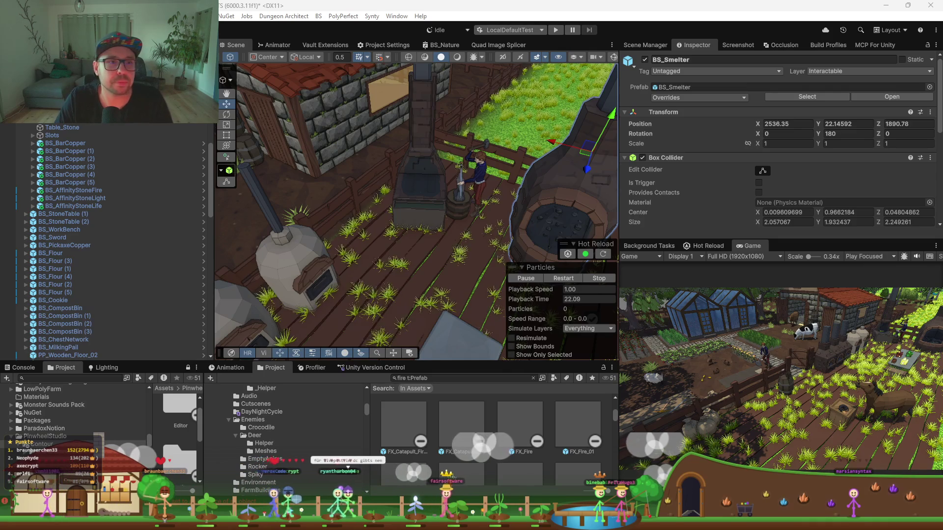
Zoom in and drop FX_Fire onto the forge at 2533.155, 23.17546, 1888.281
click(438, 230)
scroll(439, 230, up, 5)
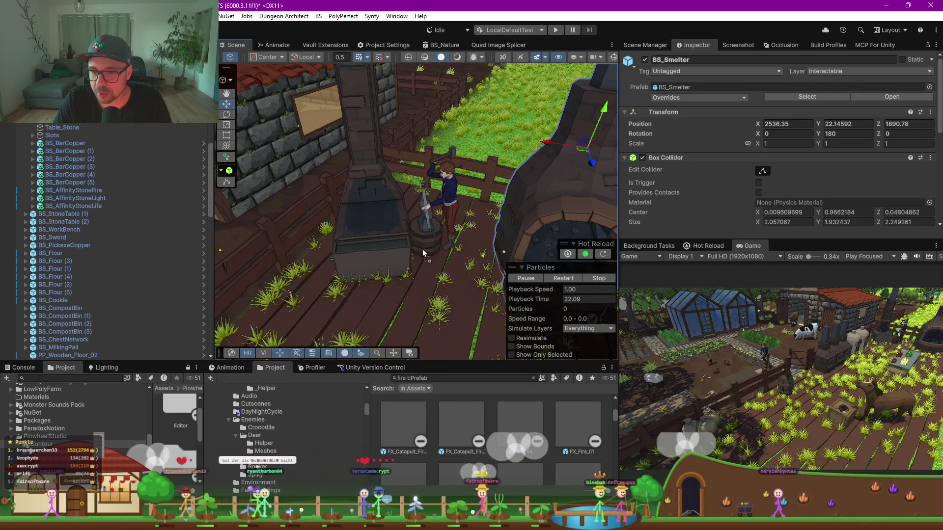
scroll(446, 302, up, 5)
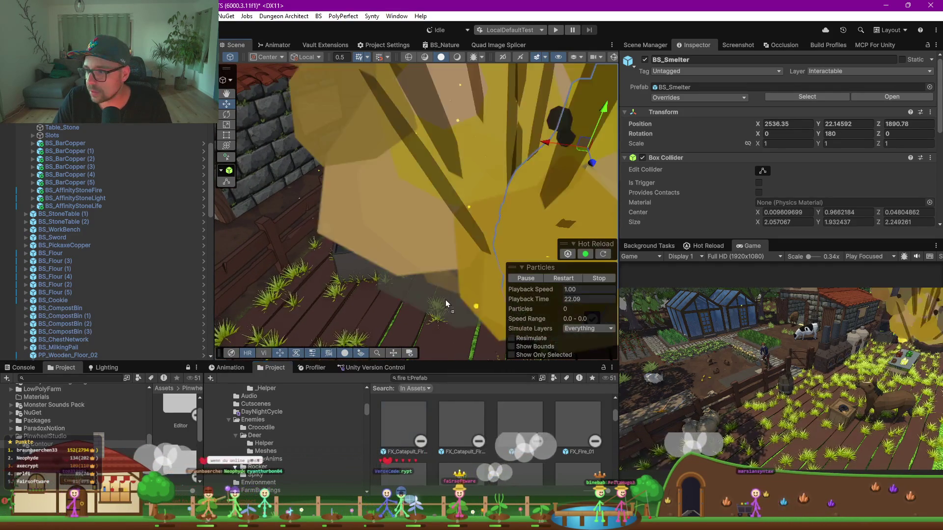
scroll(446, 300, down, 5)
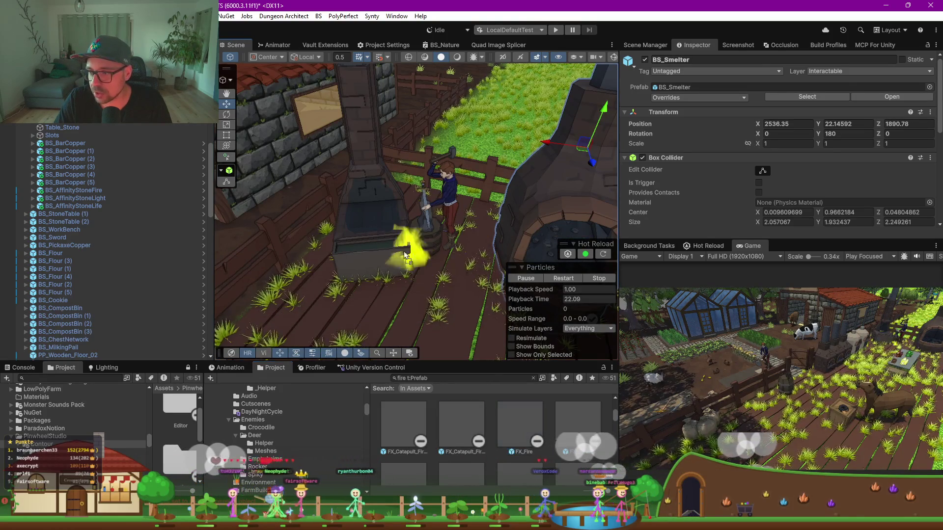
drag(379, 236, 368, 218)
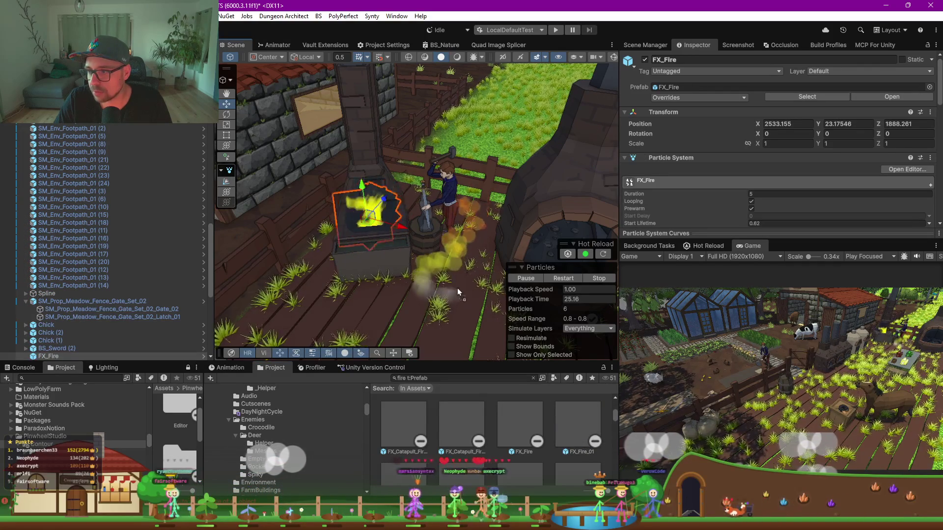
Try adding two more FX_Fire_01 effects to the scene, cancelling each placement
mouse_move(396, 459)
mouse_down()
mouse_move(391, 432)
mouse_move(423, 302)
mouse_up()
key(Escape)
mouse_move(455, 449)
mouse_down()
mouse_move(455, 302)
mouse_move(444, 324)
mouse_move(552, 458)
mouse_move(531, 377)
mouse_move(484, 314)
mouse_move(458, 301)
mouse_up()
key(Escape)
scroll(440, 438, down, 2)
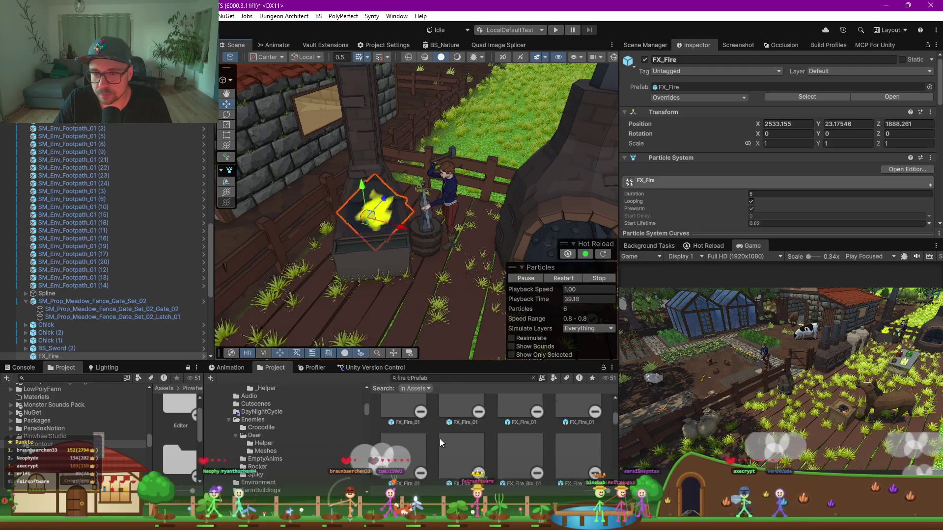
mouse_move(417, 442)
mouse_down()
mouse_move(406, 295)
mouse_move(445, 301)
mouse_move(384, 293)
mouse_move(482, 428)
mouse_up()
scroll(481, 429, down, 1)
drag(490, 363, 490, 296)
scroll(562, 379, up, 1)
mouse_move(461, 381)
mouse_down()
mouse_move(439, 280)
mouse_move(448, 246)
mouse_move(434, 256)
mouse_up()
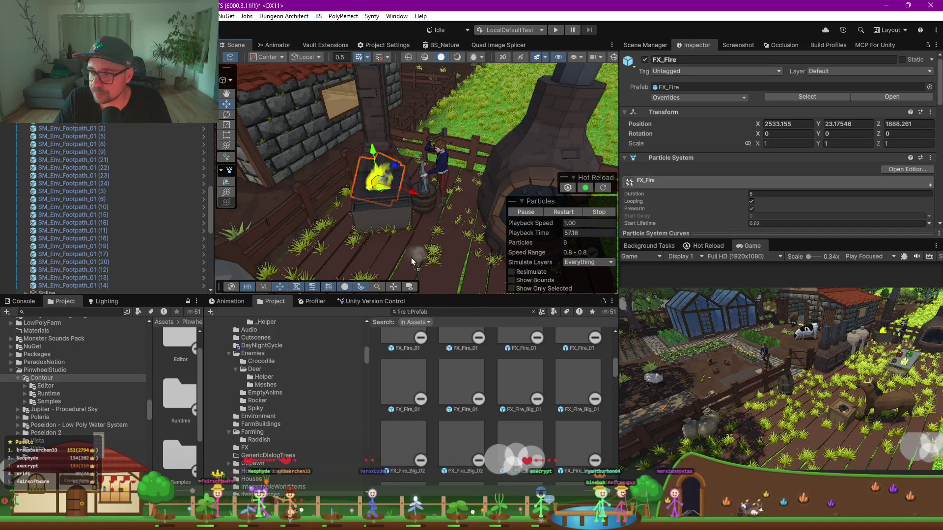
scroll(499, 408, down, 3)
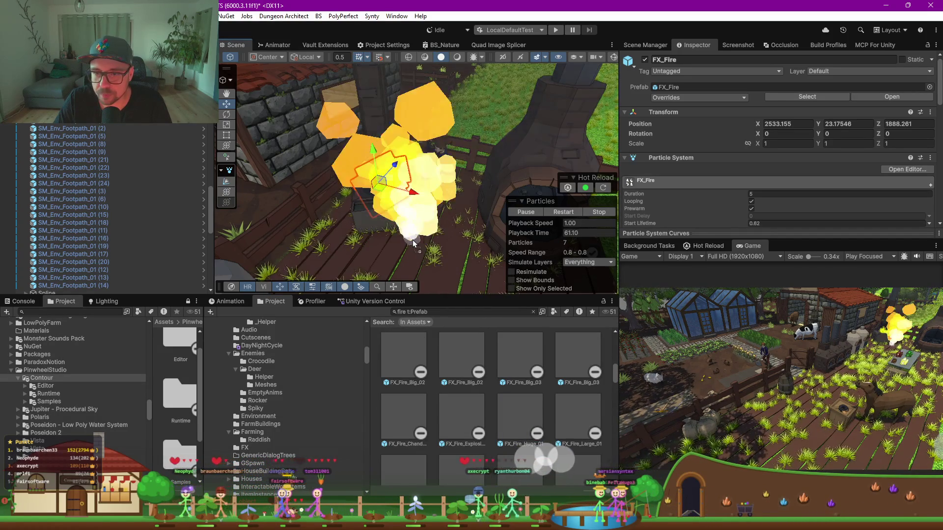
scroll(517, 394, down, 4)
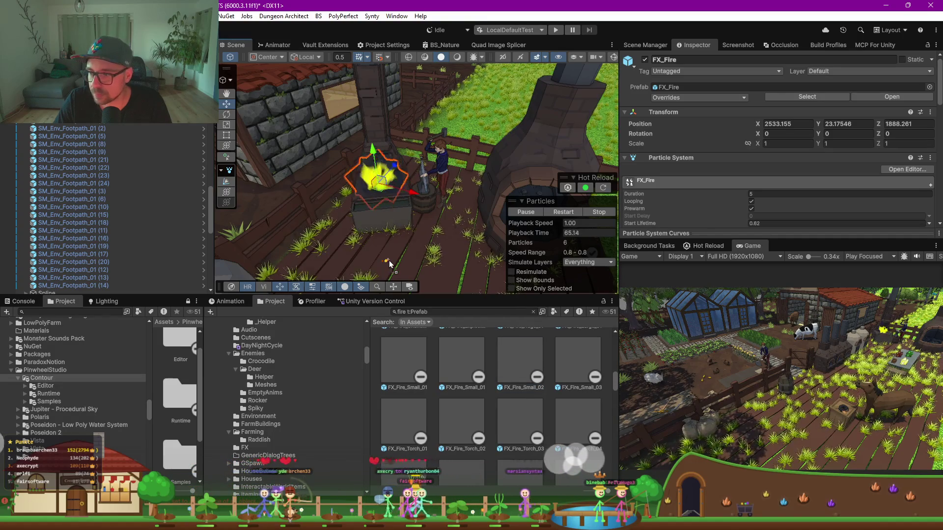
scroll(482, 426, down, 2)
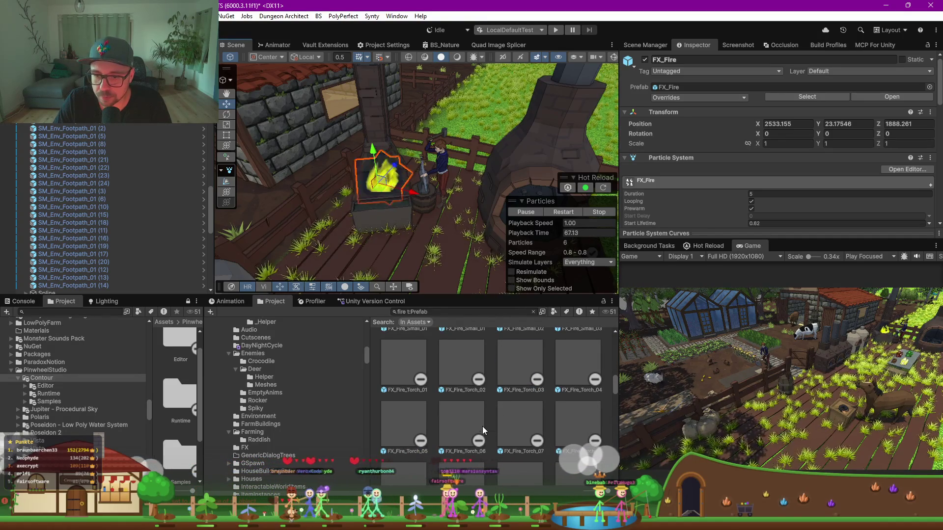
mouse_move(407, 422)
mouse_down()
mouse_move(417, 267)
mouse_move(541, 425)
mouse_move(547, 405)
mouse_move(585, 380)
mouse_move(435, 267)
mouse_move(455, 270)
mouse_up()
scroll(541, 425, down, 3)
scroll(540, 408, down, 1)
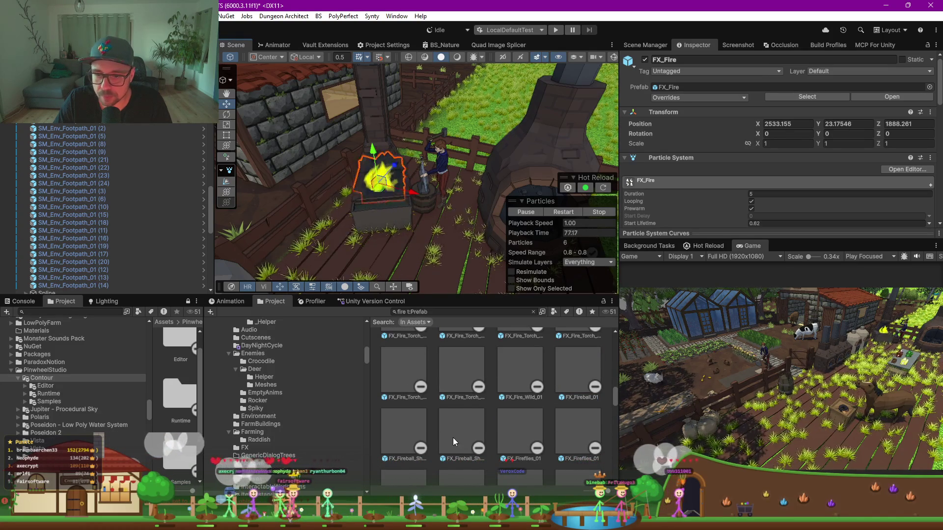
scroll(452, 437, down, 1)
ctrl+scroll(564, 477, down, 3)
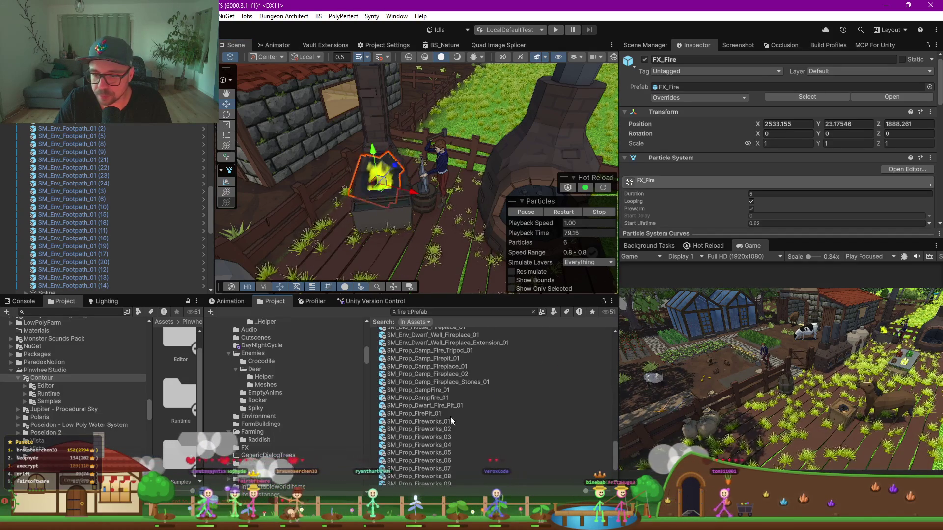
scroll(449, 408, down, 3)
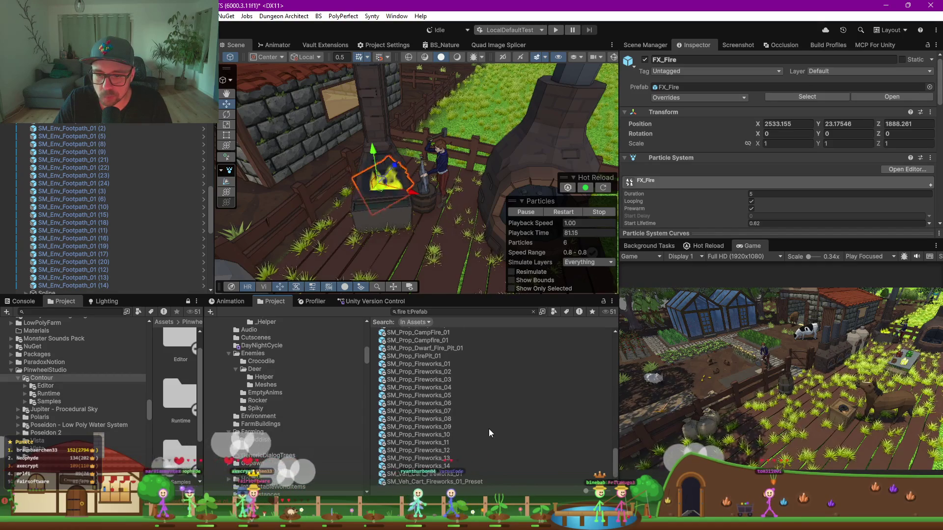
scroll(475, 412, up, 3)
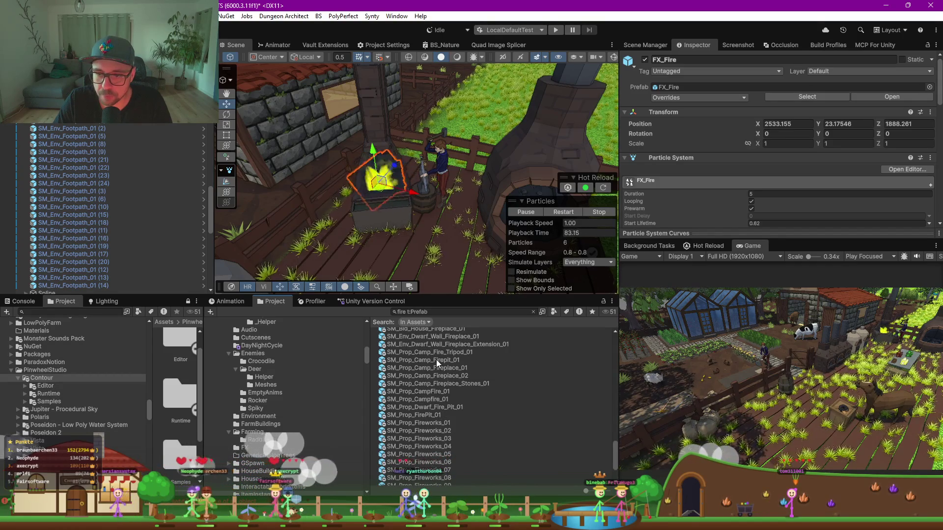
drag(421, 278, 427, 272)
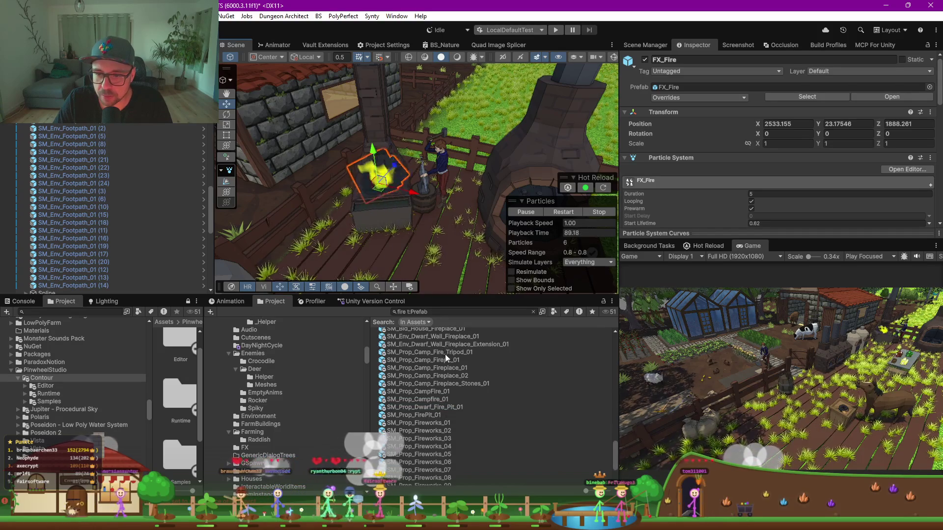
scroll(443, 382, up, 2)
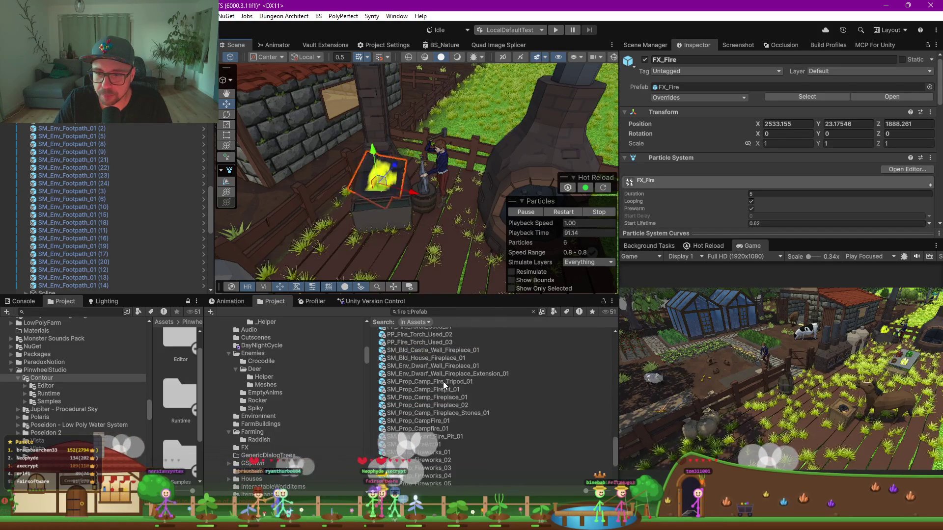
scroll(434, 389, up, 2)
scroll(435, 390, up, 2)
scroll(434, 390, up, 6)
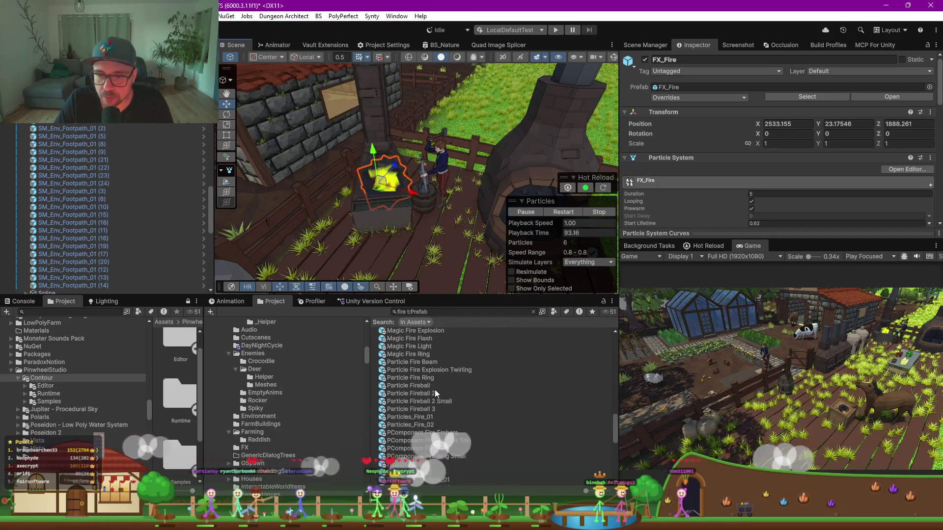
mouse_move(432, 456)
mouse_down()
mouse_move(417, 410)
mouse_move(424, 261)
mouse_move(420, 432)
mouse_move(425, 393)
mouse_move(431, 417)
mouse_up()
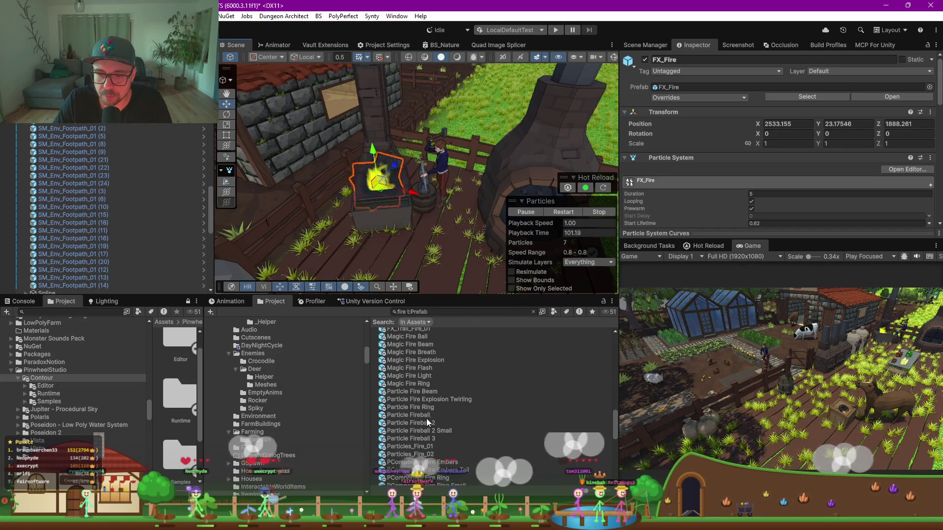
click(422, 434)
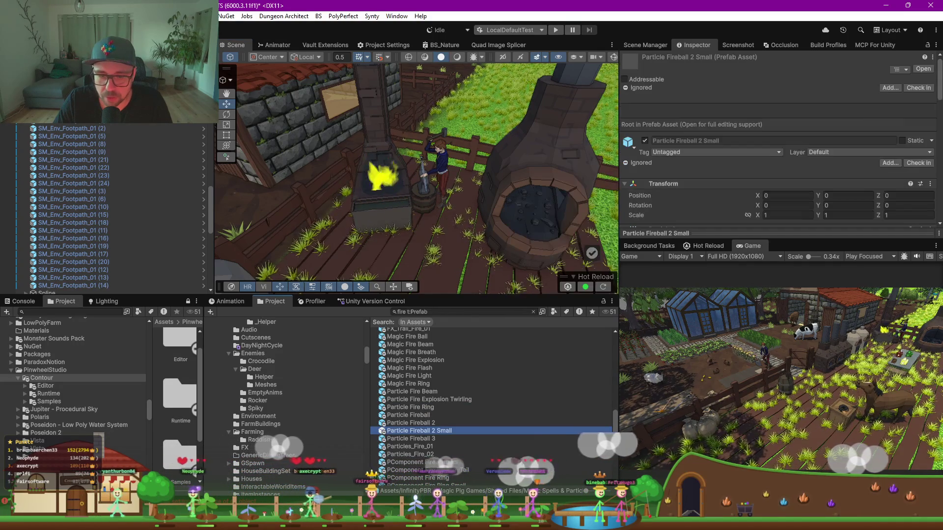
scroll(420, 396, up, 3)
scroll(420, 396, up, 3)
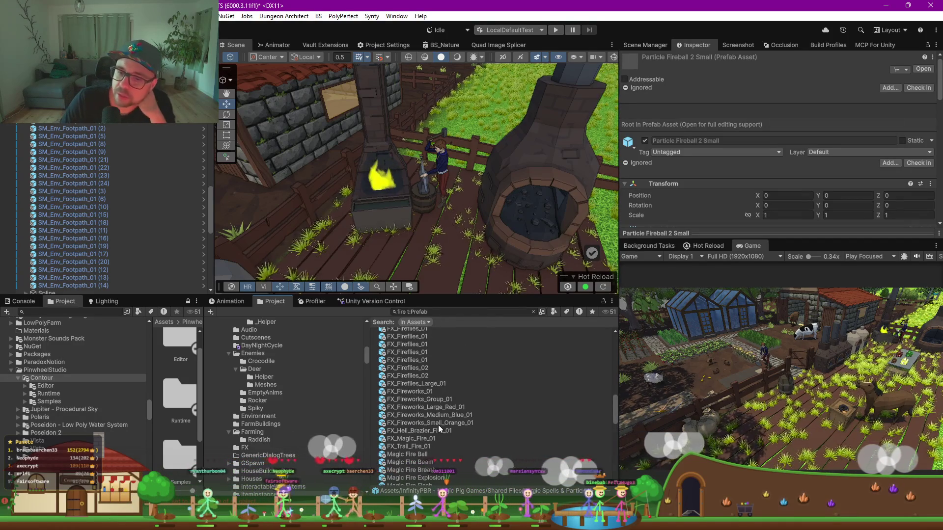
scroll(436, 417, up, 5)
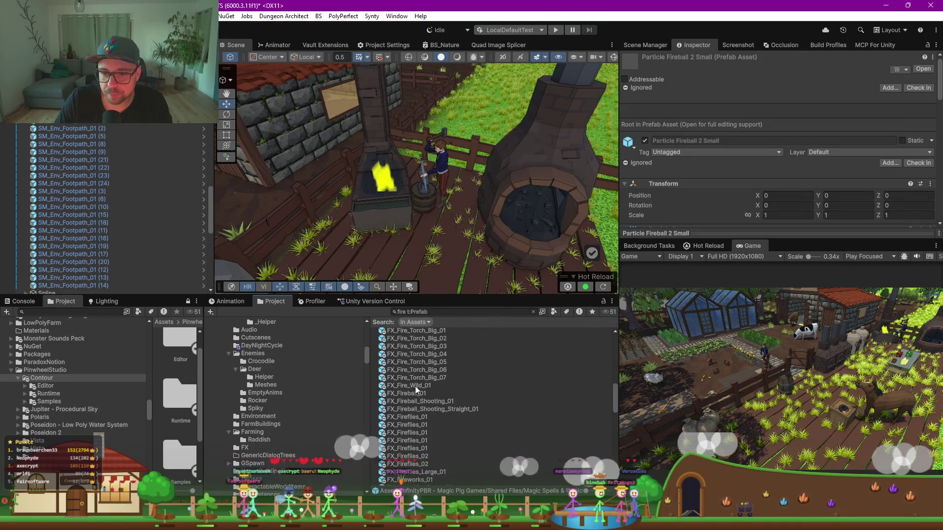
drag(423, 394, 448, 237)
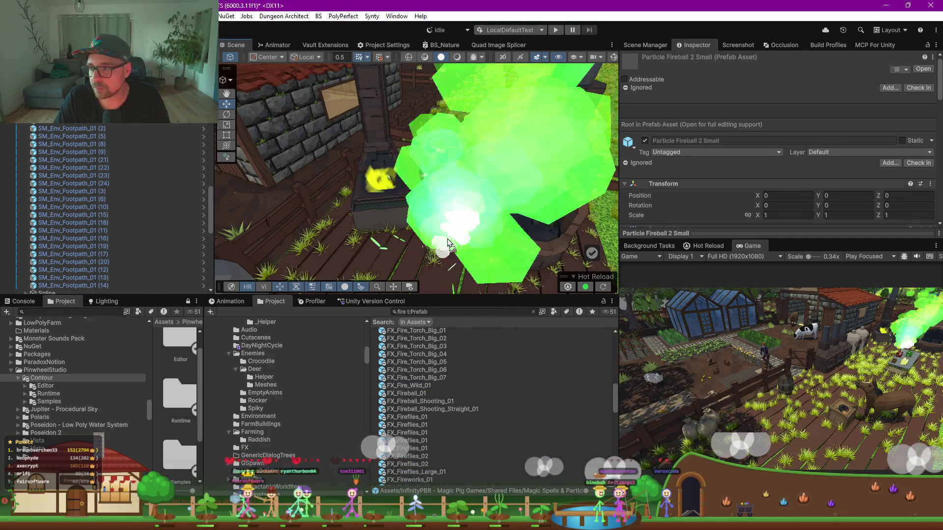
key(Escape)
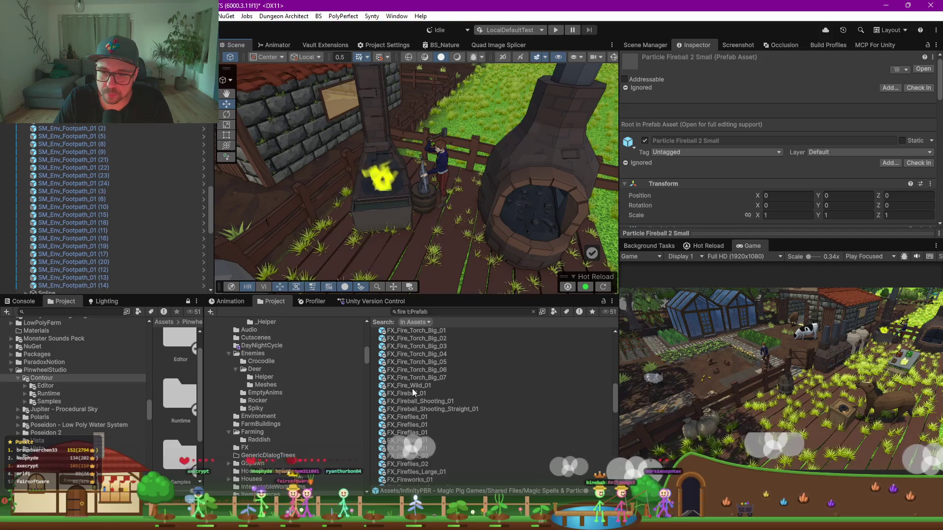
click(382, 175)
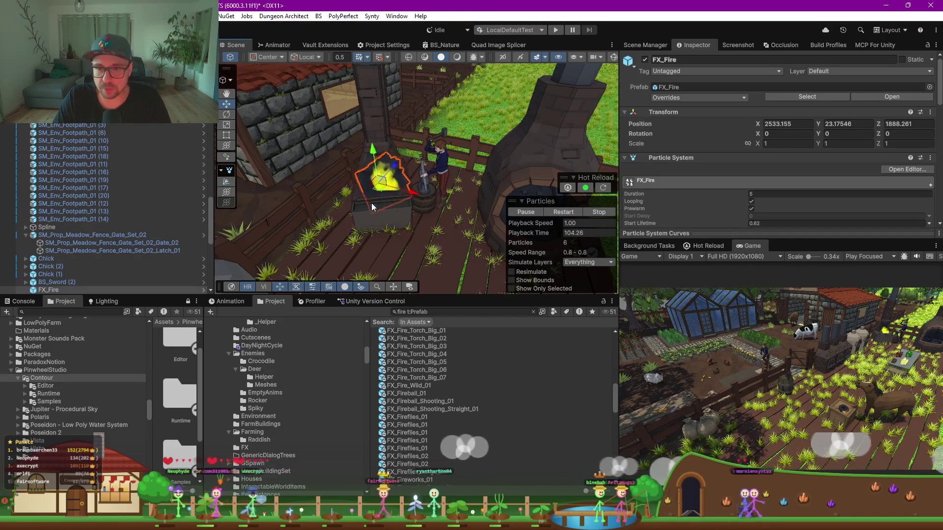
Duplicate the forge fire and place the copy, FX_Fire (1), inside the round brick oven
key(ctrl+d)
mouse_move(384, 187)
mouse_down()
mouse_move(552, 223)
mouse_move(540, 203)
mouse_up()
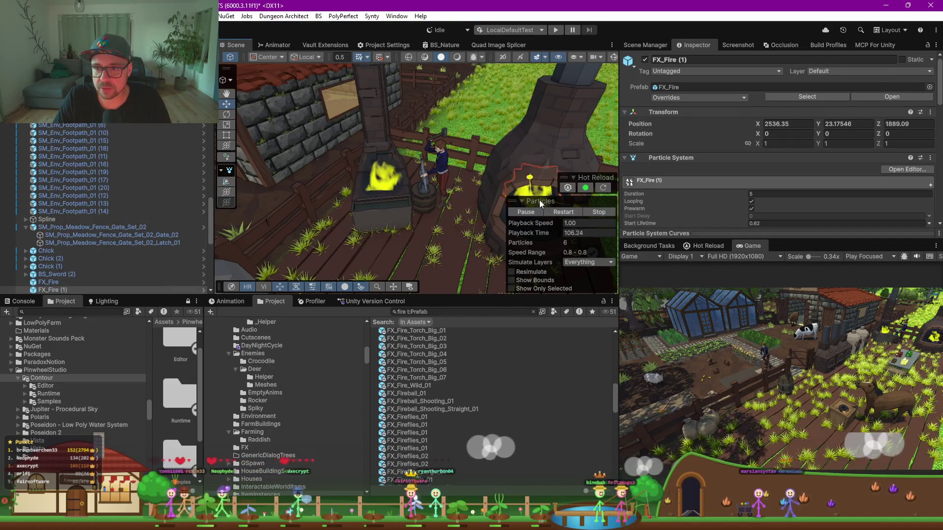
key(f)
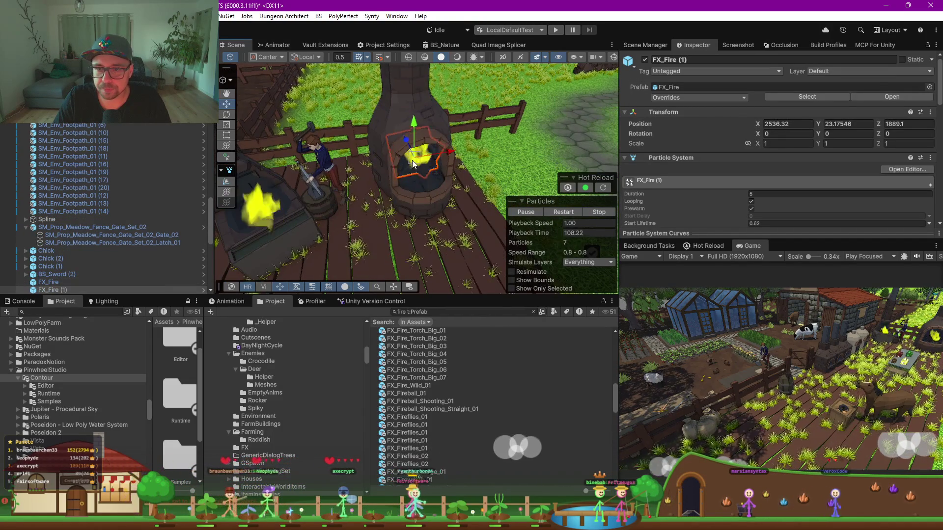
drag(414, 163, 422, 170)
key(f)
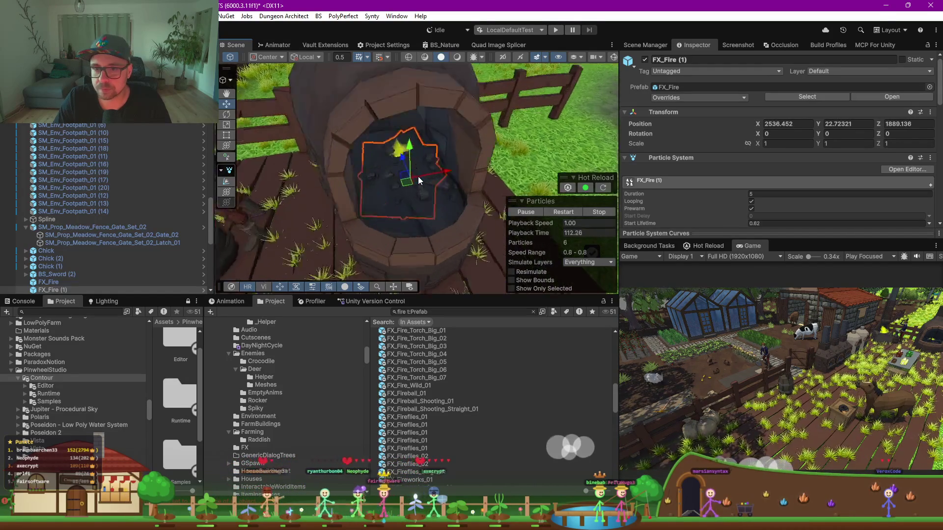
scroll(418, 176, up, 5)
drag(405, 128, 407, 93)
scroll(408, 107, up, 3)
Remove the accidental extra copy FX_Fire (2), keeping only the oven fire
key(ctrl+d)
scroll(409, 142, up, 4)
drag(409, 137, 420, 160)
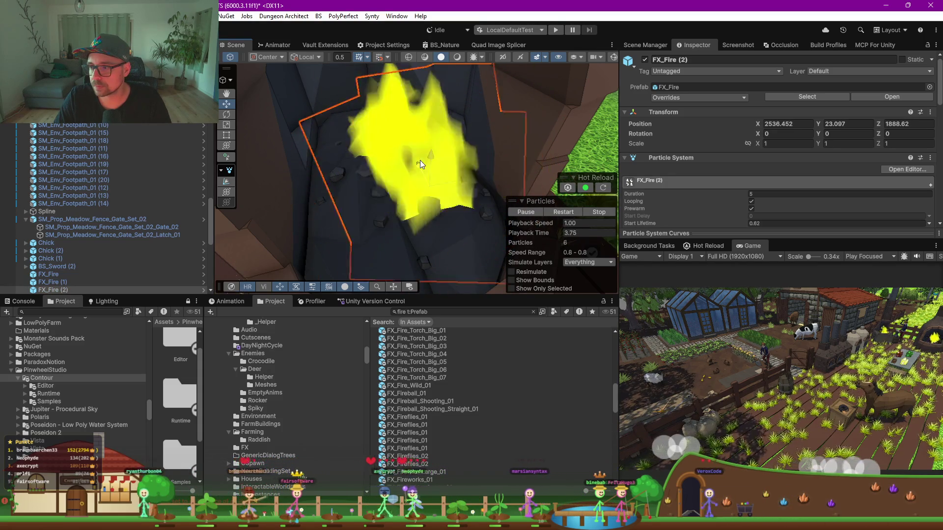
key(Delete)
mouse_move(420, 160)
mouse_down()
mouse_move(416, 151)
mouse_move(344, 160)
mouse_up()
scroll(343, 160, down, 5)
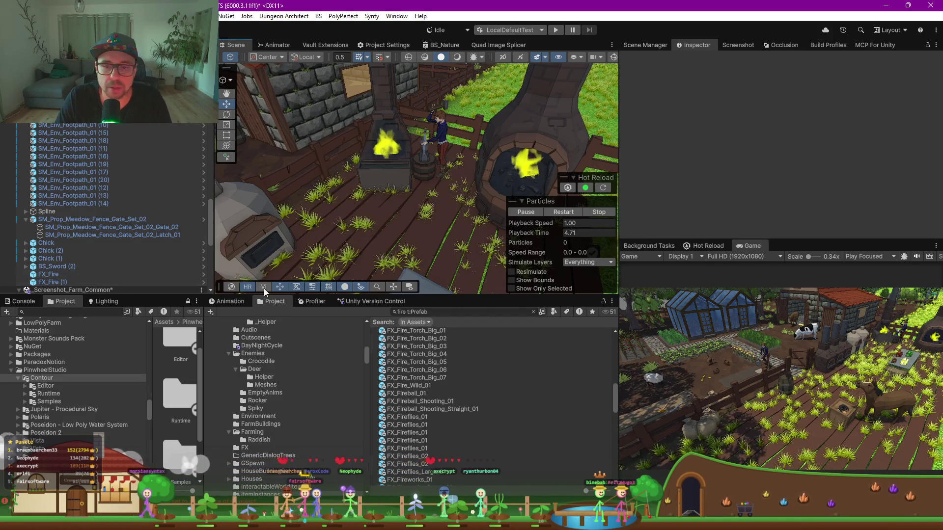
Lower the original forge fire's Y to 23.051 so it sits in the hearth
drag(485, 295, 480, 387)
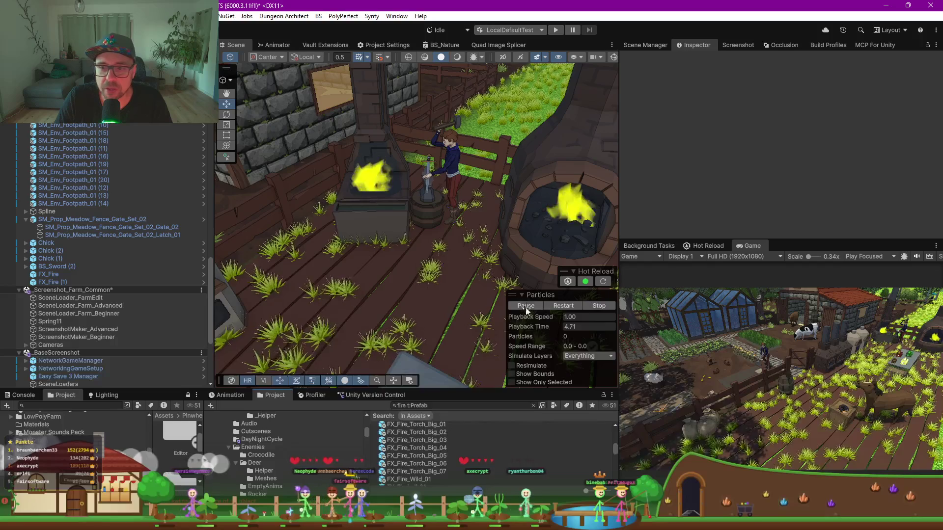
mouse_move(437, 258)
mouse_down()
mouse_move(478, 279)
mouse_move(418, 249)
mouse_up()
scroll(418, 249, up, 5)
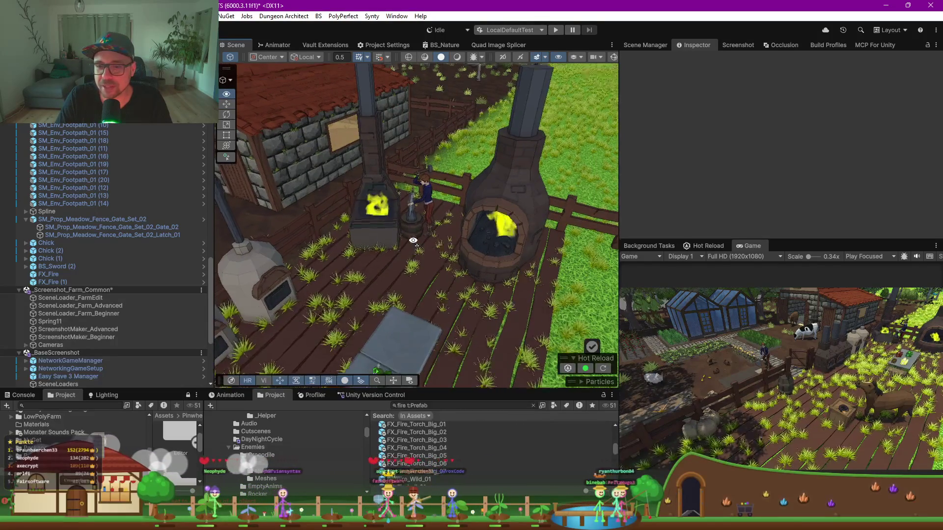
click(391, 231)
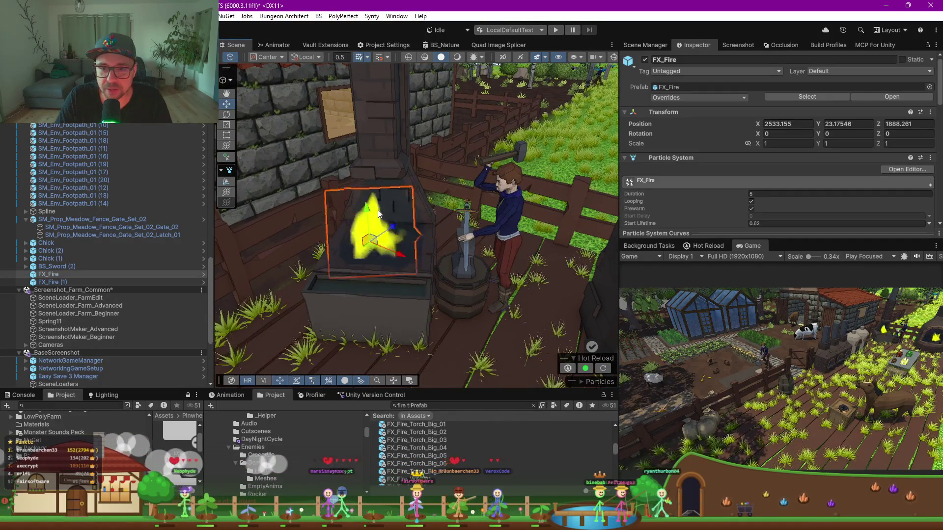
drag(368, 209, 433, 275)
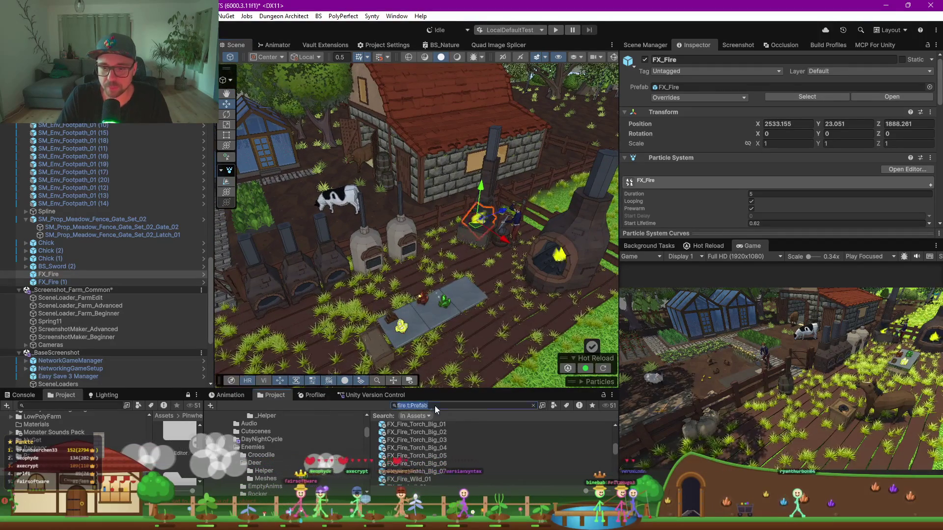
Search prefabs for 'smoke' and drop FX_Smoke_04 near the forge at 2532.537, 23.67201, 1882.607
double_click(404, 405)
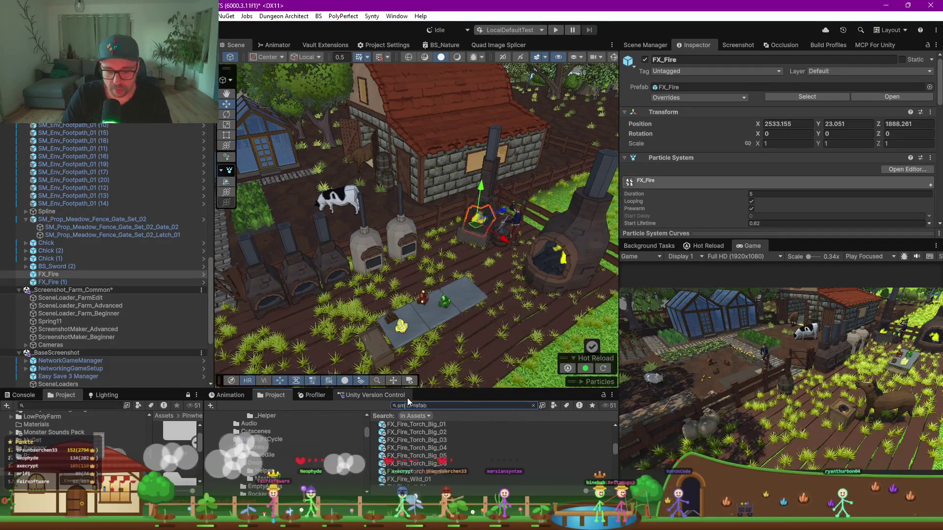
text(smoke)
mouse_move(449, 464)
mouse_down()
mouse_move(464, 296)
mouse_move(465, 389)
mouse_move(465, 274)
mouse_up()
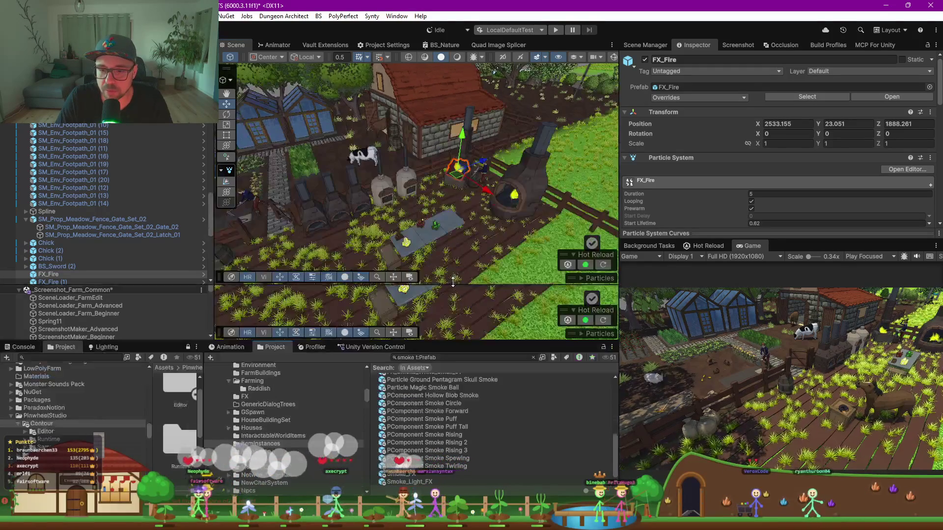
scroll(461, 379, up, 5)
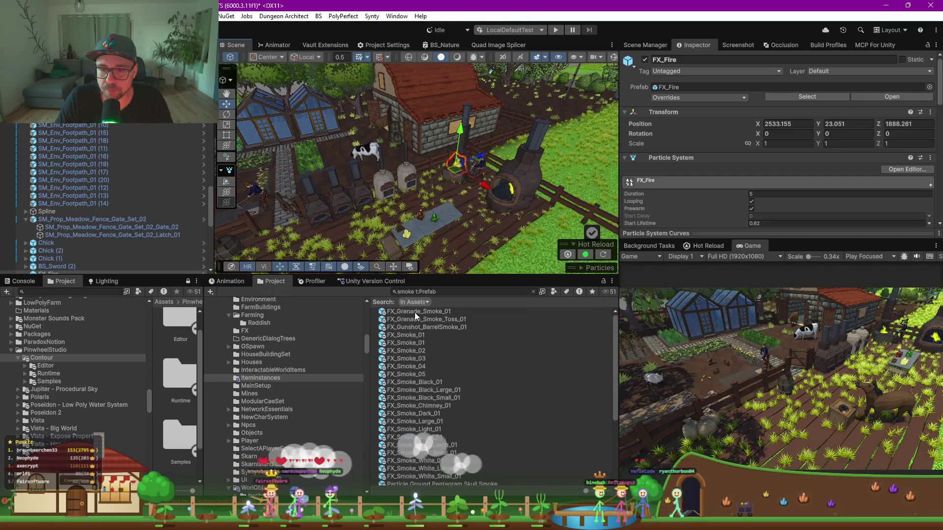
mouse_move(419, 352)
mouse_down()
mouse_move(451, 222)
mouse_move(429, 353)
mouse_move(417, 351)
mouse_move(422, 357)
mouse_move(452, 213)
mouse_move(425, 367)
mouse_move(446, 238)
mouse_move(410, 382)
mouse_move(363, 171)
mouse_move(363, 182)
mouse_move(350, 182)
mouse_up()
Frame FX_Smoke_04 and move it onto the oven chimney using side and top views
key(f)
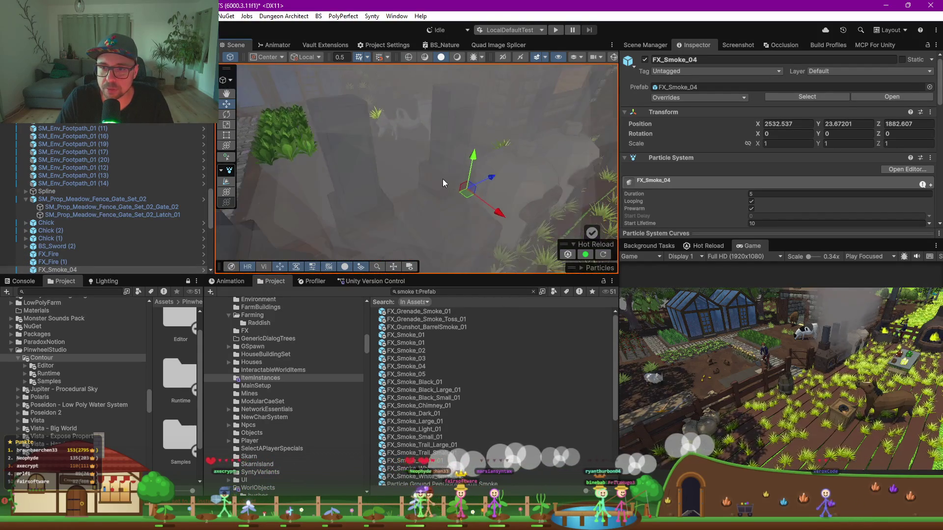
key(w)
mouse_move(450, 211)
mouse_down()
mouse_move(440, 153)
mouse_move(503, 173)
mouse_move(531, 165)
mouse_move(451, 168)
mouse_move(454, 95)
mouse_up()
scroll(454, 95, up, 5)
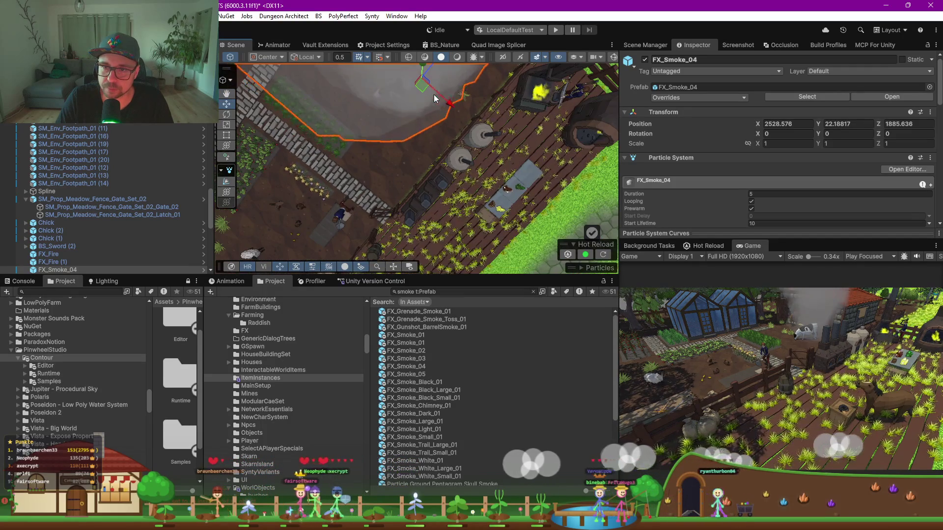
key(f)
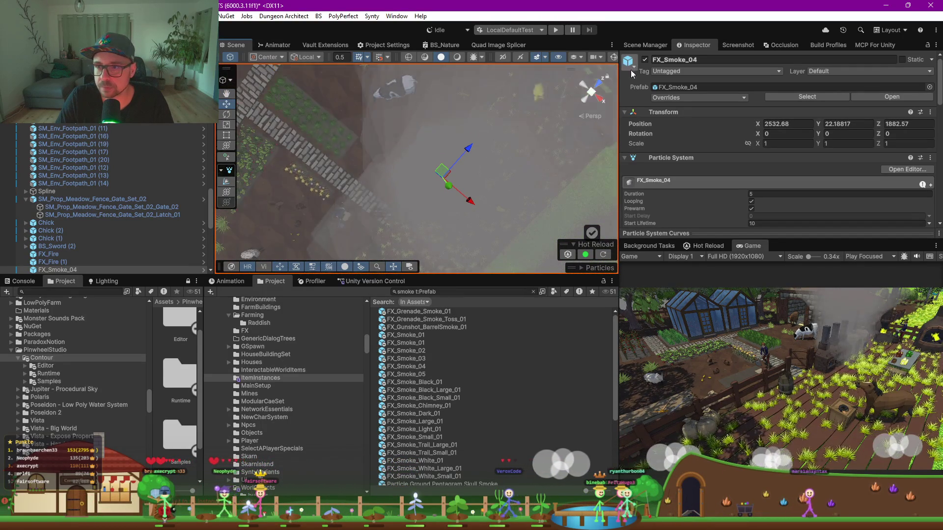
click(591, 94)
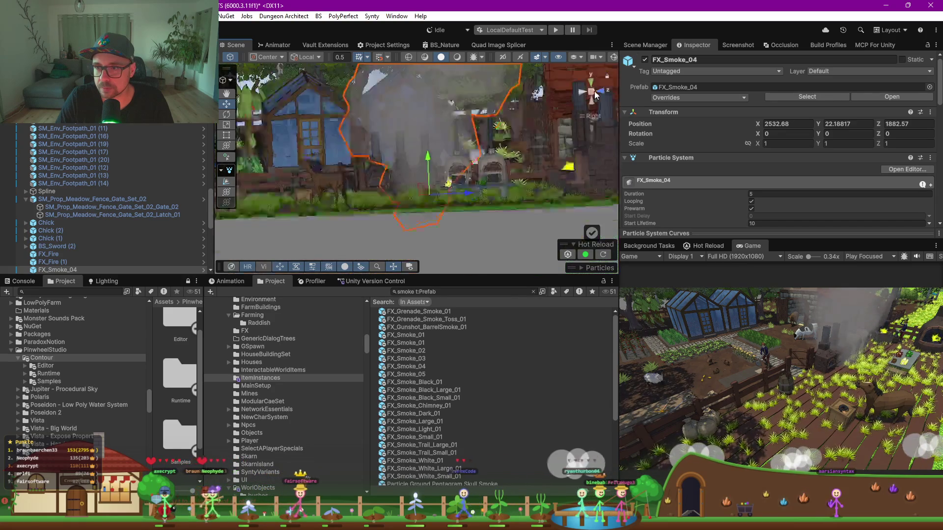
click(591, 82)
scroll(405, 149, up, 3)
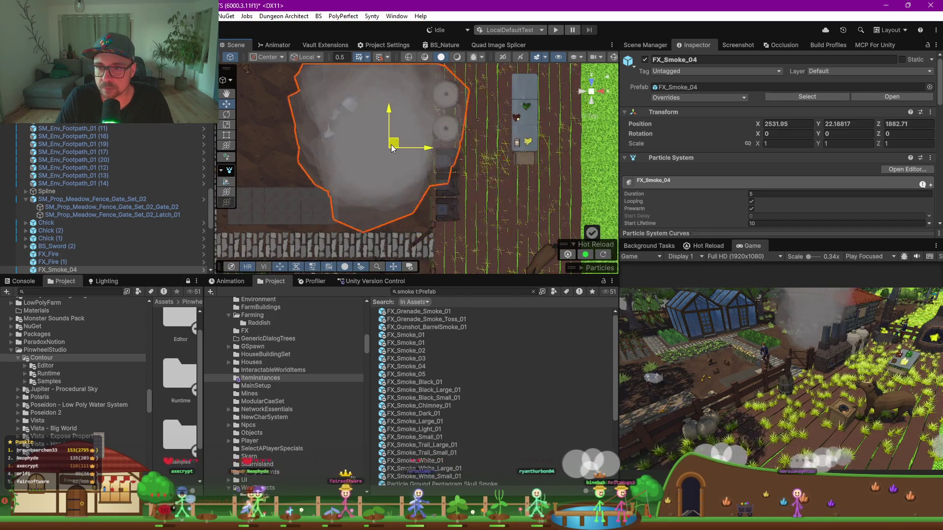
Align the smoke at the chimney top (2532.22, 24.51, 1882.47) and shrink it to 0.07 scale
drag(404, 149, 448, 162)
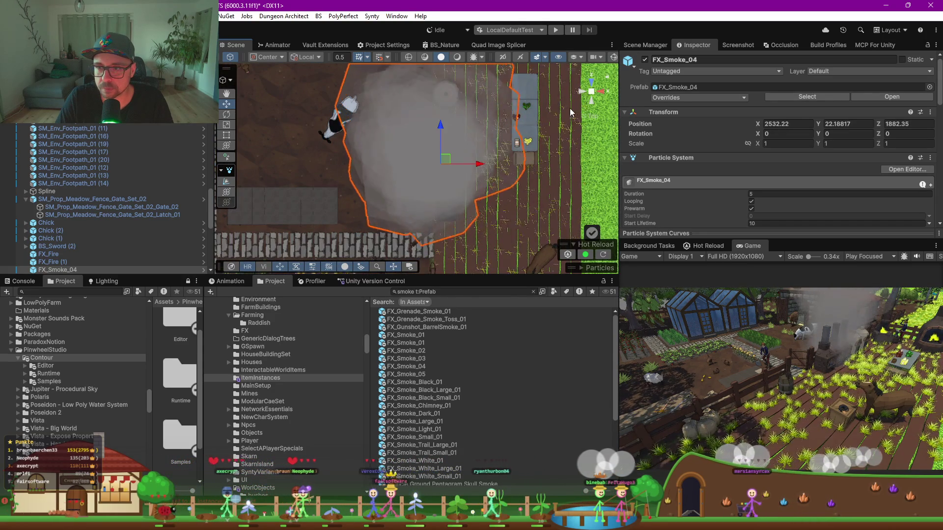
click(603, 95)
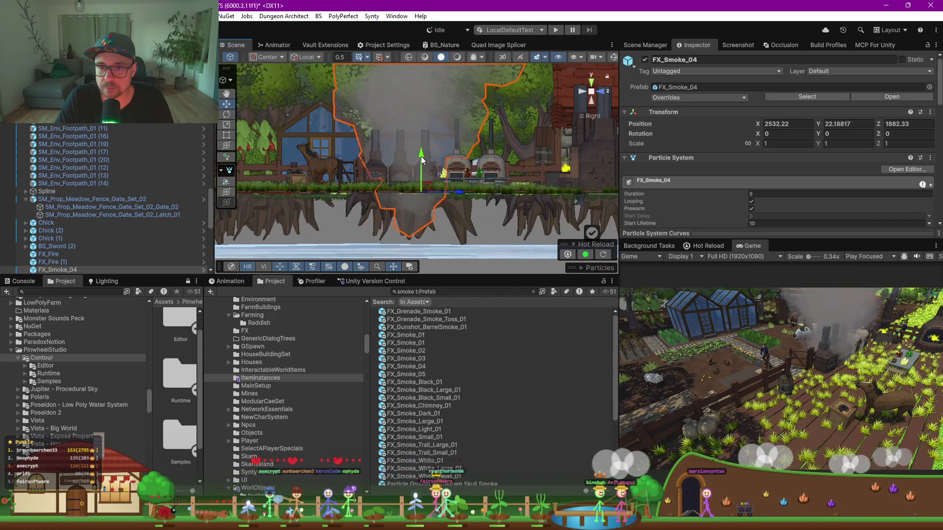
drag(452, 193, 459, 192)
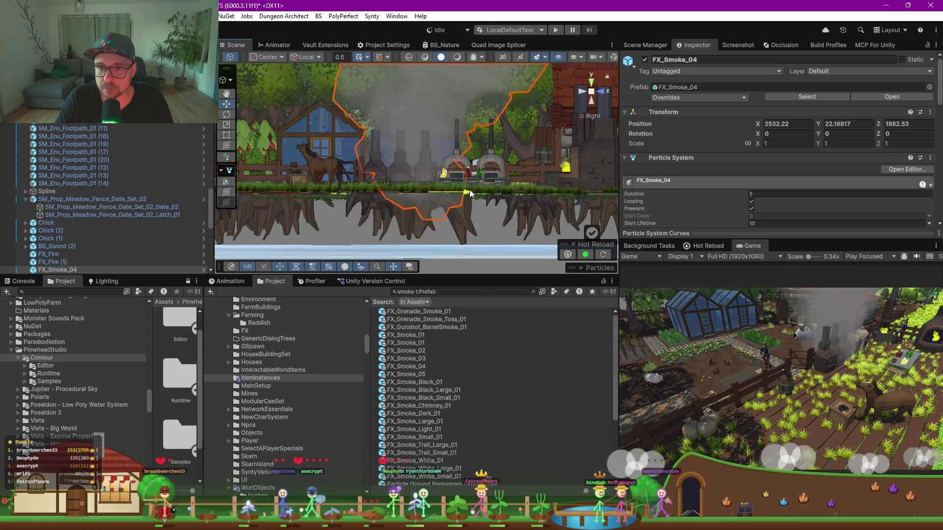
drag(431, 158, 420, 102)
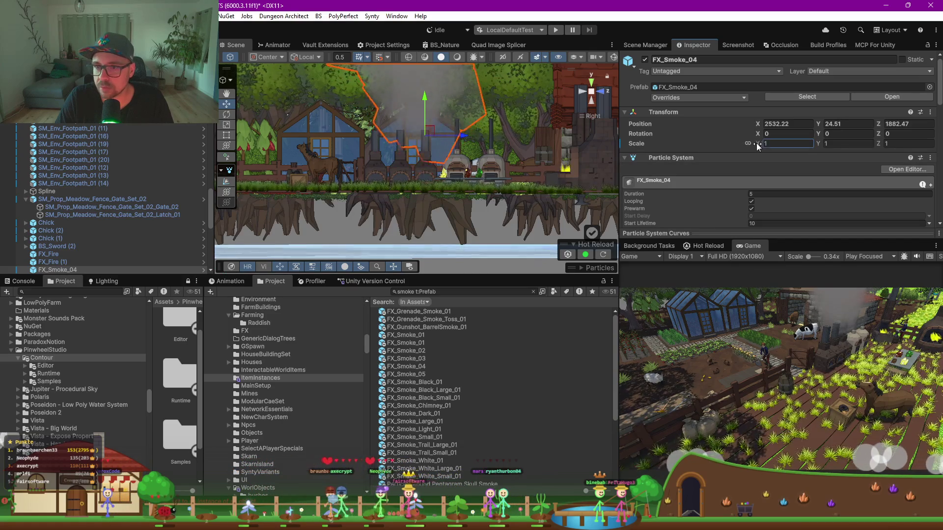
drag(746, 144, 738, 144)
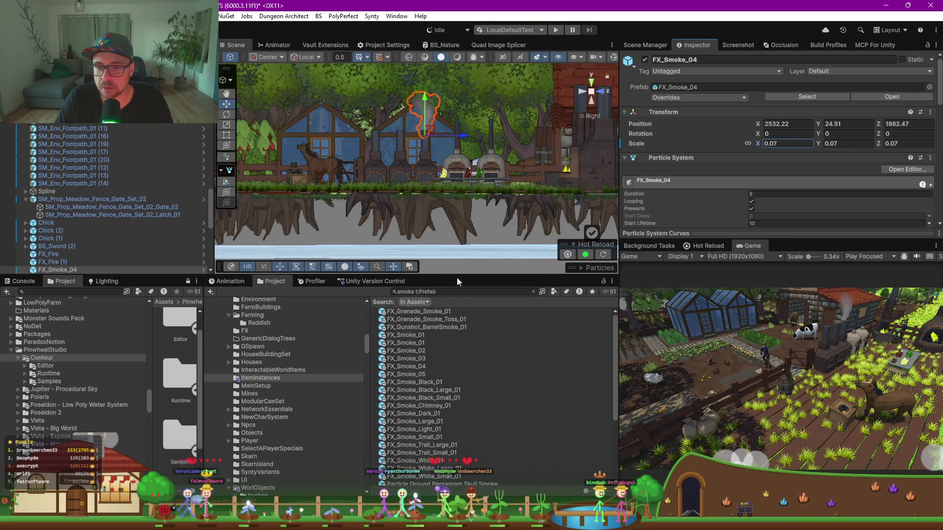
drag(456, 278, 456, 416)
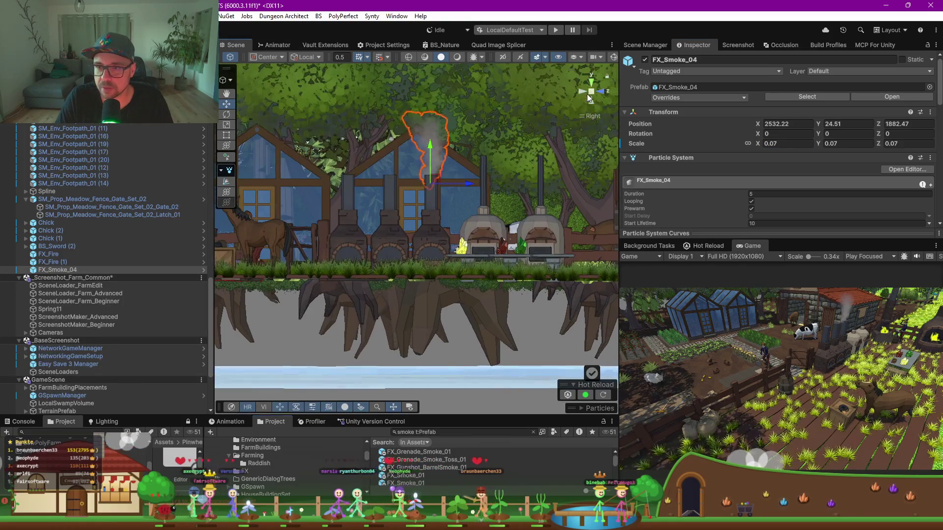
Return to perspective, frame the chimney smoke, and fine-tune its position on the chimney
click(591, 91)
scroll(426, 216, up, 5)
key(f)
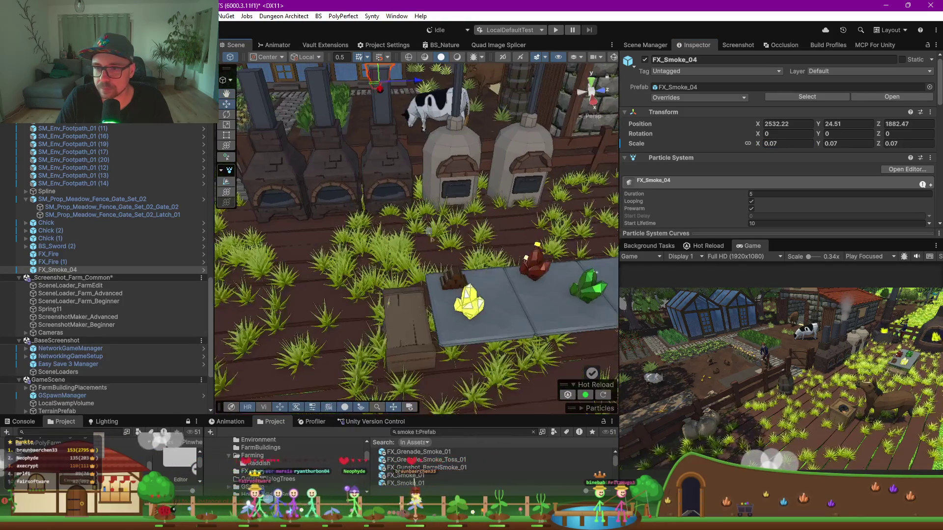
scroll(382, 251, up, 5)
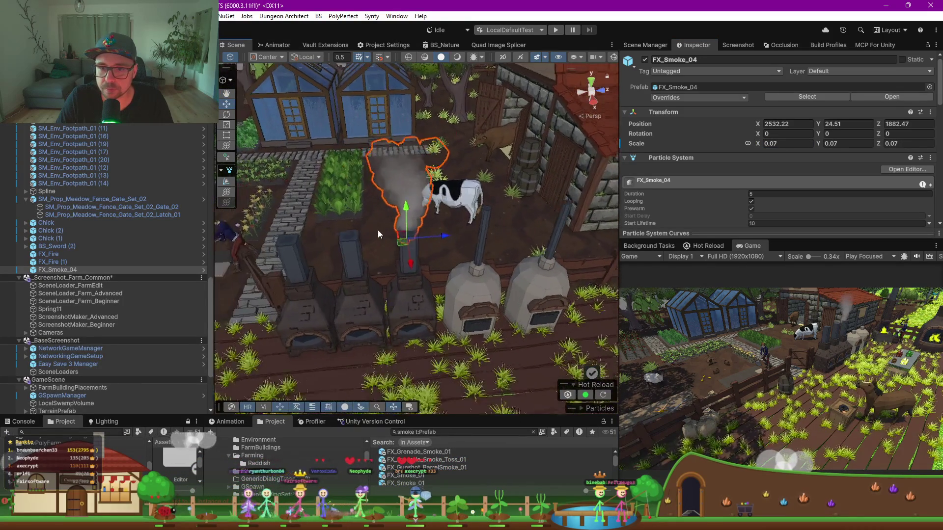
drag(440, 231, 537, 251)
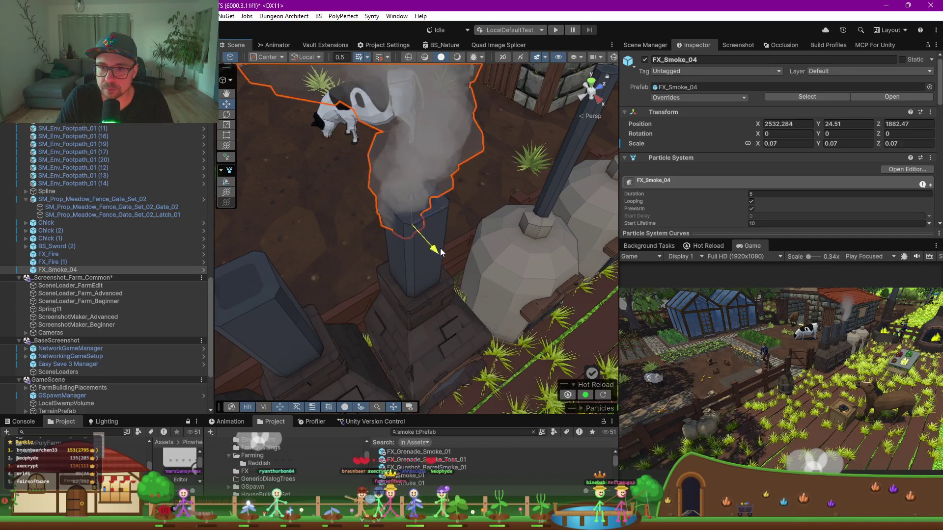
mouse_move(441, 208)
mouse_down()
mouse_move(449, 210)
mouse_move(382, 252)
mouse_up()
scroll(449, 210, down, 3)
Duplicate the smoke and move FX_Smoke_04 (1) to the right chimney at 2532.405, 24.957, 1883.907
key(ctrl+d)
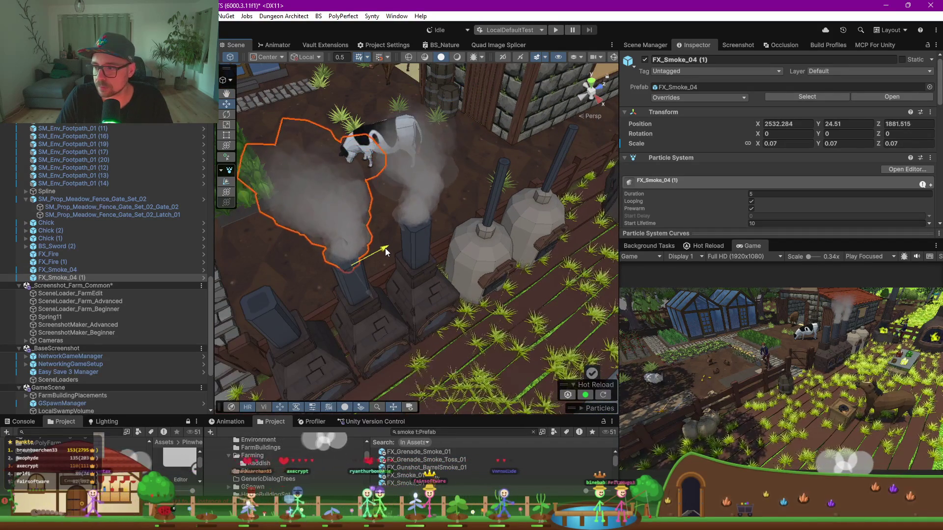
mouse_move(382, 249)
mouse_down()
mouse_move(528, 190)
mouse_move(505, 152)
mouse_up()
drag(532, 193, 535, 196)
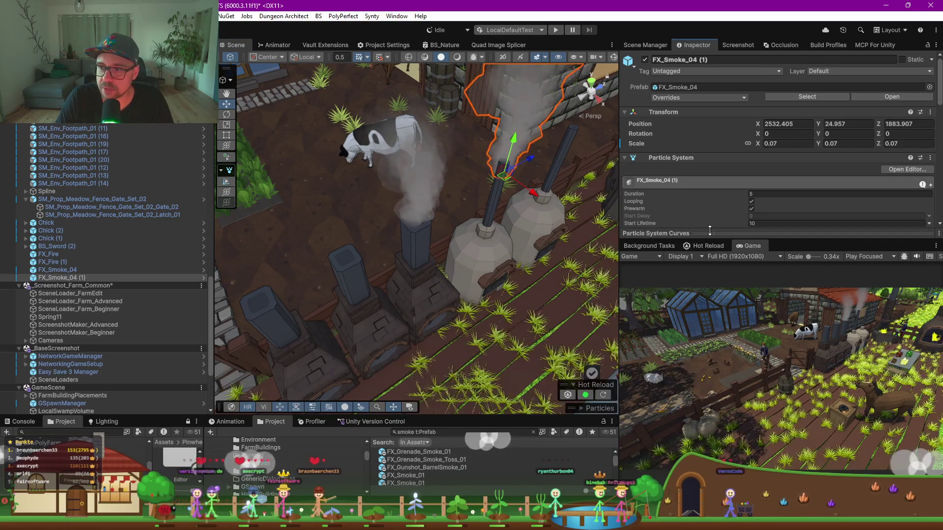
drag(719, 263, 719, 416)
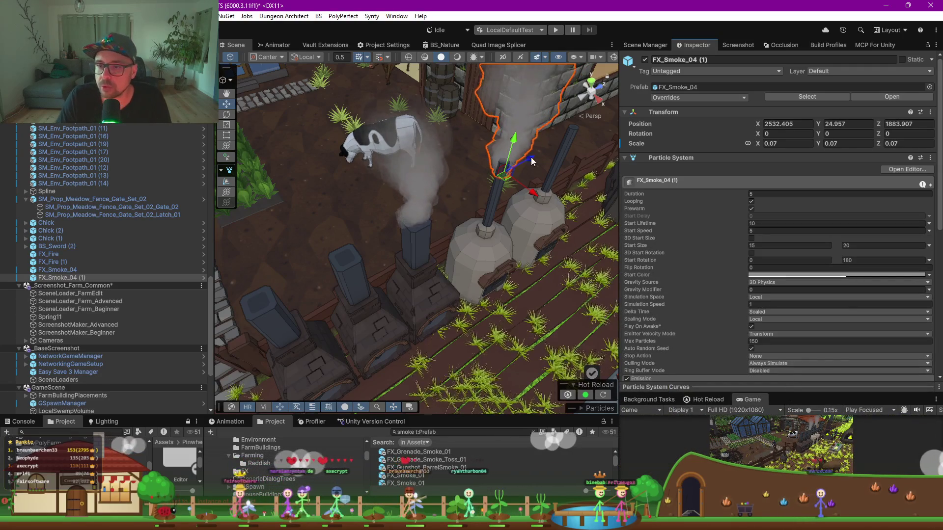
Make the smoke's Start Color more transparent
click(795, 273)
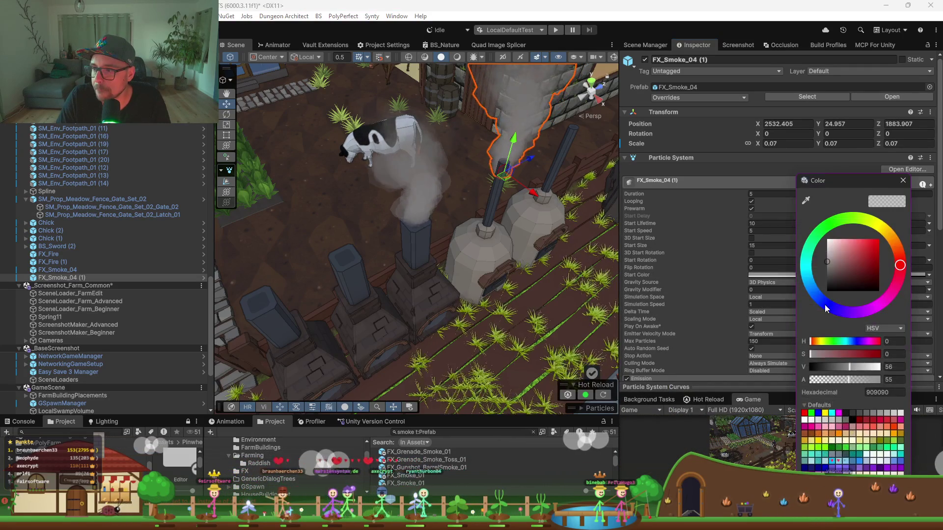
drag(827, 379, 816, 379)
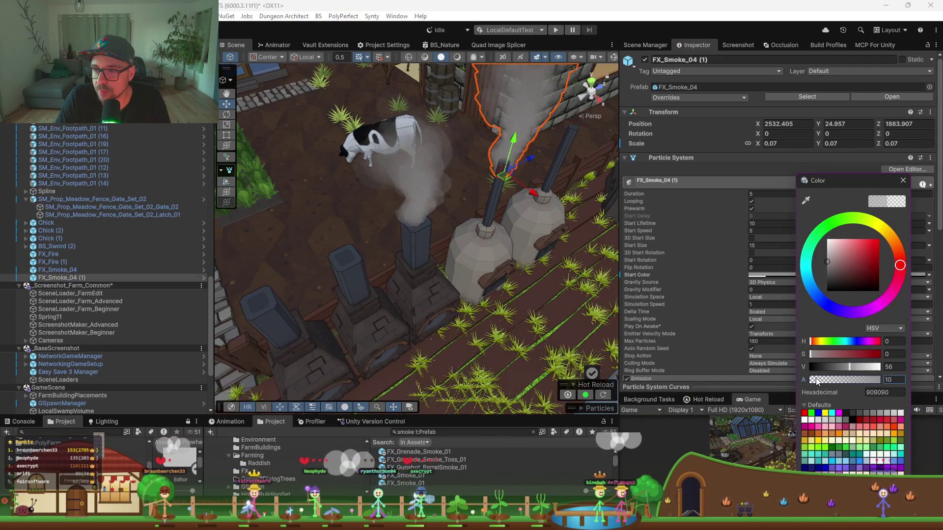
scroll(750, 311, down, 8)
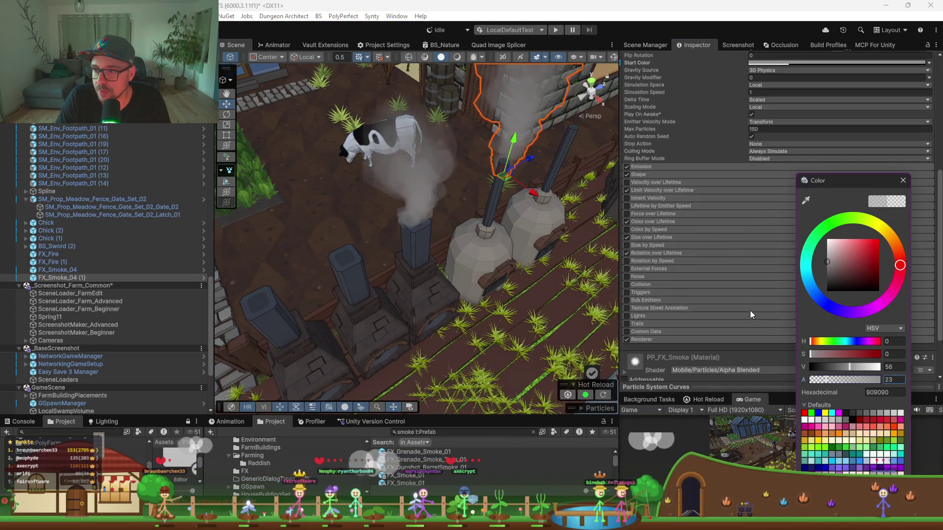
click(686, 181)
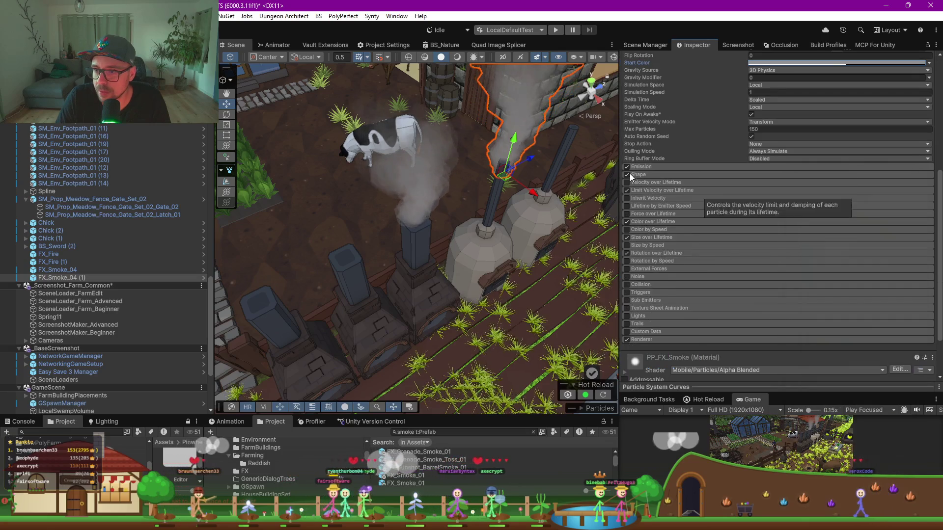
Enable Color over Lifetime and set the gradient's first colour key to pure white
click(655, 222)
click(793, 232)
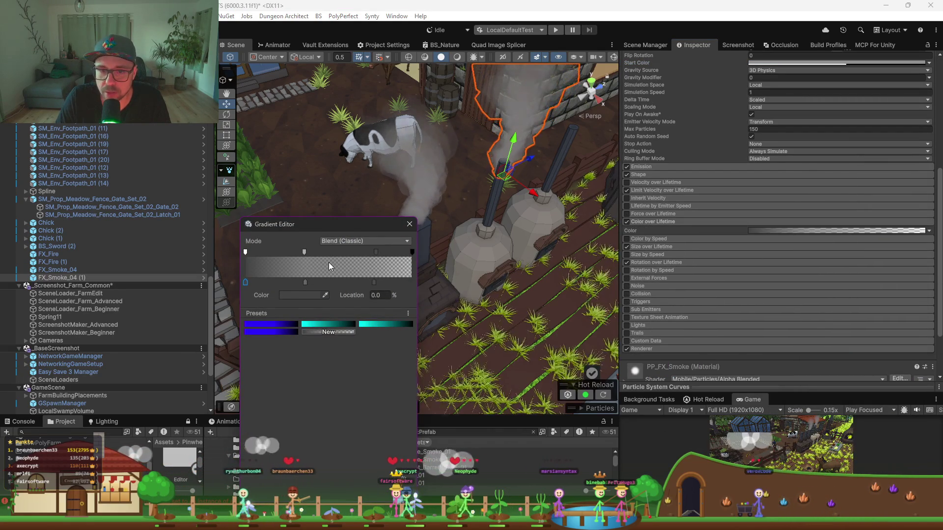
click(303, 296)
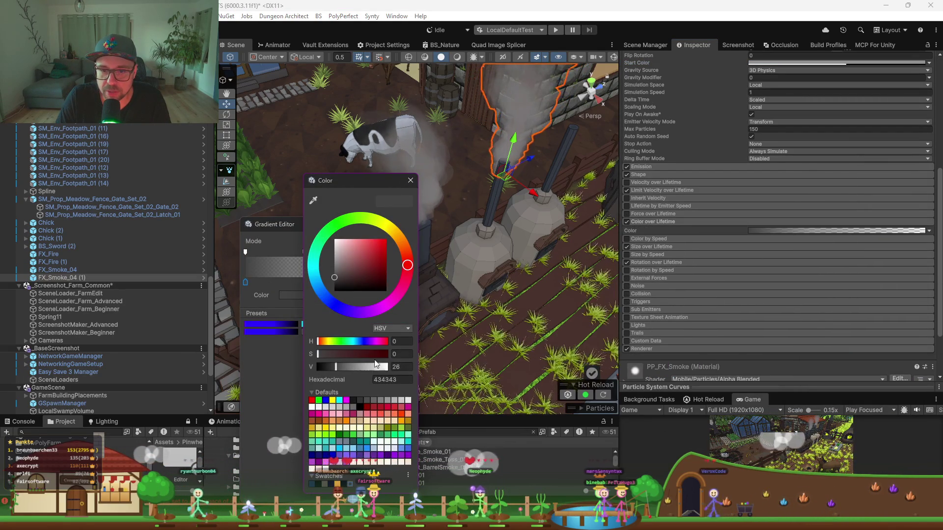
mouse_move(335, 366)
mouse_down()
mouse_move(388, 367)
mouse_move(349, 368)
mouse_up()
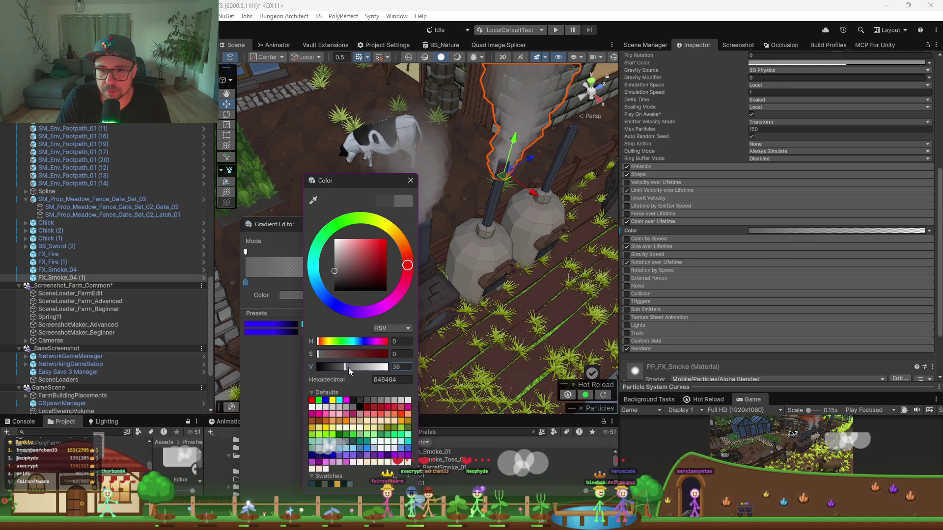
click(275, 268)
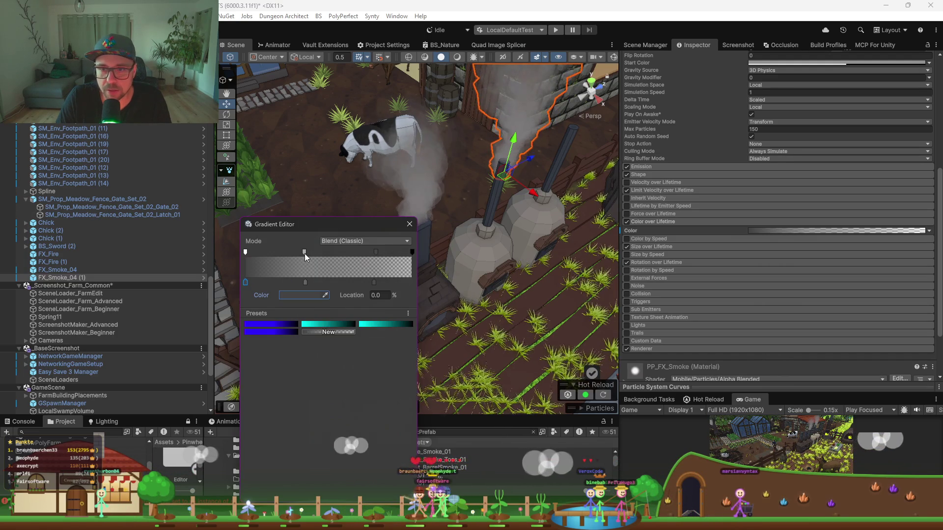
Lower the gradient alpha keys to 52 at 35.3% and 36 at 78.2%
click(245, 252)
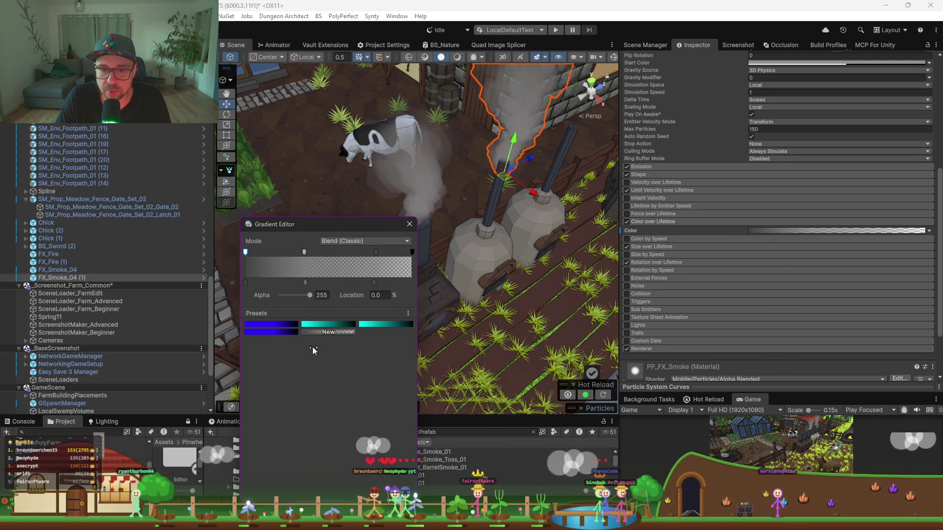
drag(310, 295, 293, 296)
click(304, 251)
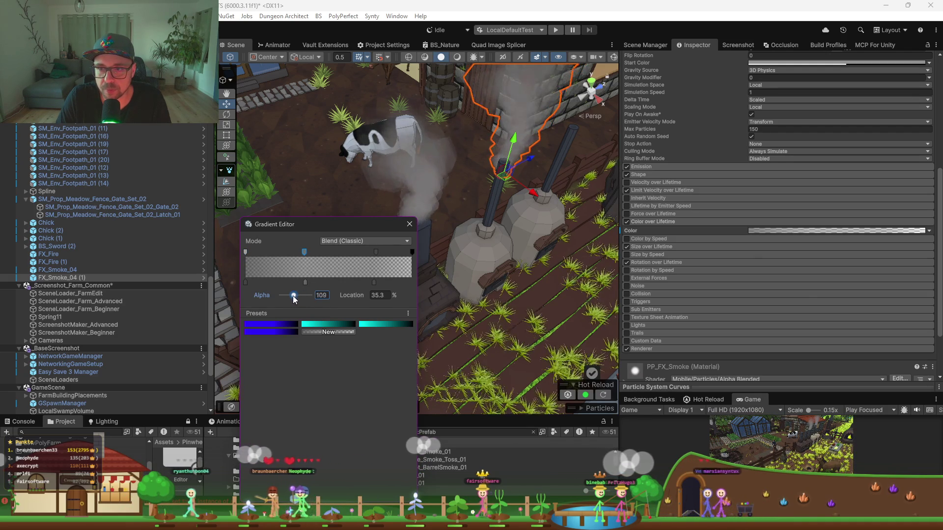
click(375, 251)
drag(293, 296, 286, 296)
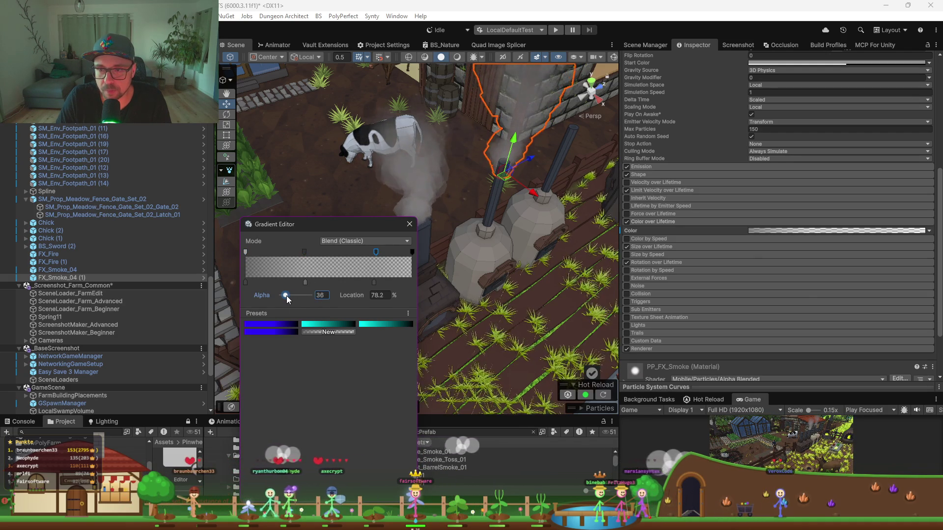
click(417, 191)
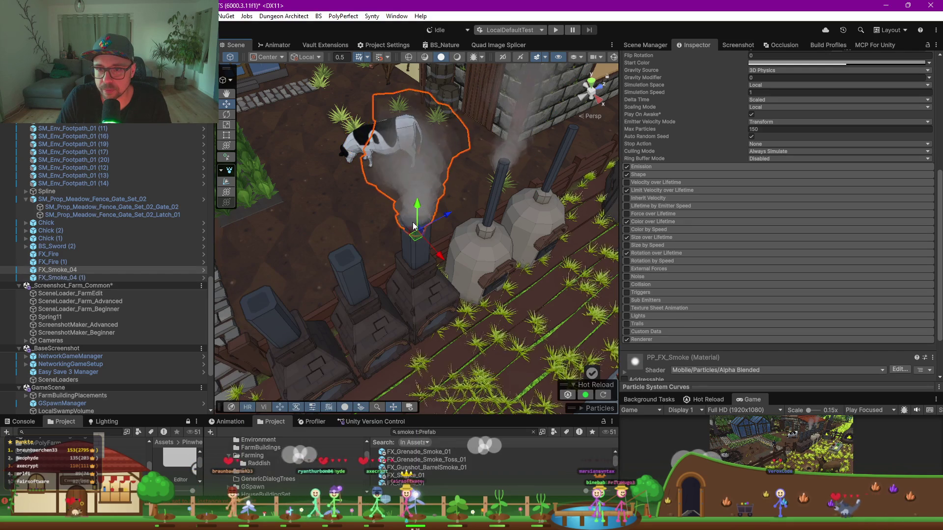
Delete the extra FX_Smoke_04 emitter and open FX_Smoke_04 (1)'s Color over Lifetime gradient
scroll(510, 167, down, 3)
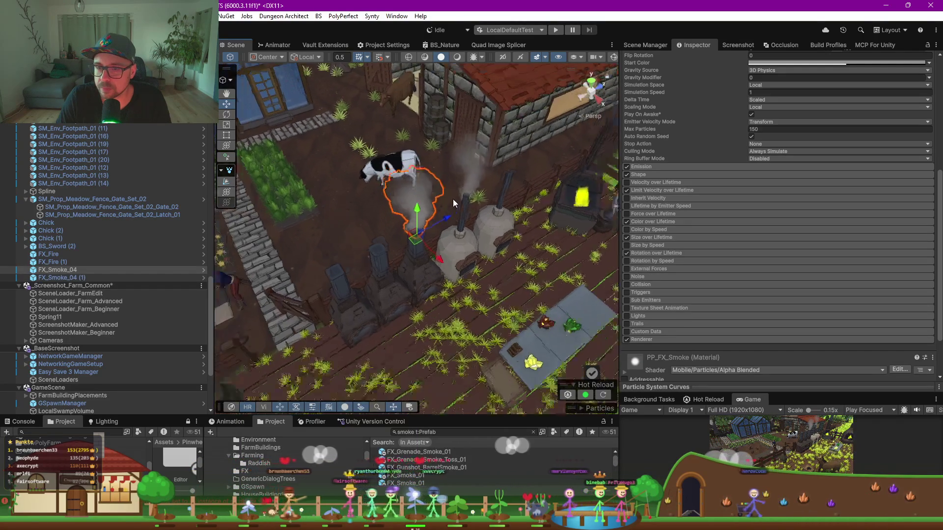
scroll(452, 199, up, 2)
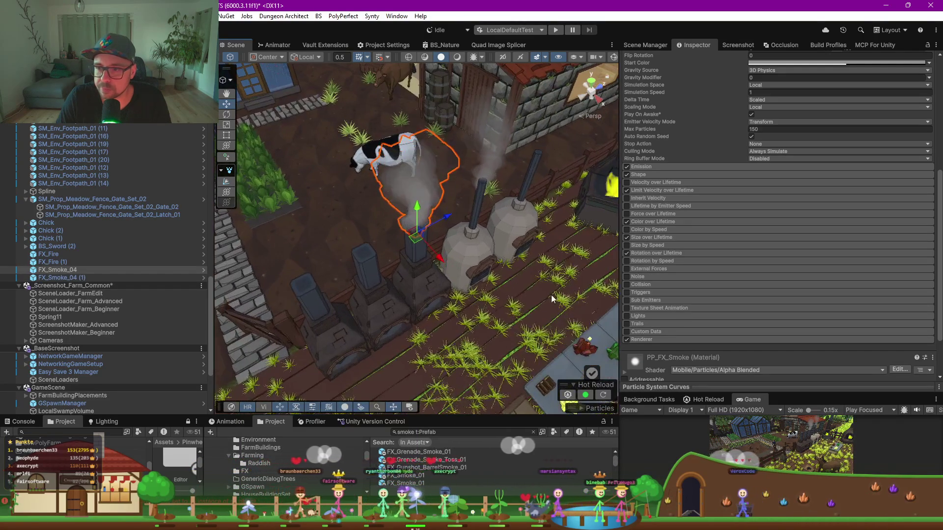
click(641, 221)
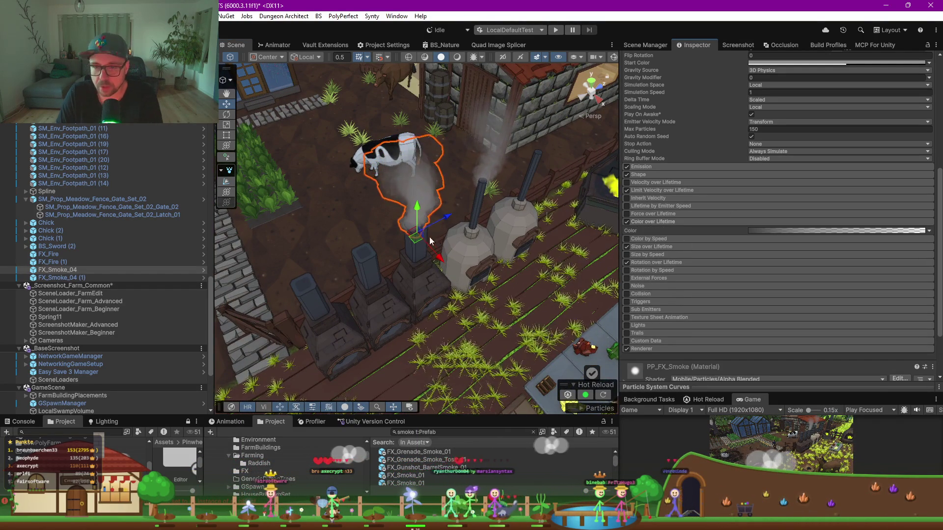
key(Delete)
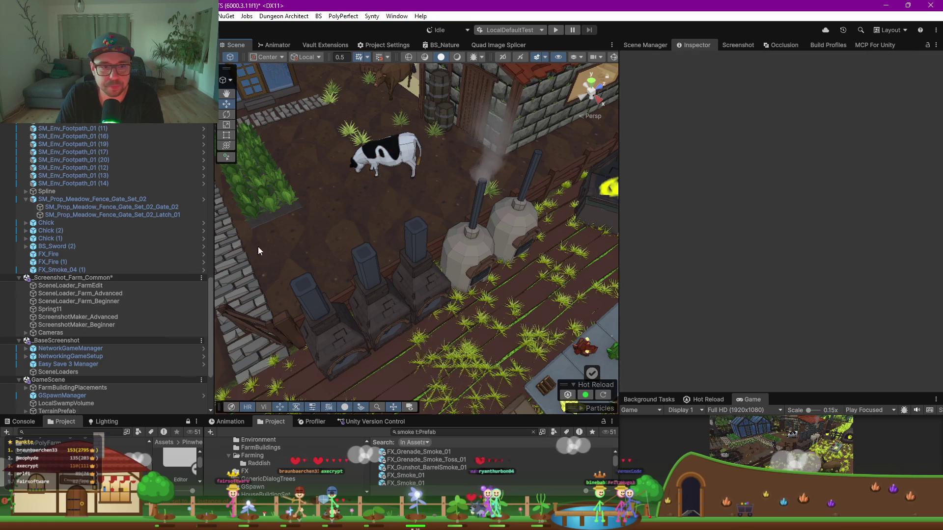
click(482, 181)
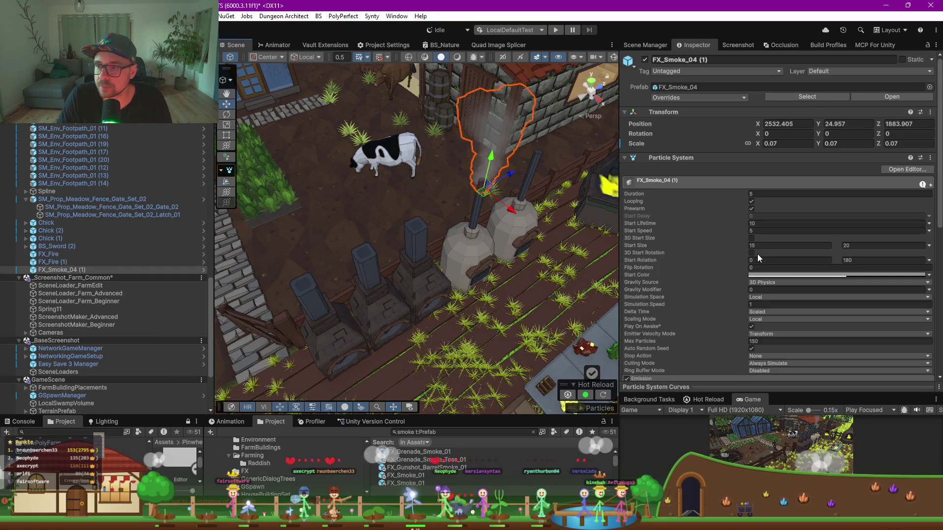
scroll(690, 256, down, 3)
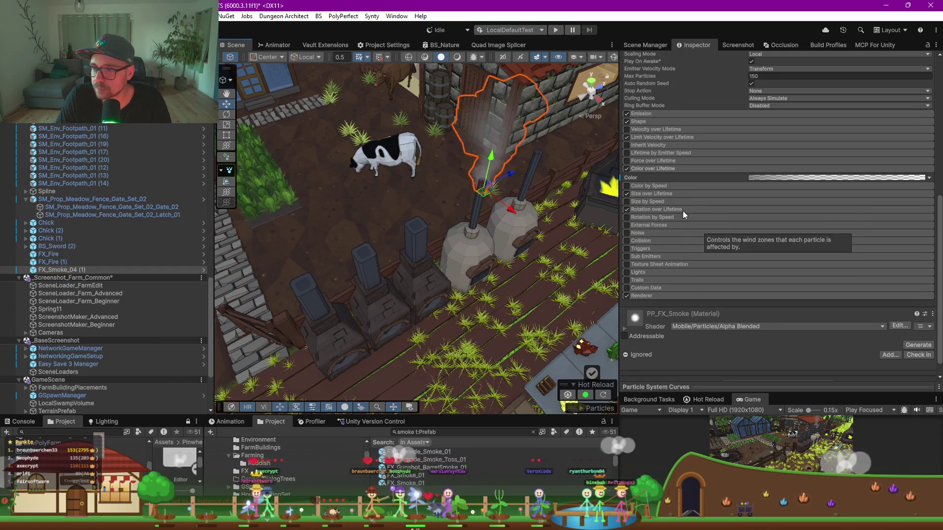
click(770, 177)
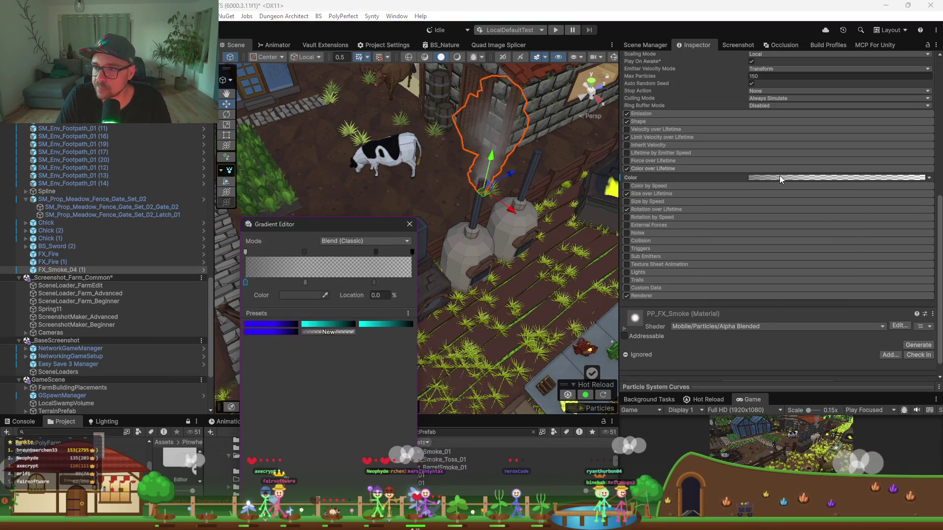
Change the gradient's first colour key from dark grey to light grey
click(305, 284)
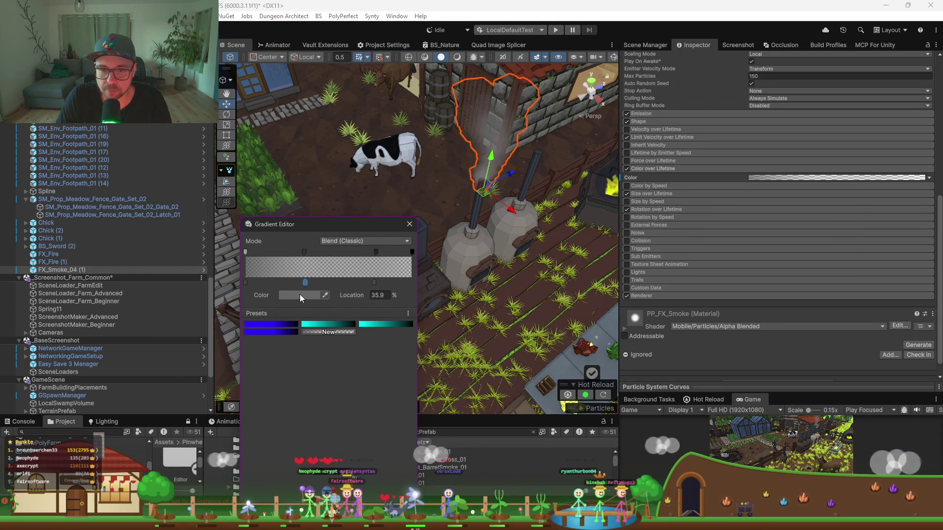
click(299, 295)
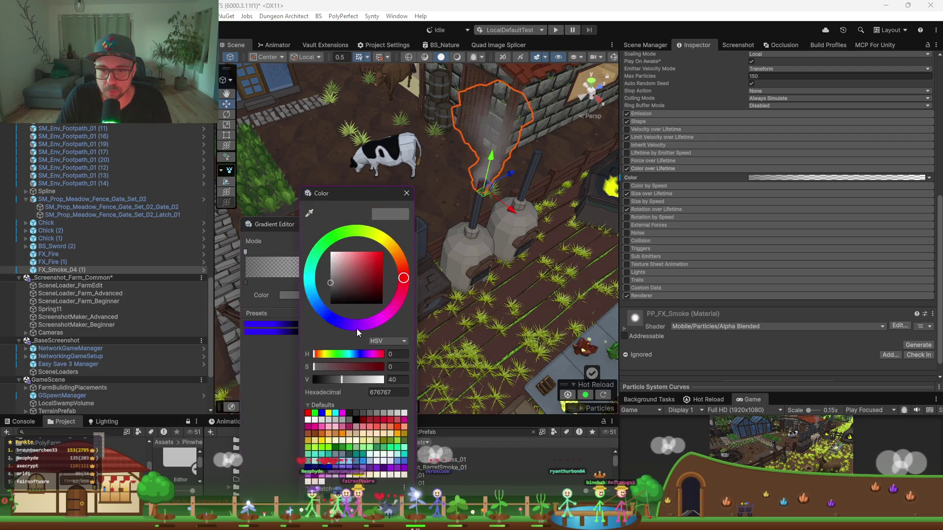
click(317, 273)
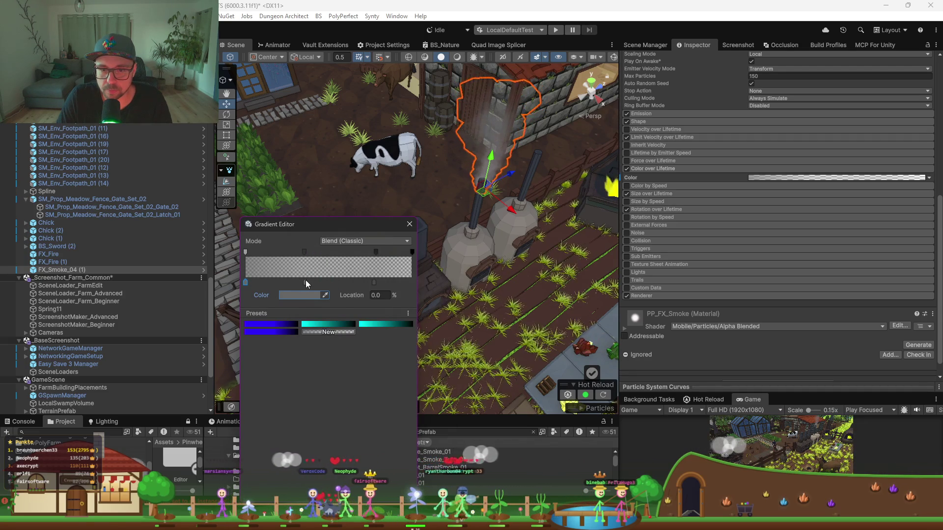
click(305, 296)
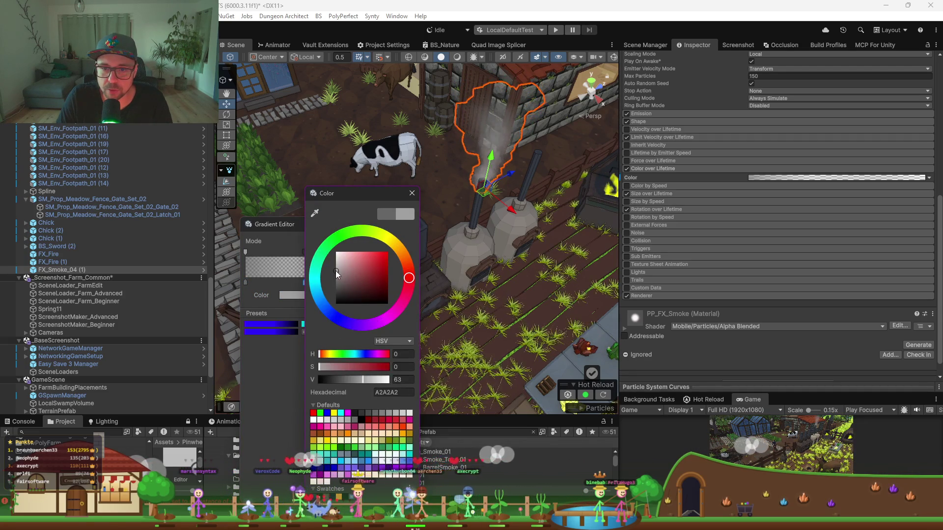
click(254, 297)
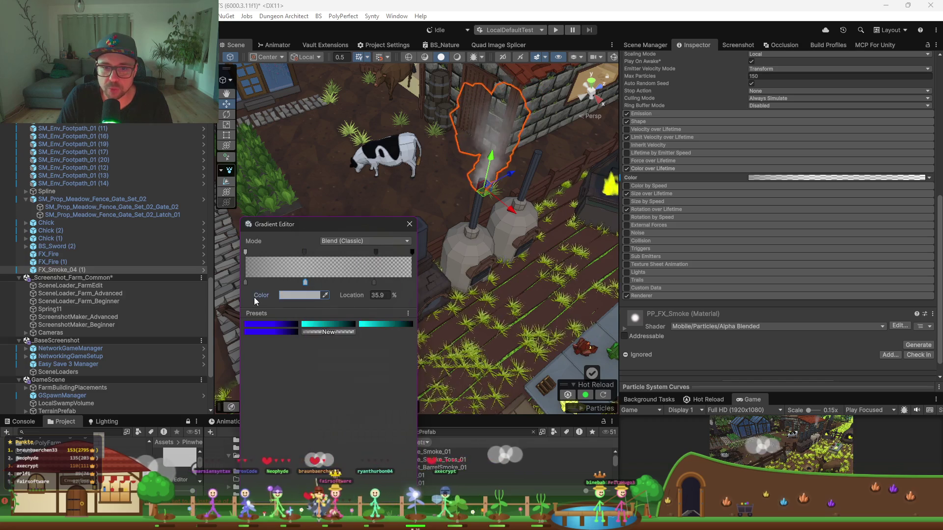
click(317, 297)
drag(351, 284, 347, 272)
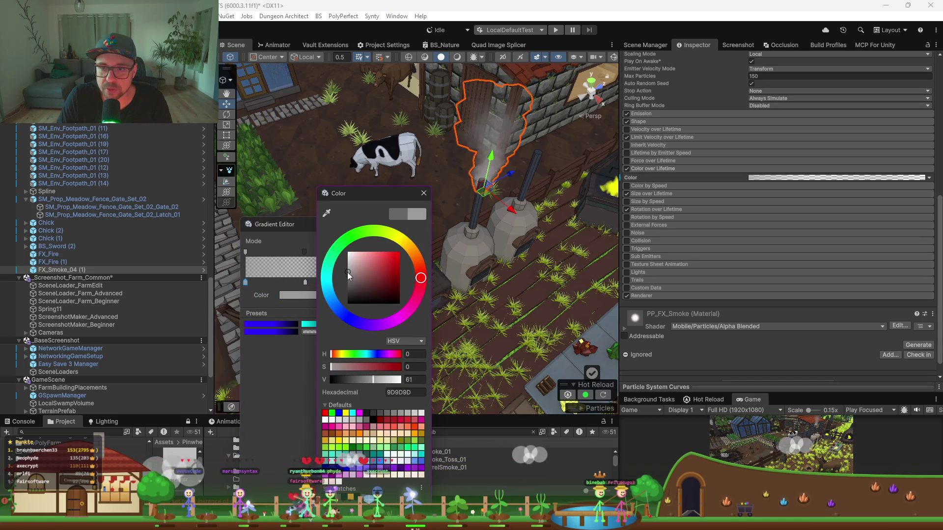
click(271, 365)
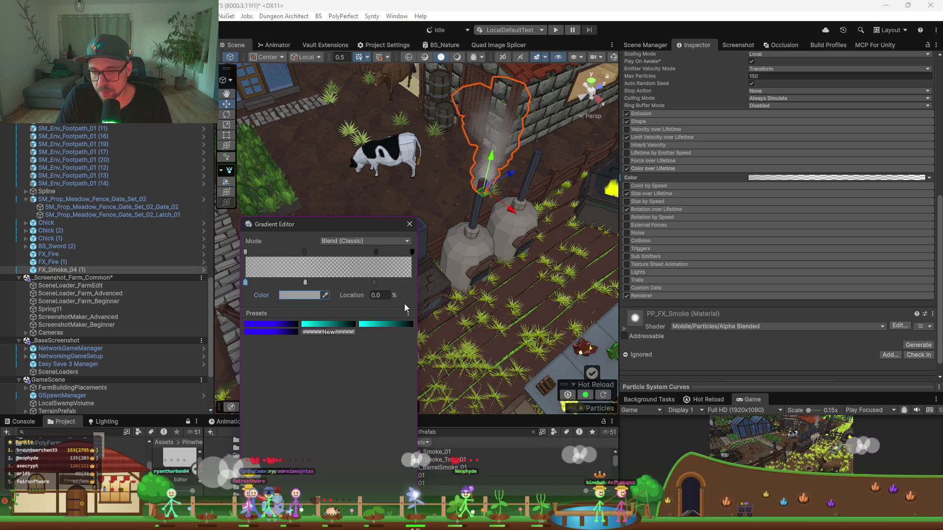
Make the end colour key light grey too, then close the Gradient Editor
click(373, 282)
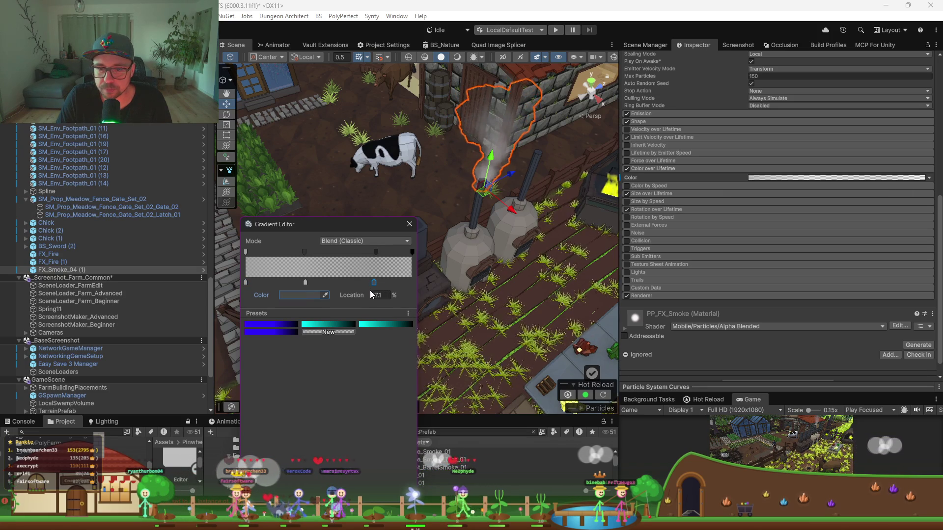
click(313, 297)
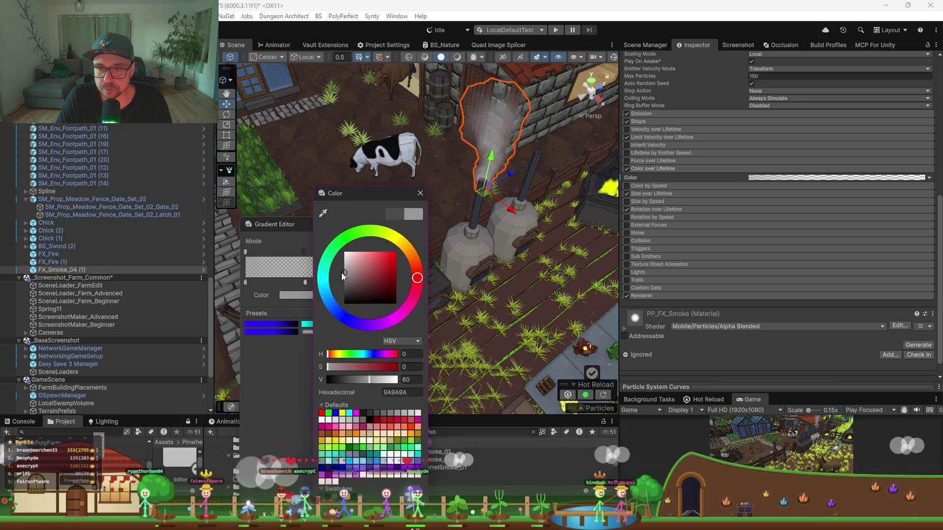
click(262, 372)
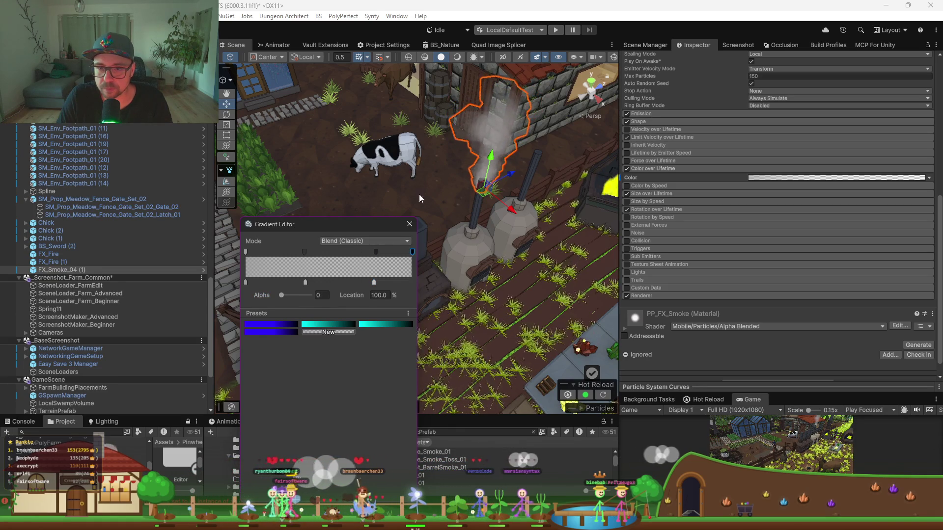
click(409, 224)
mouse_move(411, 223)
mouse_down()
mouse_move(455, 160)
mouse_move(486, 148)
mouse_up()
drag(755, 393, 755, 93)
Enlarge the Game view, zoom in, and lift the smoke emitter higher above the chimney
drag(619, 256, 349, 245)
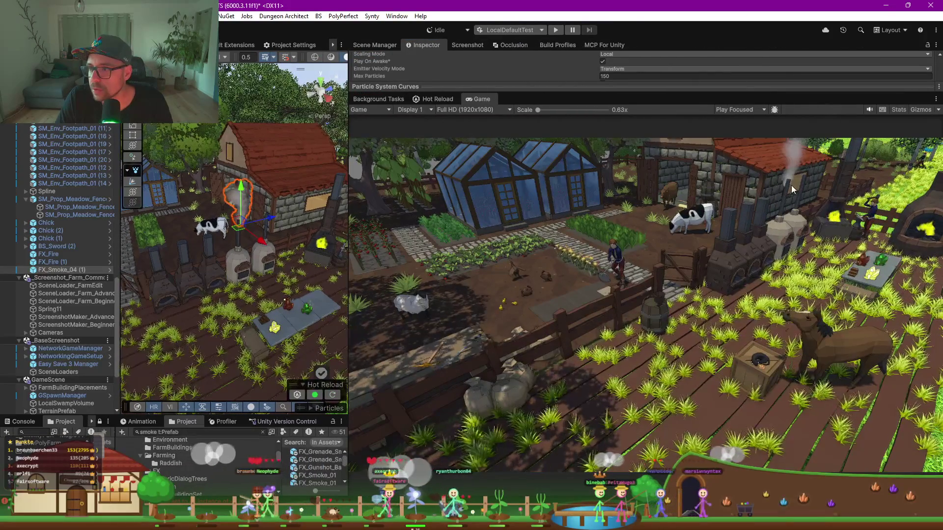
scroll(239, 226, up, 5)
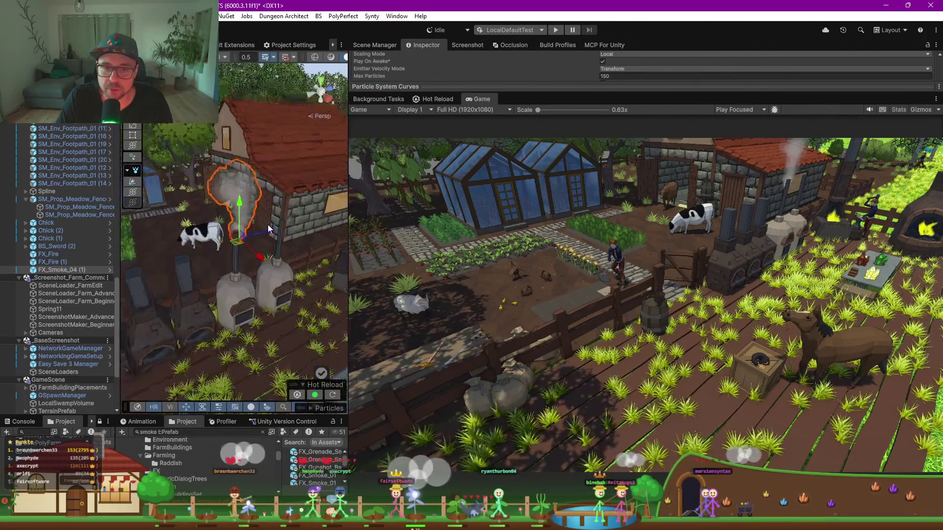
mouse_move(247, 205)
mouse_down()
mouse_move(247, 193)
mouse_move(238, 230)
mouse_up()
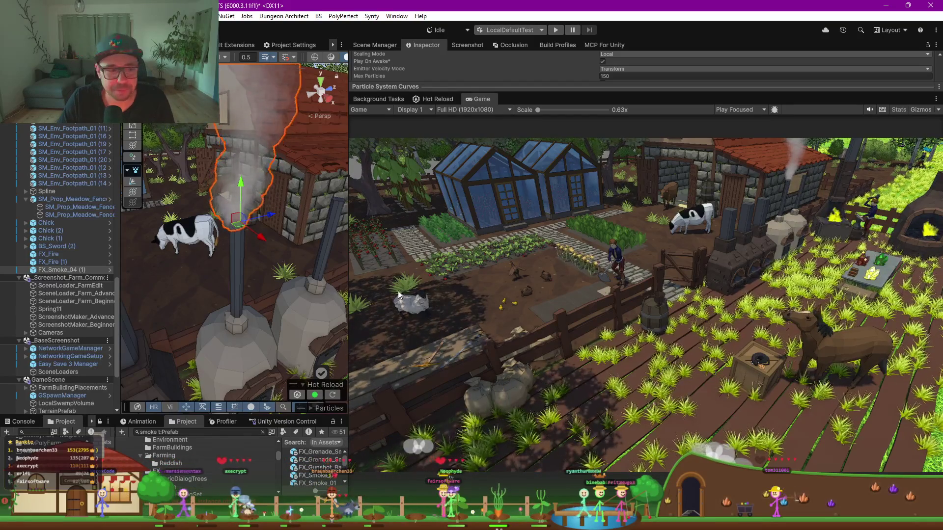
Widen the Scene view and select FX_Smoke_04 (1)'s Particle System to show its main settings
drag(349, 245, 485, 246)
mouse_move(119, 253)
mouse_down()
mouse_move(166, 252)
mouse_move(129, 254)
mouse_up()
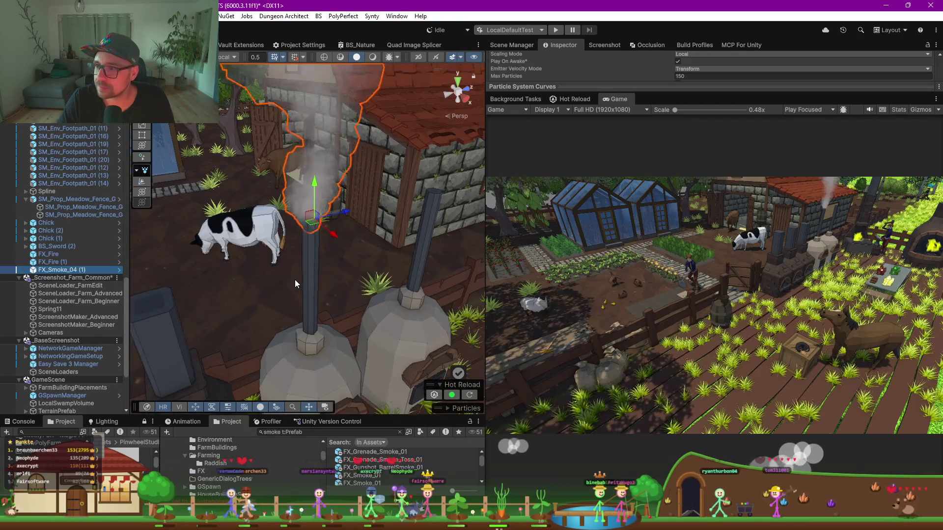
drag(305, 260, 318, 171)
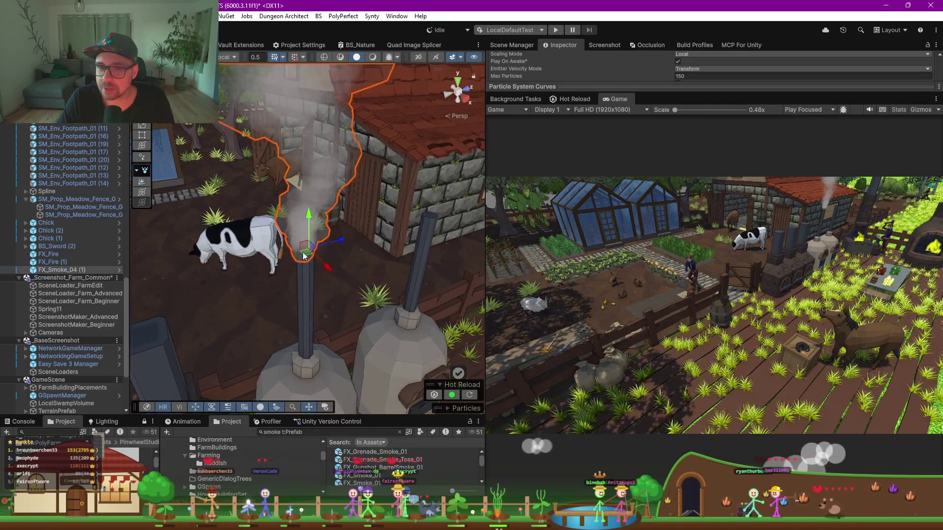
click(318, 171)
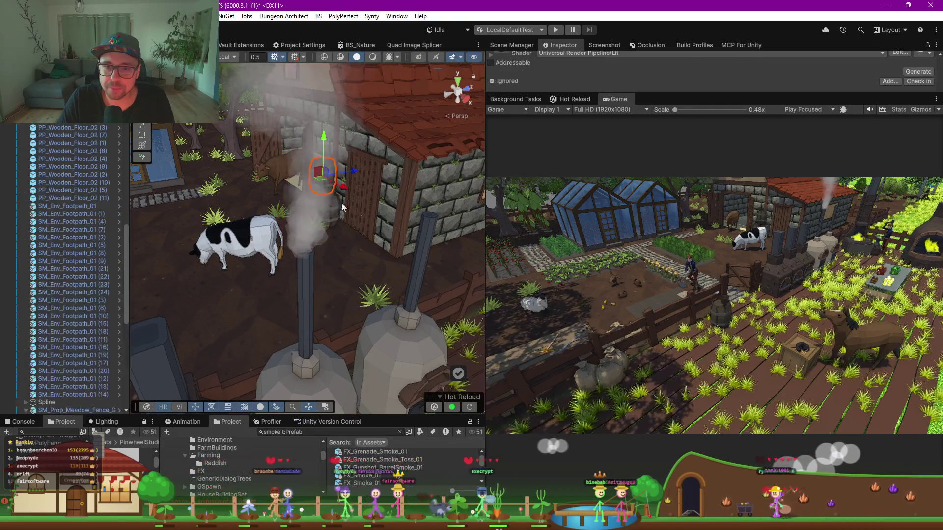
click(301, 232)
drag(662, 93, 662, 374)
scroll(612, 133, up, 3)
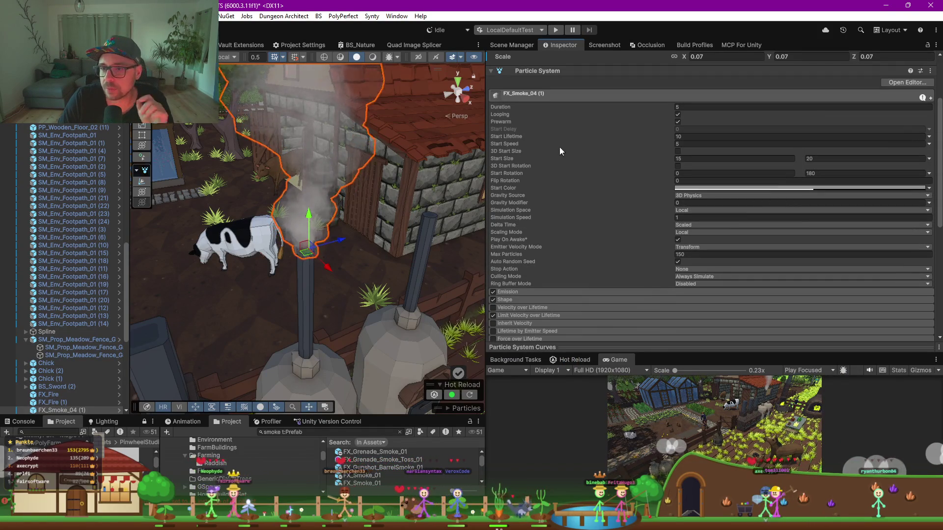
Lower the chimney smoke's Max Particles to 75 and check the result
click(695, 254)
text(75)
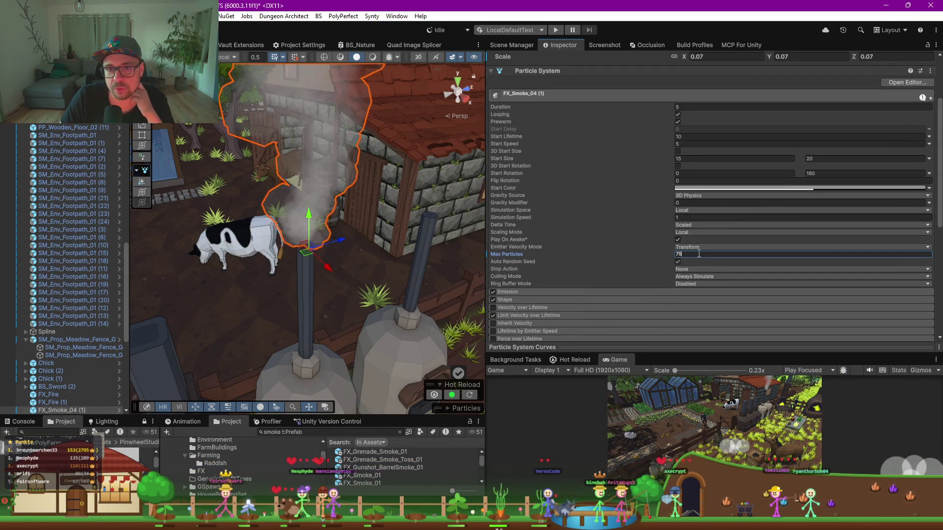
alt+drag(237, 178, 271, 187)
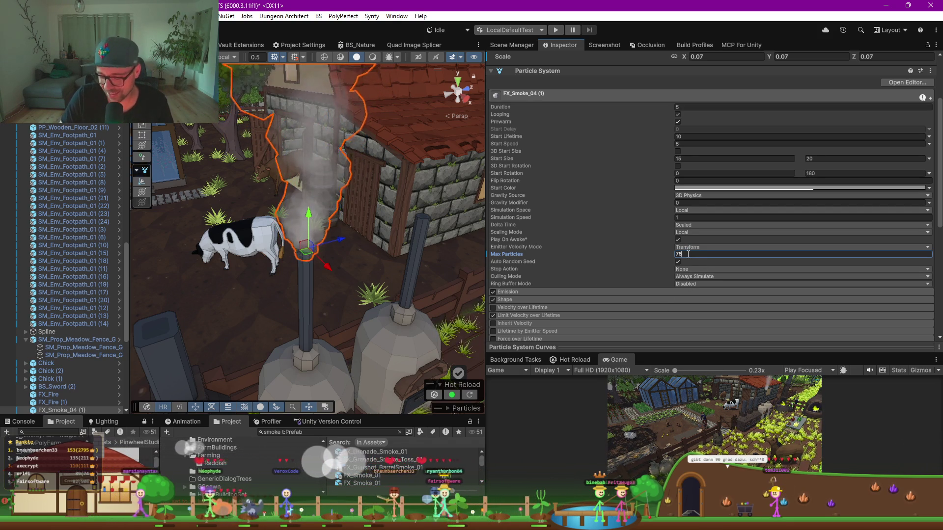
Try Max Particles 50, judge the thinner smoke, then edit the limit again
key(BackSpace)
key(BackSpace)
text(50)
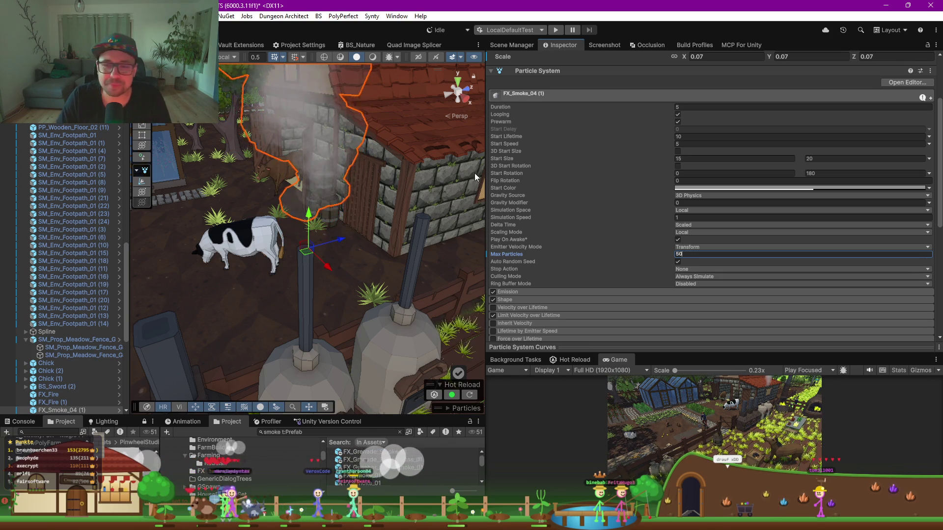
mouse_move(405, 193)
mouse_down()
mouse_move(379, 212)
mouse_move(411, 207)
mouse_up()
text(75)
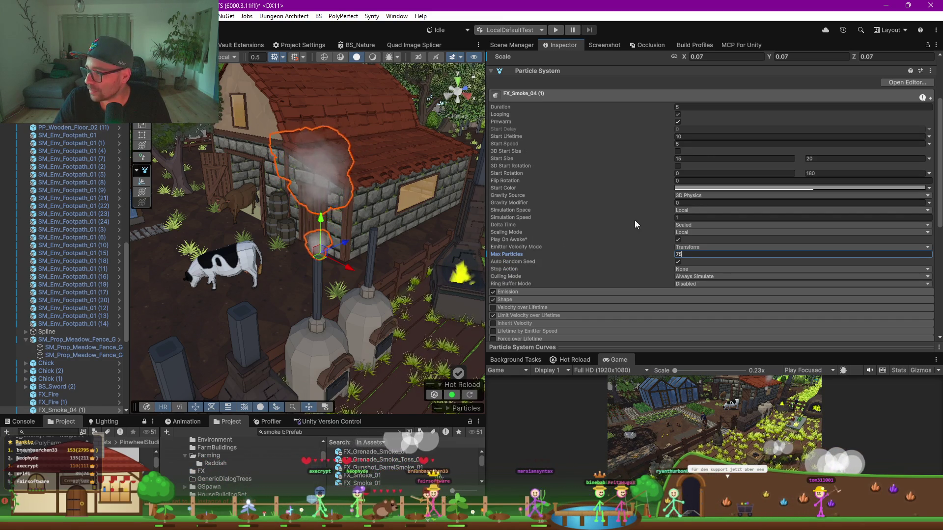
scroll(599, 211, down, 2)
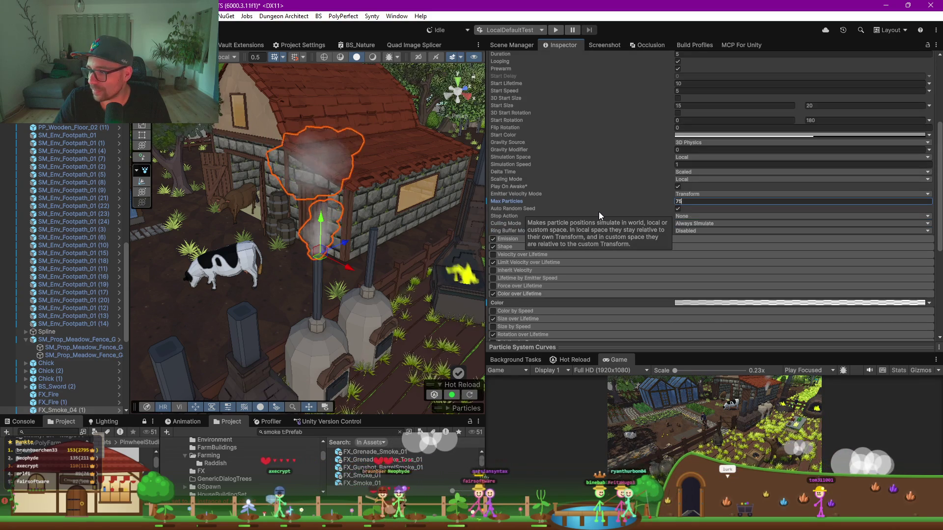
scroll(599, 211, down, 1)
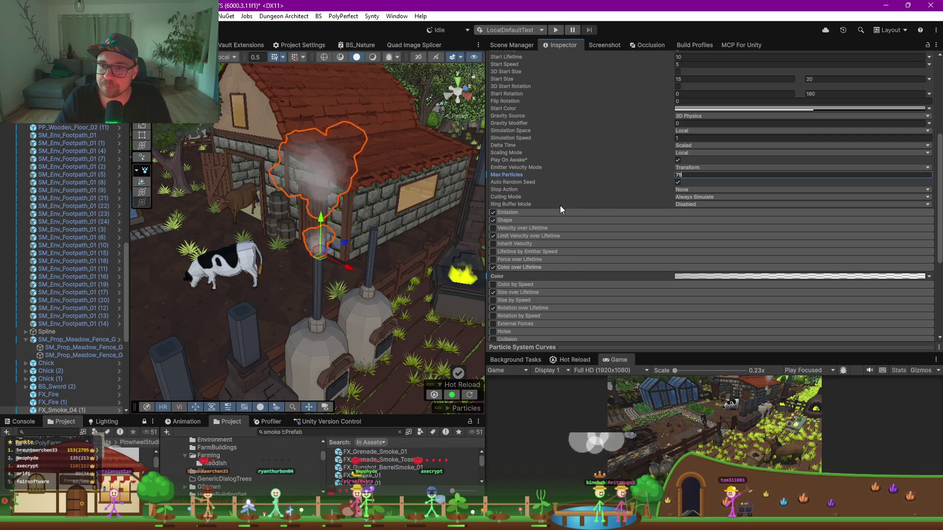
scroll(601, 201, up, 3)
scroll(600, 201, up, 2)
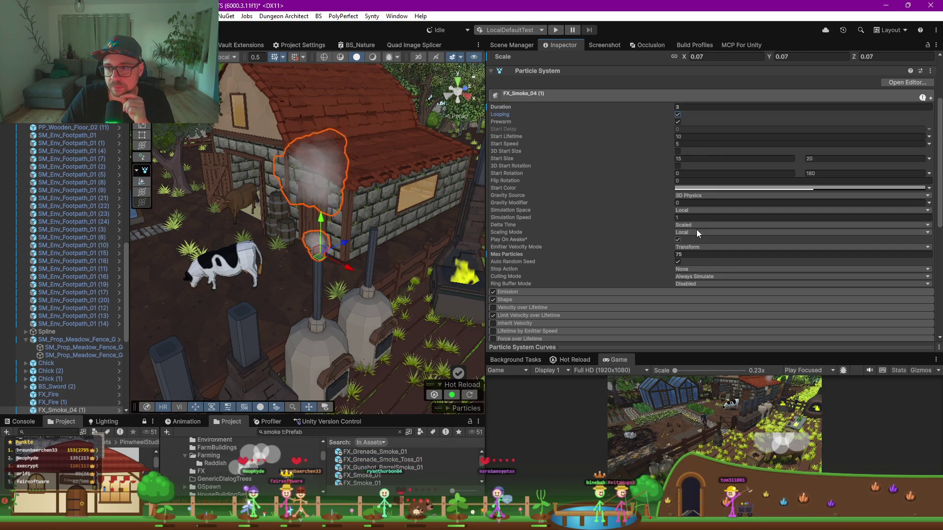
click(693, 255)
text(150)
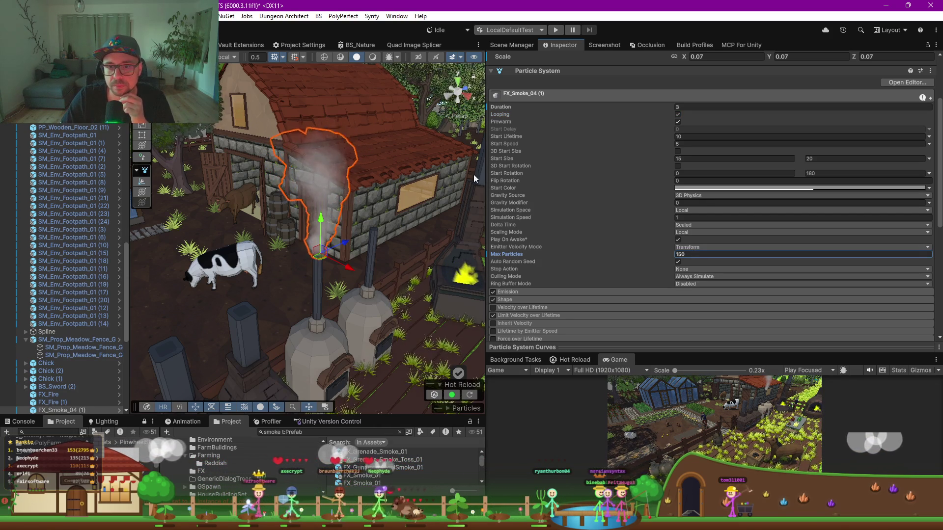
Set the smoke's Duration to 2 and its Start Lifetime to 5
click(696, 107)
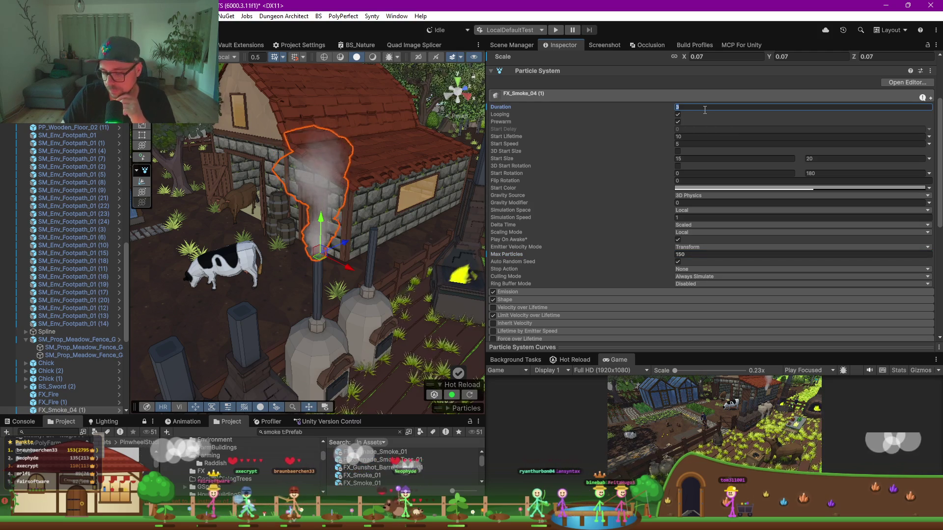
text(2)
click(591, 134)
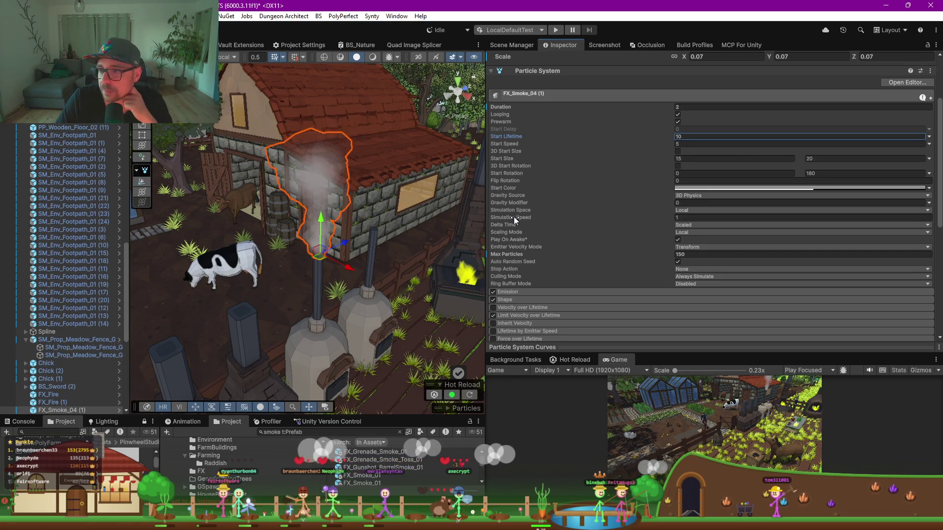
scroll(536, 247, down, 4)
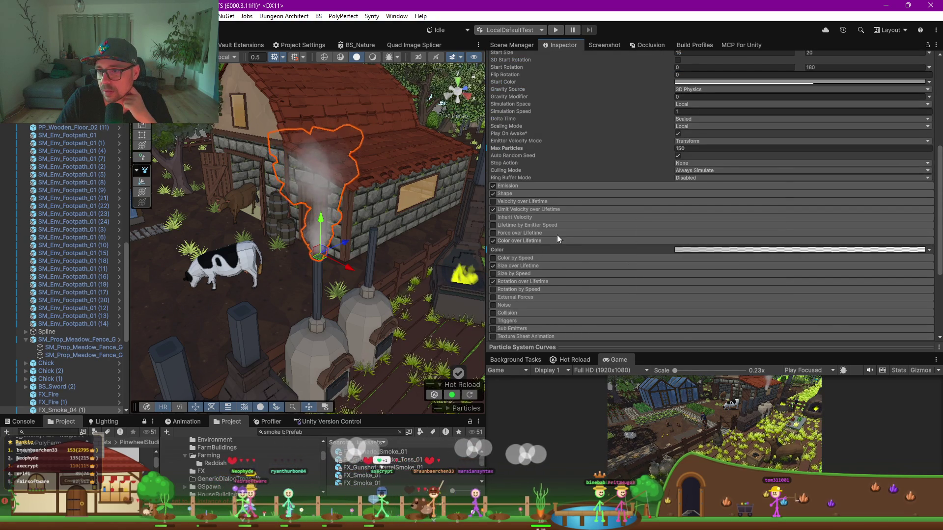
scroll(579, 230, up, 6)
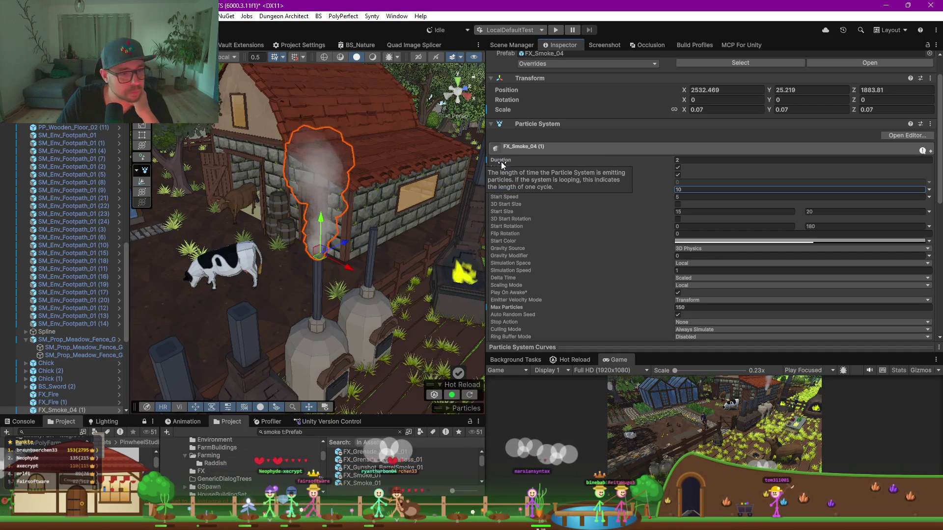
Test a Duration of 0.5, restore it to 2, and review the farm view
click(719, 160)
text(0.5)
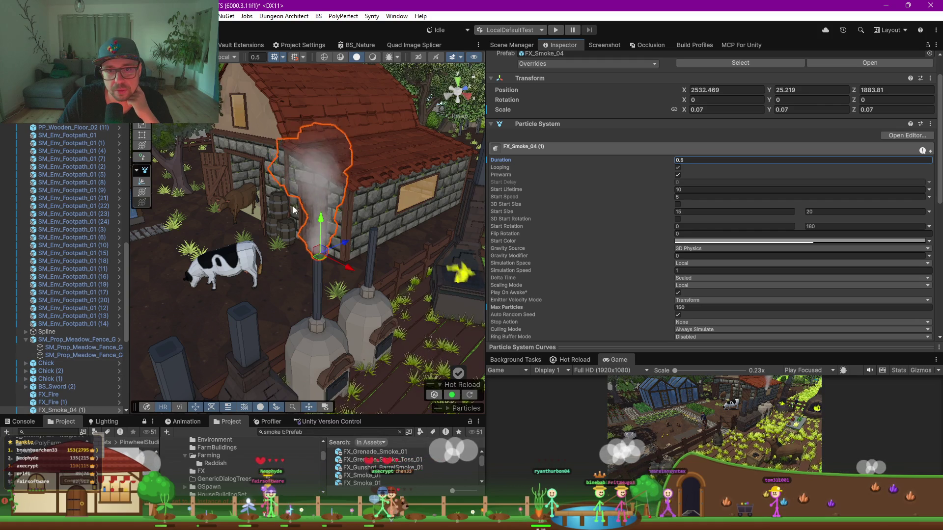
click(707, 160)
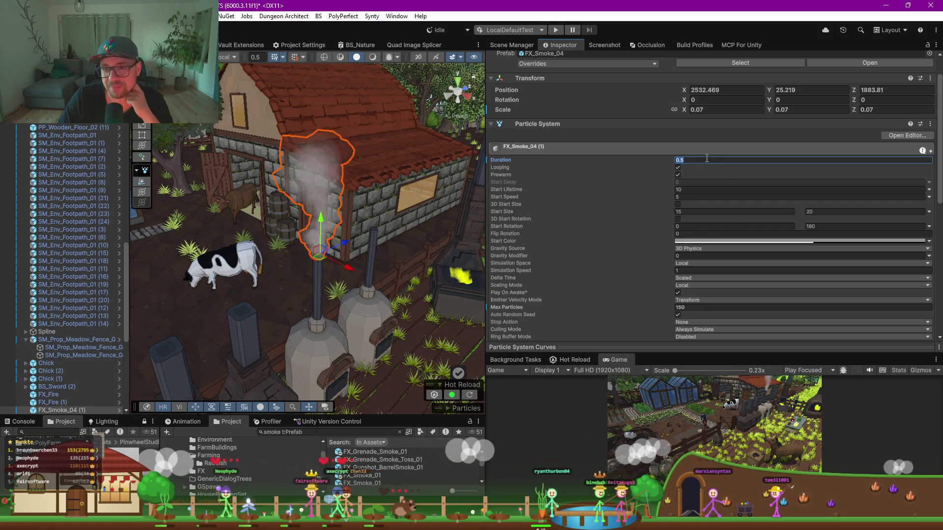
text(2)
scroll(619, 217, down, 3)
key(Tab)
text(5)
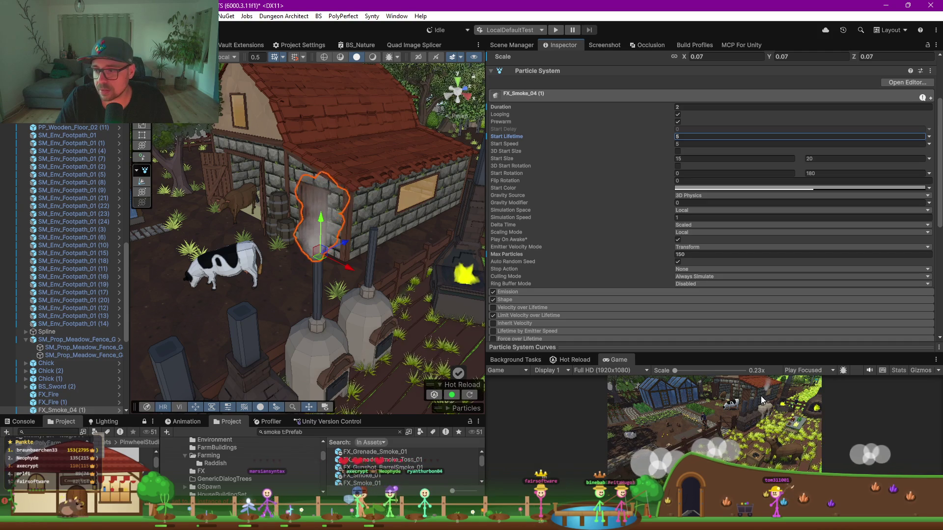
mouse_move(364, 322)
mouse_down()
mouse_move(339, 295)
mouse_move(367, 310)
mouse_move(318, 316)
mouse_move(334, 305)
mouse_up()
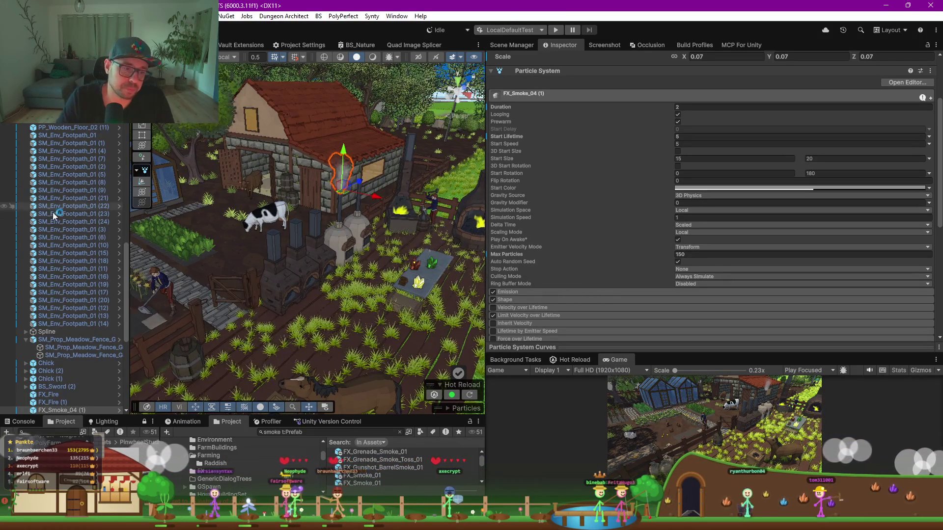
scroll(65, 201, up, 15)
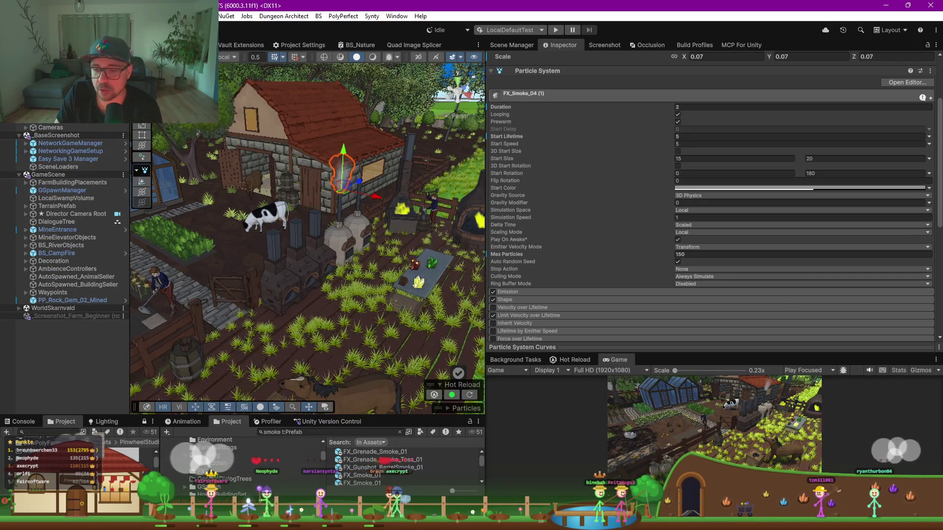
key(alt+Tab)
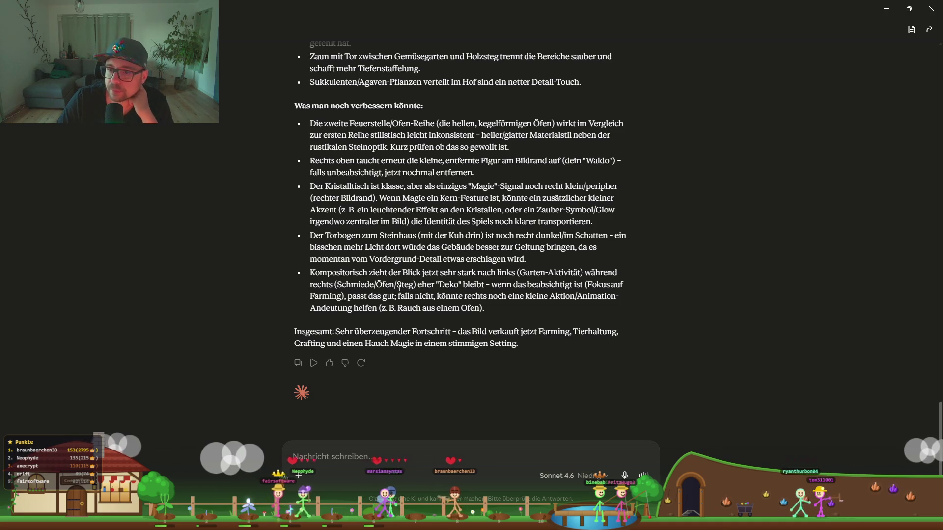
Read Claude's suggestion about the oven smoke, then minimize the chat window
mouse_move(340, 271)
mouse_down()
mouse_move(465, 296)
mouse_move(490, 315)
mouse_move(374, 273)
mouse_up()
click(525, 293)
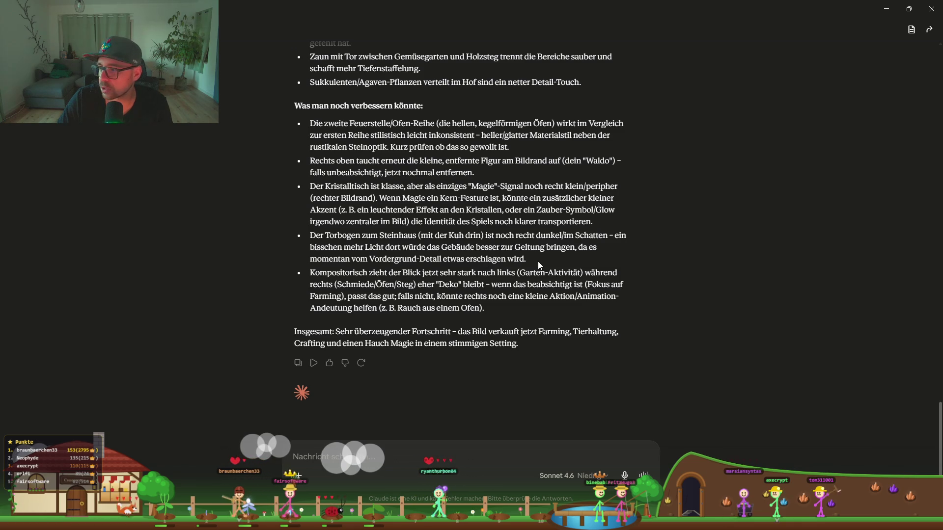
click(887, 9)
drag(335, 207, 361, 178)
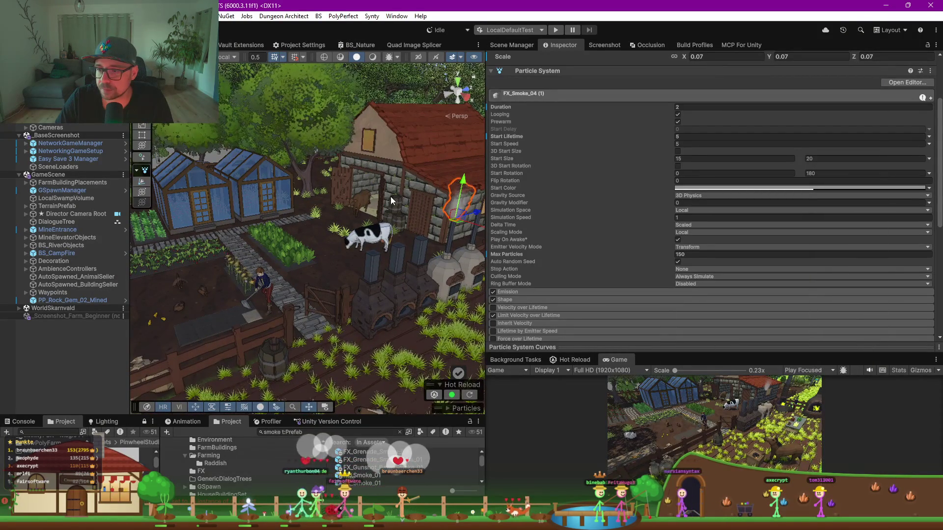
Generate the 7680 × 4320 Farm_Advanced_8k.png screenshot and dismiss the completion message
mouse_move(359, 184)
mouse_down()
mouse_move(357, 202)
mouse_move(312, 229)
mouse_move(419, 230)
mouse_move(738, 438)
mouse_up()
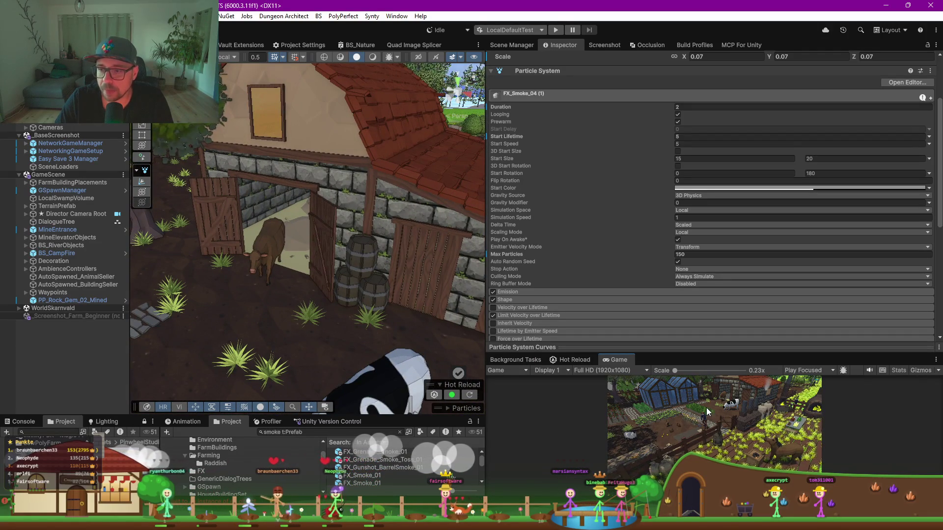
scroll(388, 311, down, 5)
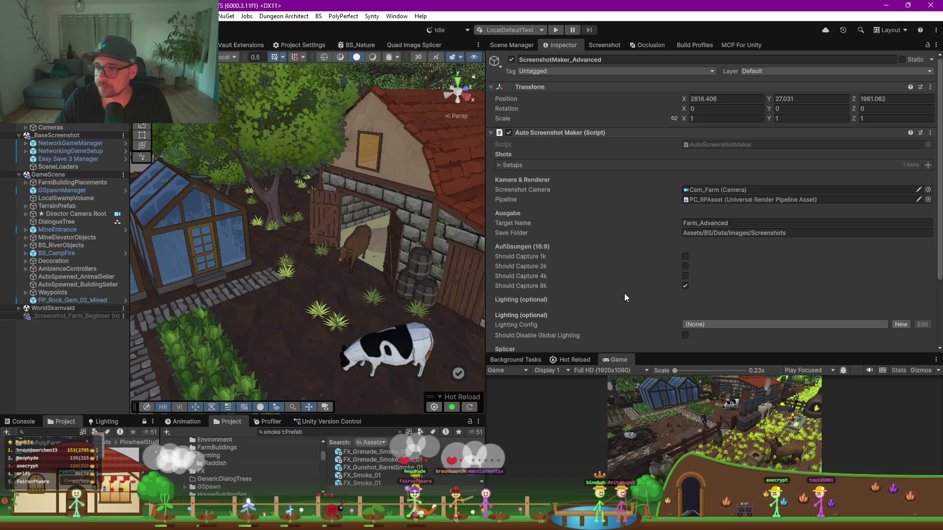
scroll(625, 297, down, 3)
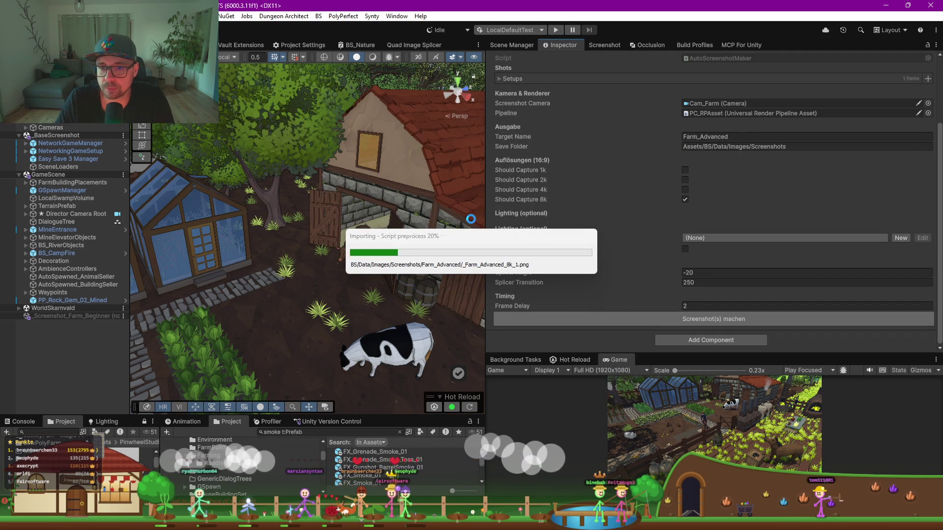
click(539, 269)
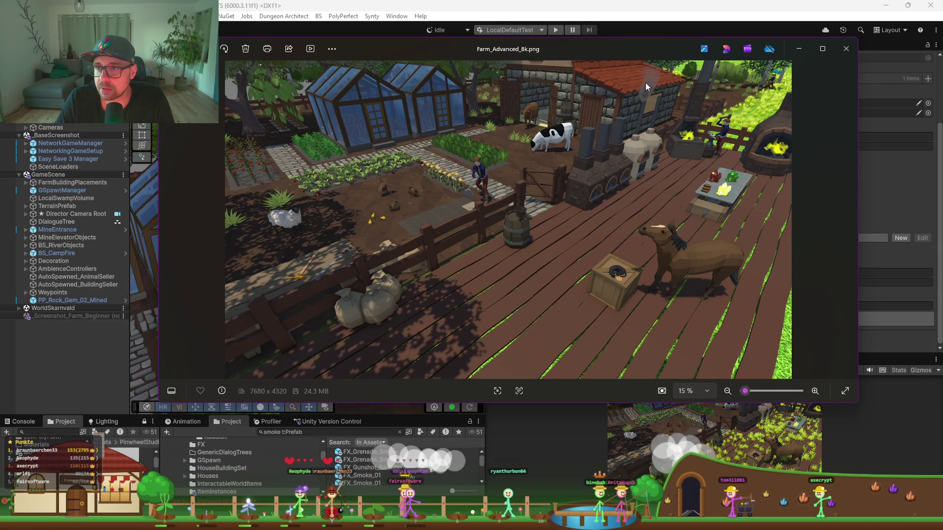
Zoom in on the chimney smoke in Farm_Advanced_8k.png, zoom back out, and minimize Photos
mouse_move(641, 56)
mouse_down()
mouse_move(607, 316)
mouse_move(523, 348)
mouse_move(399, 349)
mouse_up()
click(423, 230)
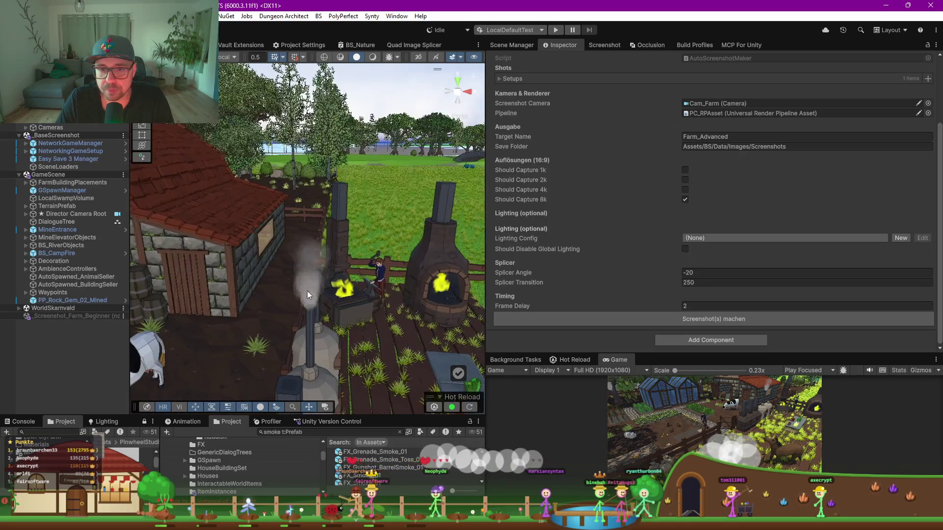
key(alt+Tab)
mouse_move(382, 334)
mouse_down()
mouse_move(422, 113)
mouse_move(494, 89)
mouse_up()
scroll(505, 190, up, 5)
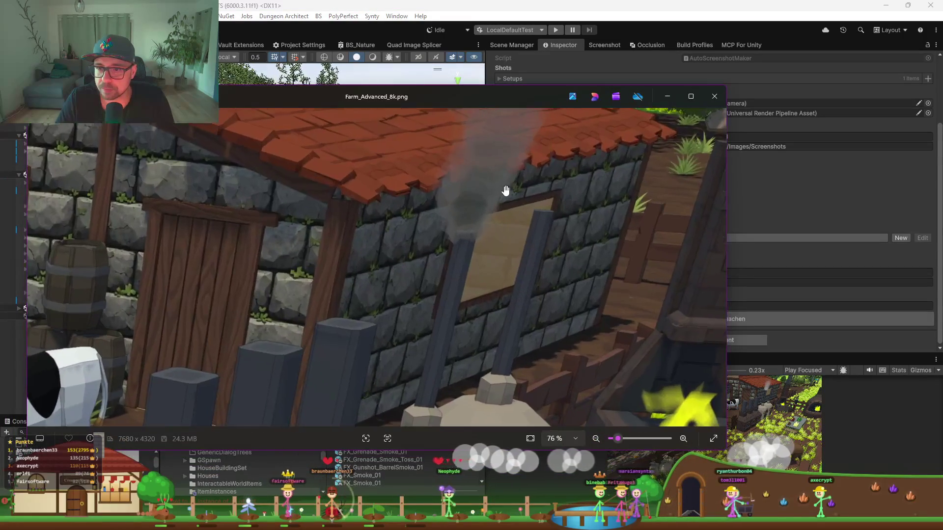
scroll(506, 191, down, 5)
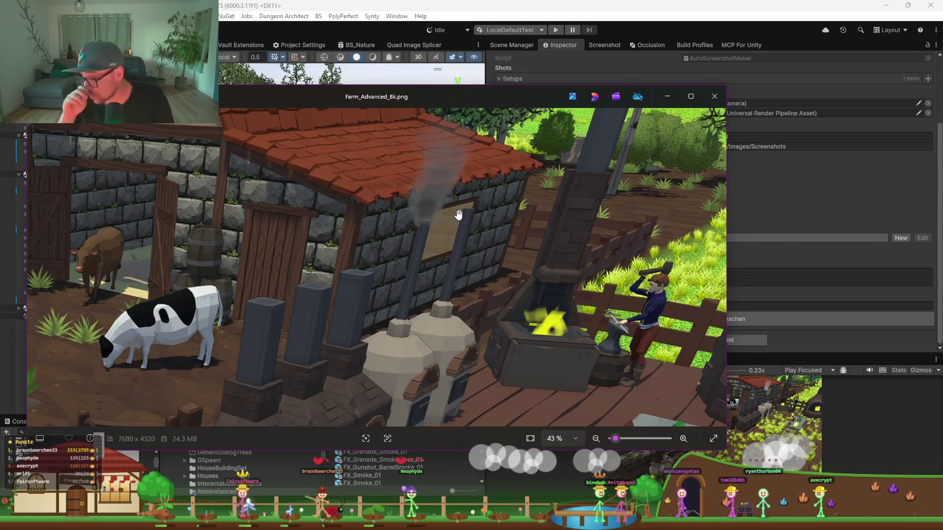
scroll(458, 215, down, 5)
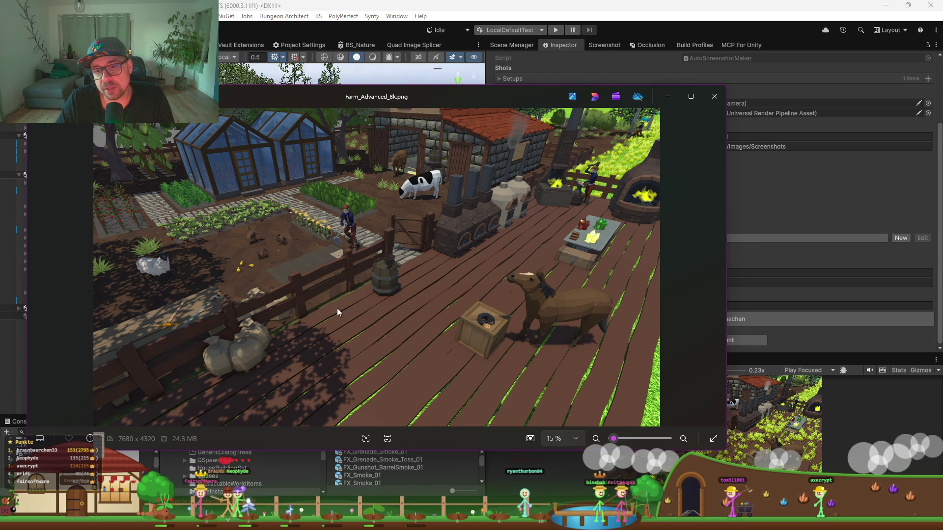
click(663, 98)
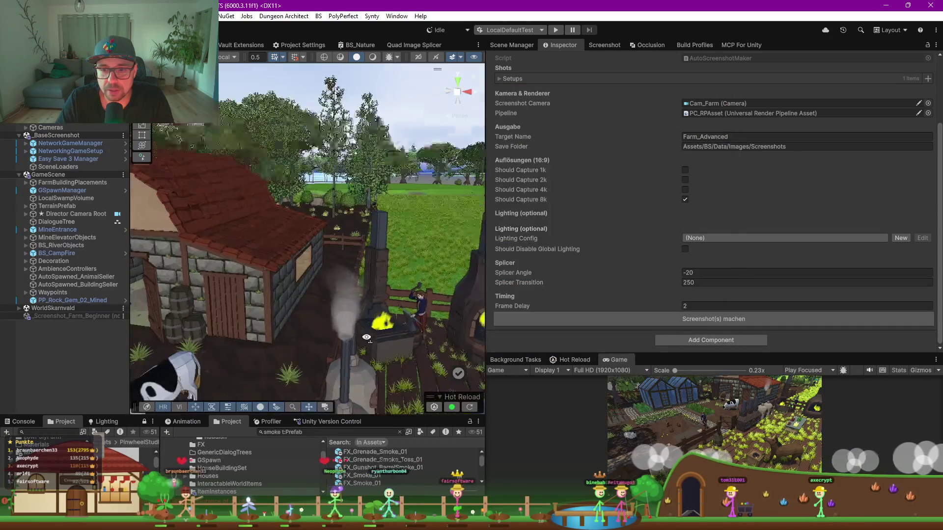
Select the crate and its contents and group them under a new empty parent
scroll(414, 359, up, 5)
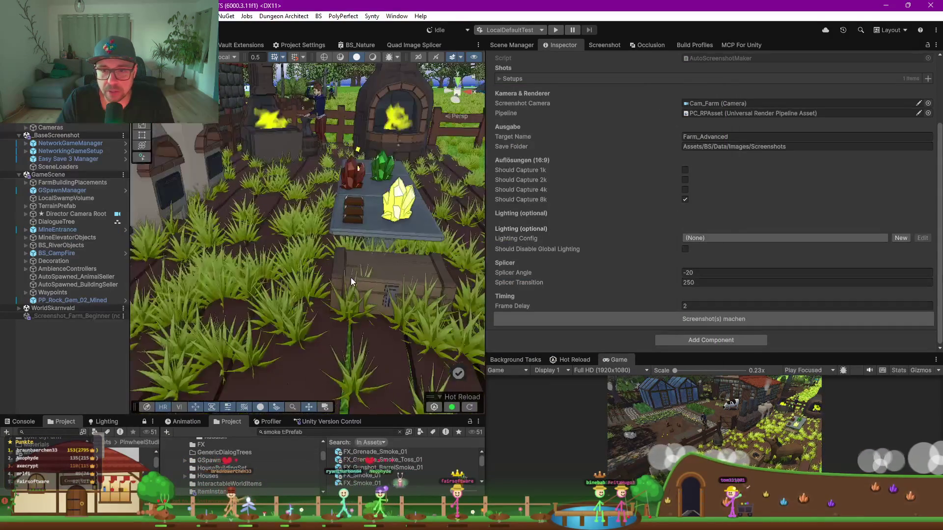
click(376, 301)
mouse_move(402, 254)
mouse_down()
mouse_move(309, 298)
mouse_move(327, 288)
mouse_up()
click(327, 287)
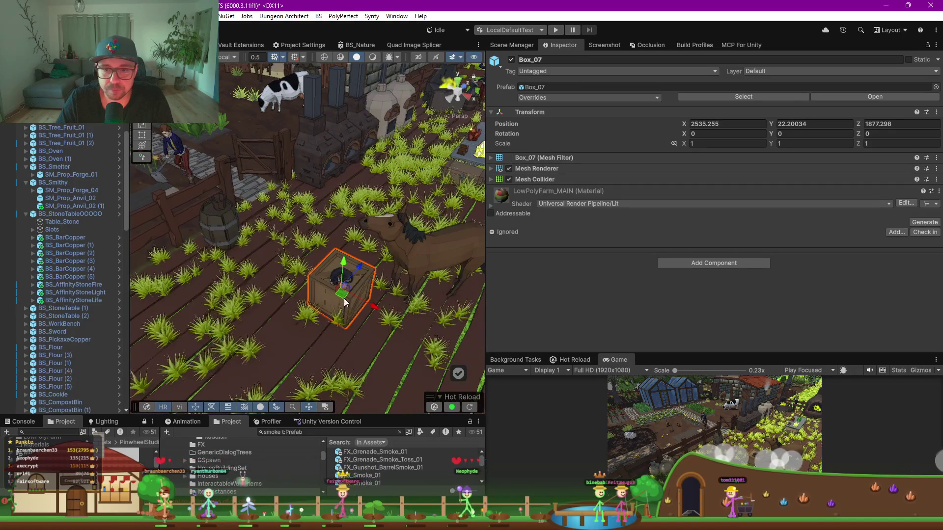
scroll(348, 320, up, 5)
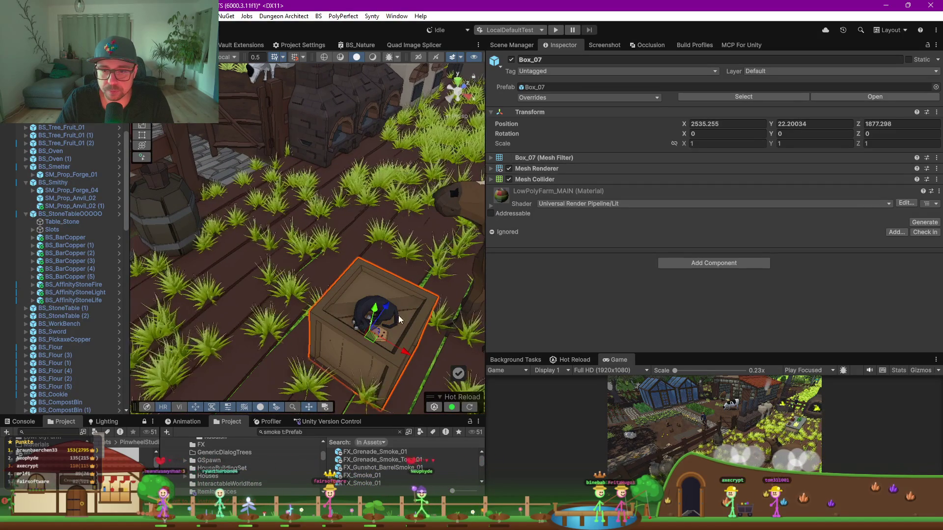
shift+click(390, 321)
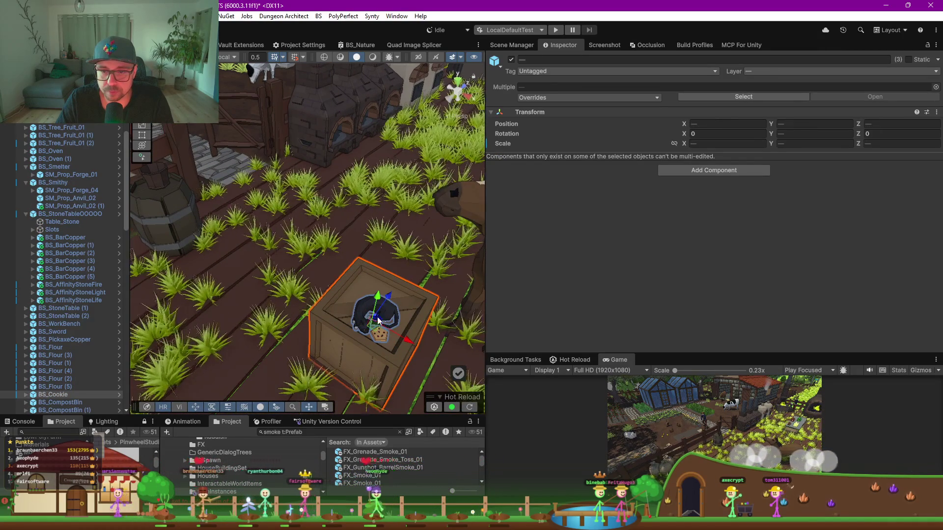
right_click(58, 395)
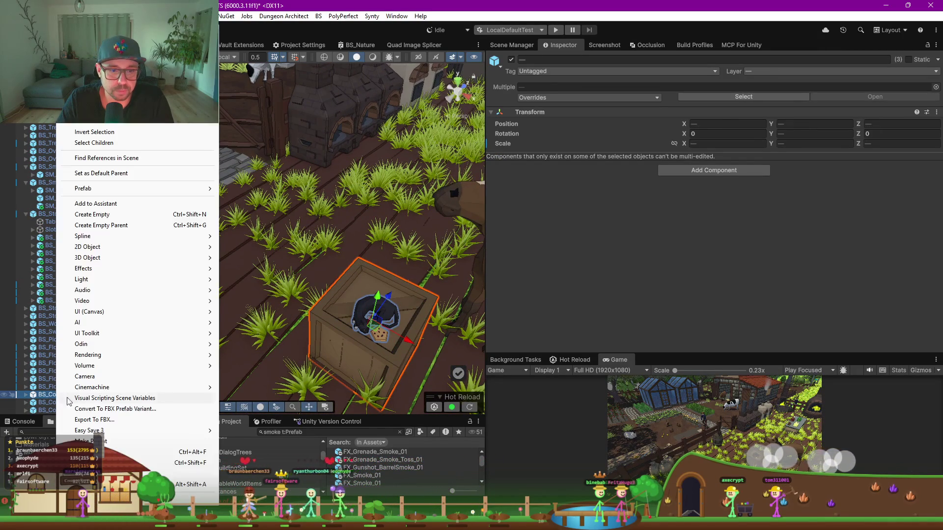
click(113, 226)
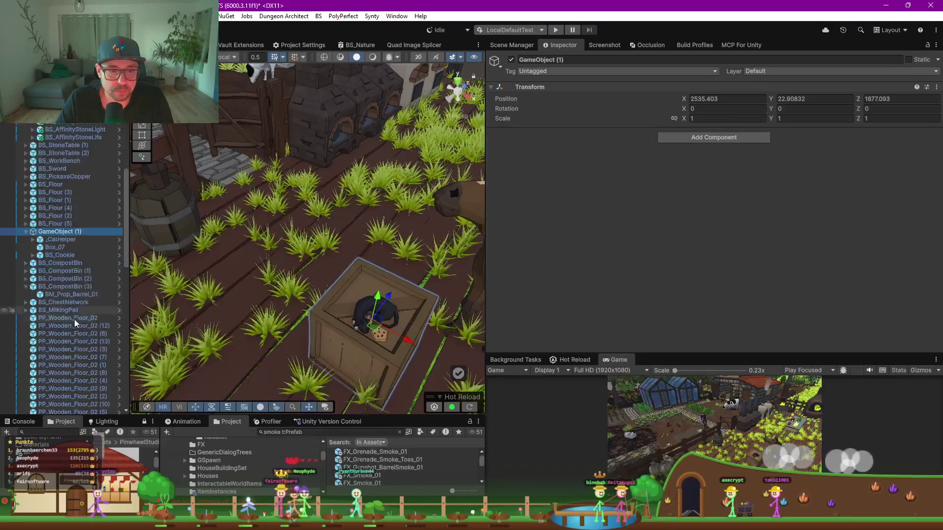
Move the crate group beside the barrel to 2532.502, 22.94, 1876.173
mouse_move(417, 344)
mouse_down()
mouse_move(307, 341)
mouse_move(187, 291)
mouse_up()
key(f)
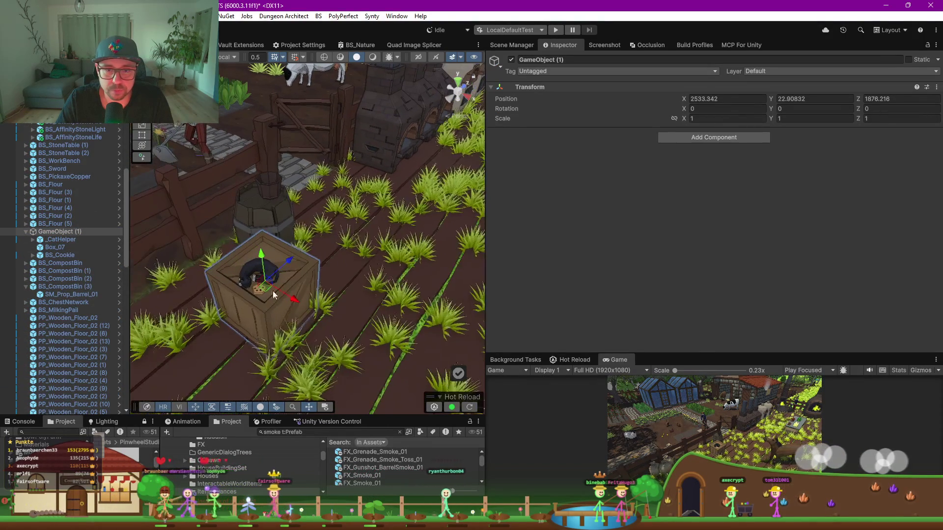
mouse_move(253, 283)
mouse_down()
mouse_move(215, 269)
mouse_move(195, 248)
mouse_move(204, 258)
mouse_up()
drag(205, 253, 199, 217)
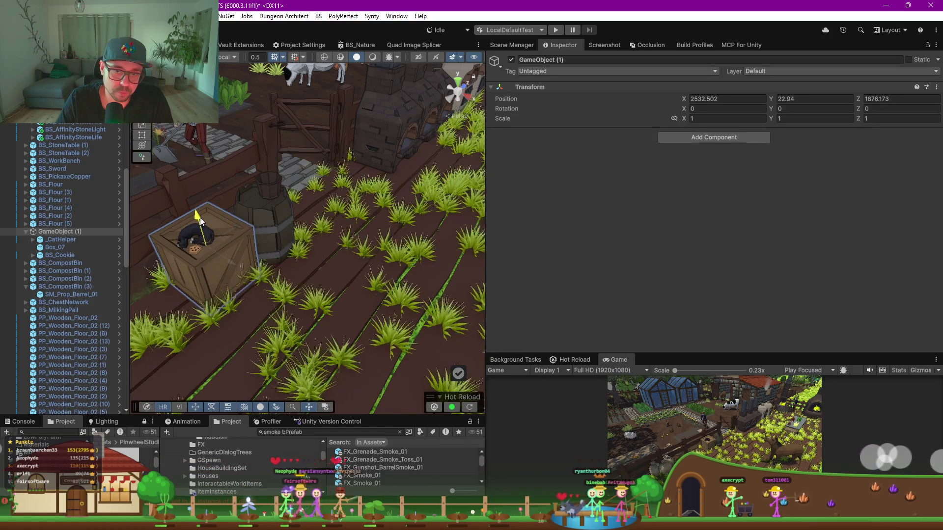
mouse_move(231, 256)
mouse_down()
mouse_move(257, 288)
mouse_move(193, 283)
mouse_move(270, 279)
mouse_move(308, 228)
mouse_move(310, 187)
mouse_up()
Lighten FX_Smoke_04 (1)'s Start Color to V 86 and lower its alpha from 55 to 23
click(311, 179)
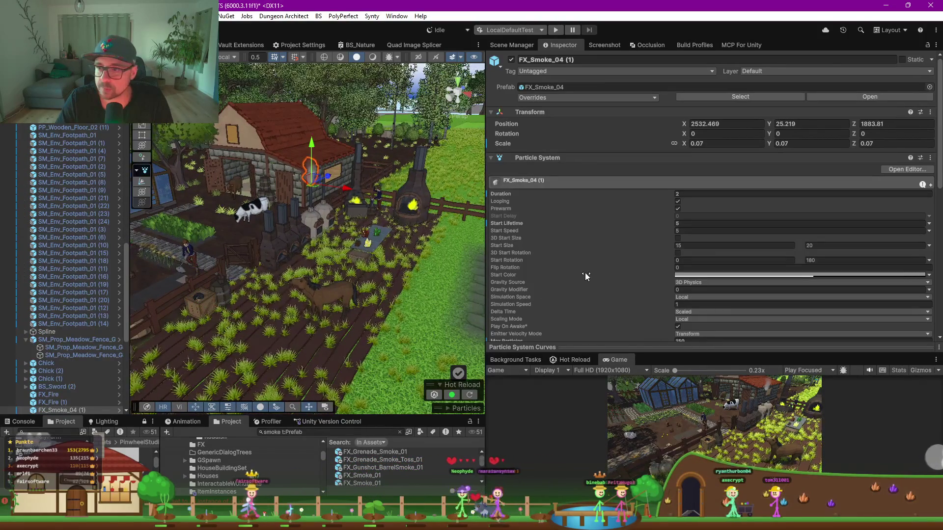
click(700, 276)
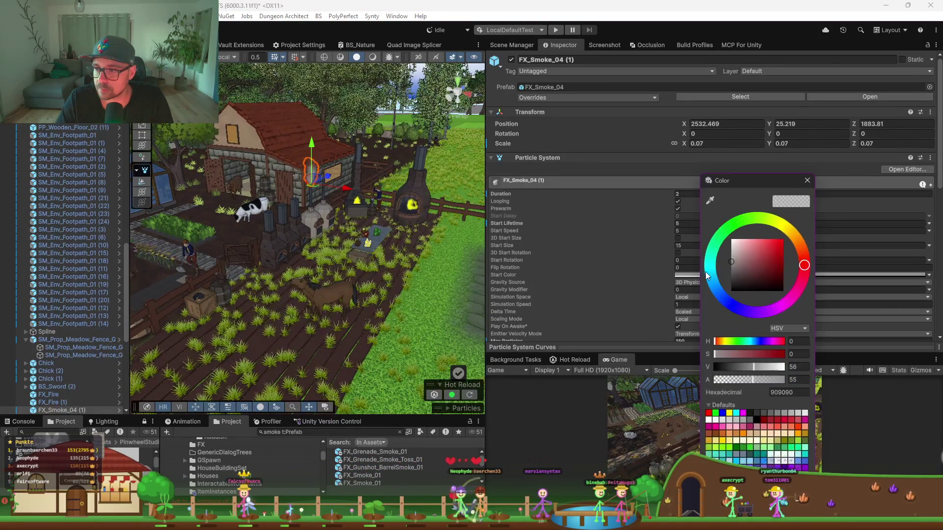
drag(738, 256, 730, 247)
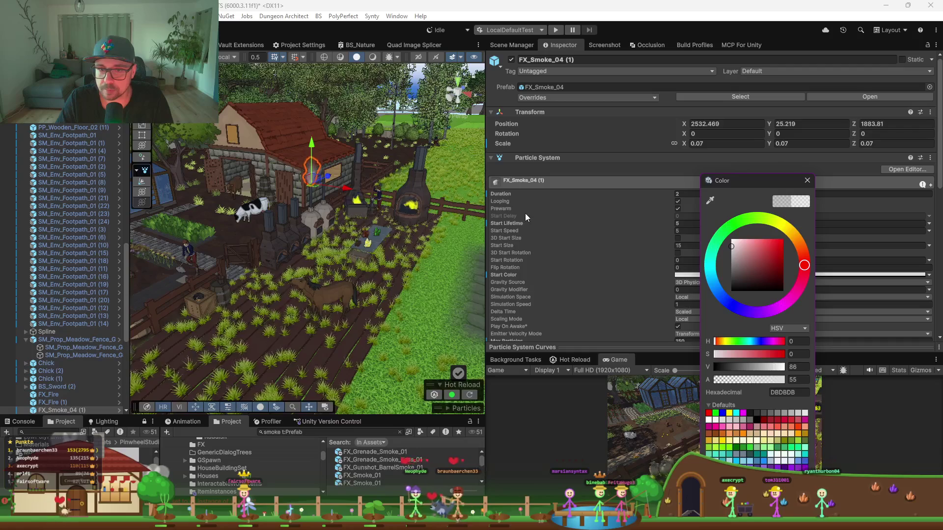
click(603, 178)
scroll(622, 282, down, 3)
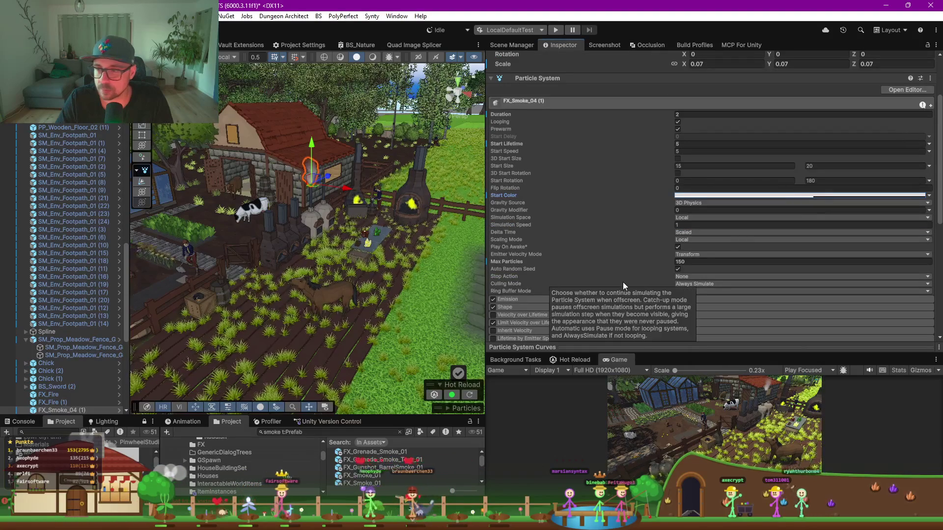
click(801, 195)
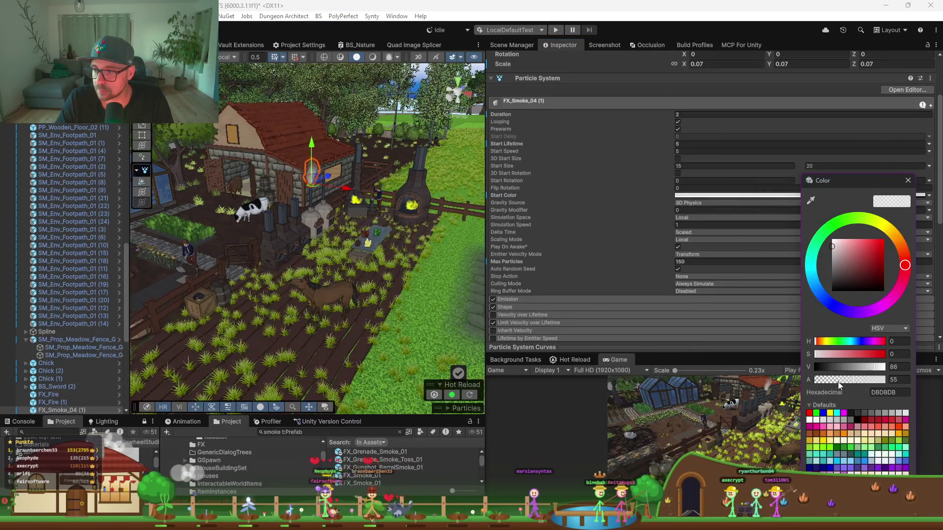
mouse_move(843, 379)
mouse_down()
mouse_move(862, 380)
mouse_move(831, 382)
mouse_up()
Open the Color over Lifetime gradient and select its middle alpha key
scroll(652, 276, down, 1)
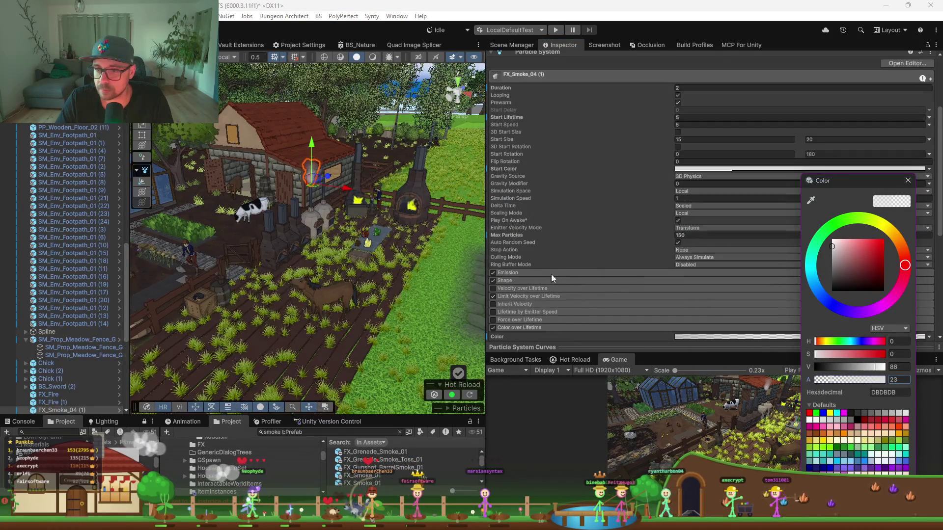
scroll(564, 307, down, 1)
click(694, 308)
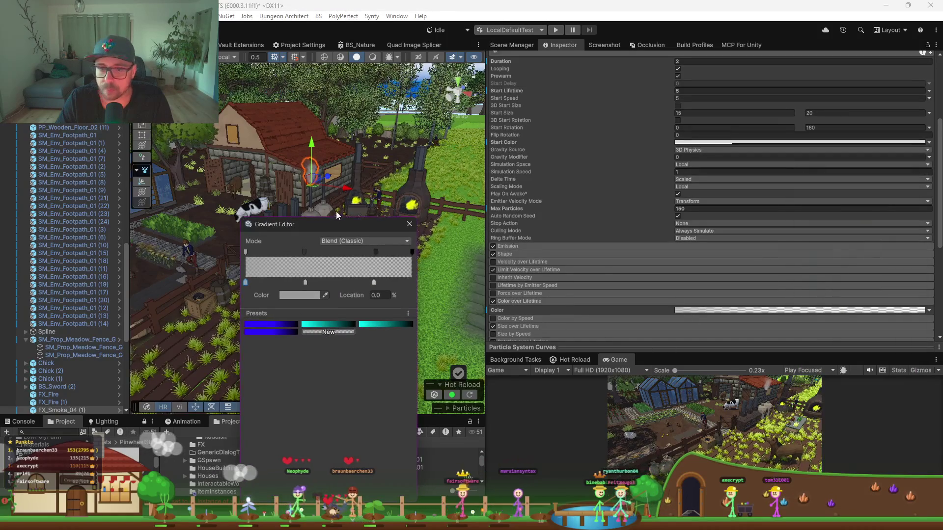
click(305, 252)
Lower the smoke gradient's starting alpha key from 158 to 92 and close the Gradient Editor
click(375, 252)
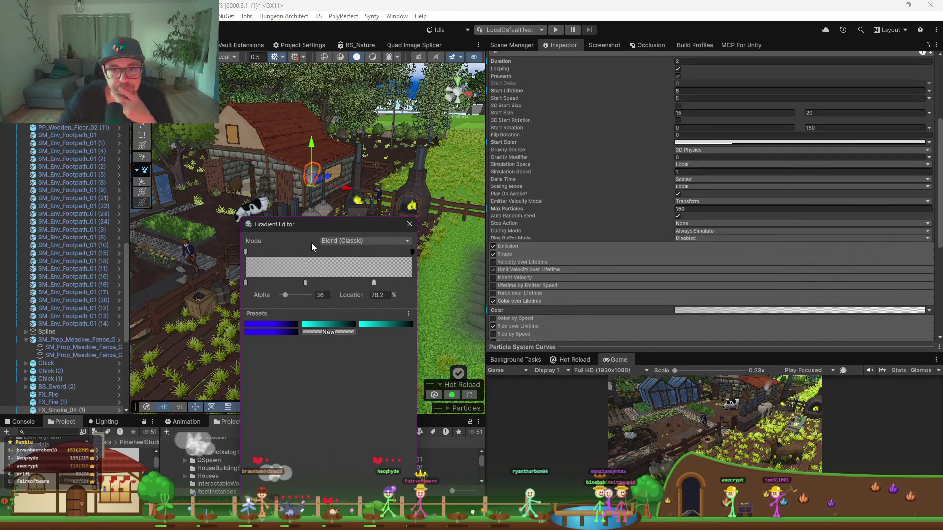
click(245, 252)
drag(301, 294, 292, 295)
click(410, 224)
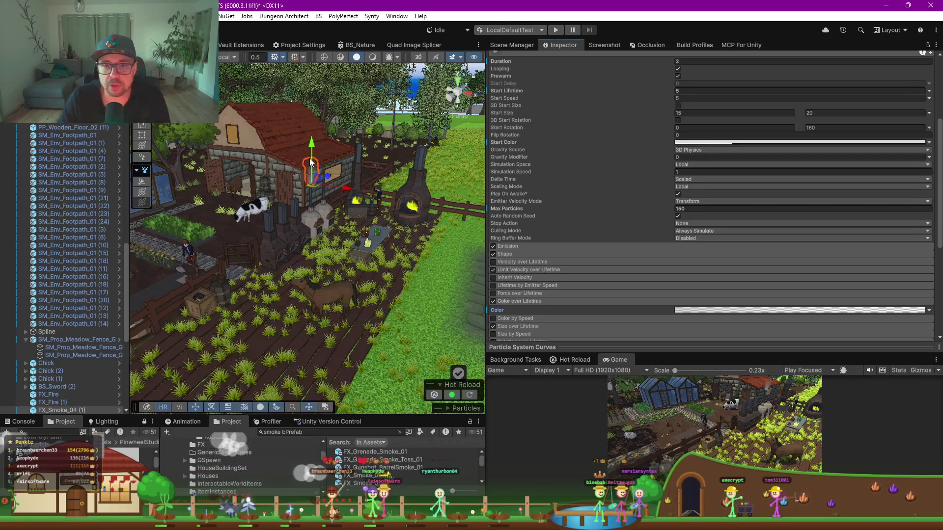
Bring the chimney into view and reselect the FX_Smoke_04 (1) smoke effect
scroll(314, 175, up, 3)
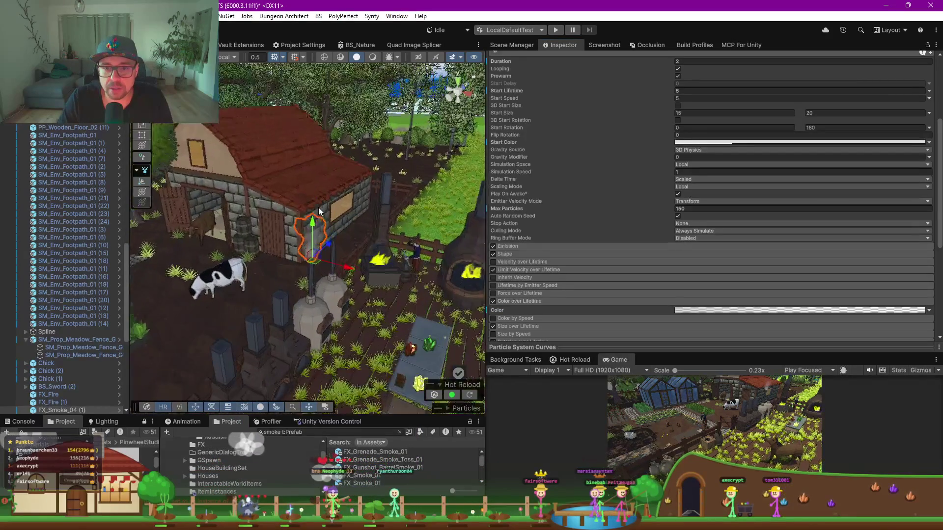
click(446, 190)
drag(343, 242, 303, 172)
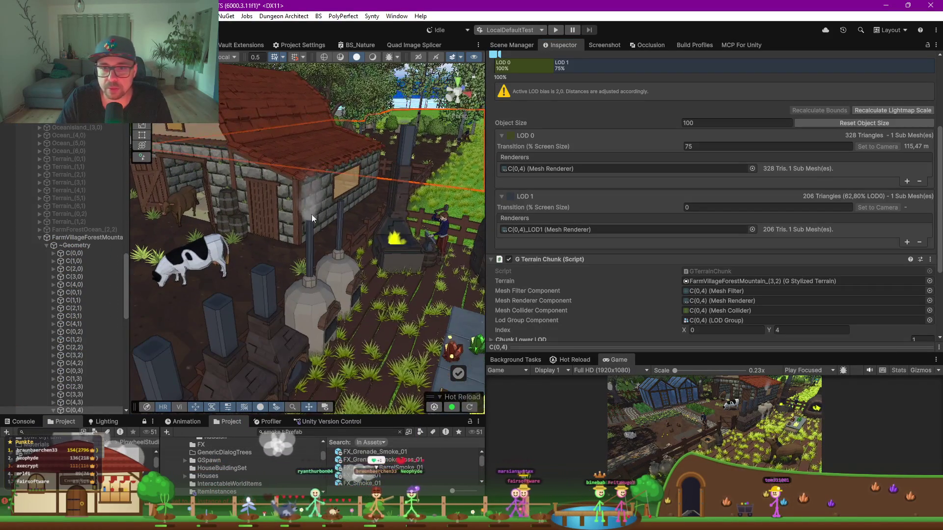
click(312, 214)
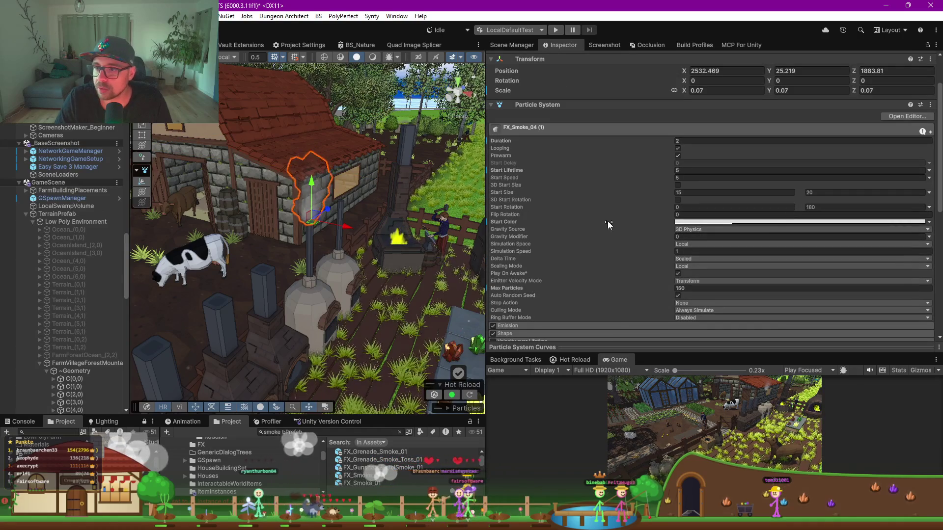
scroll(506, 248, down, 3)
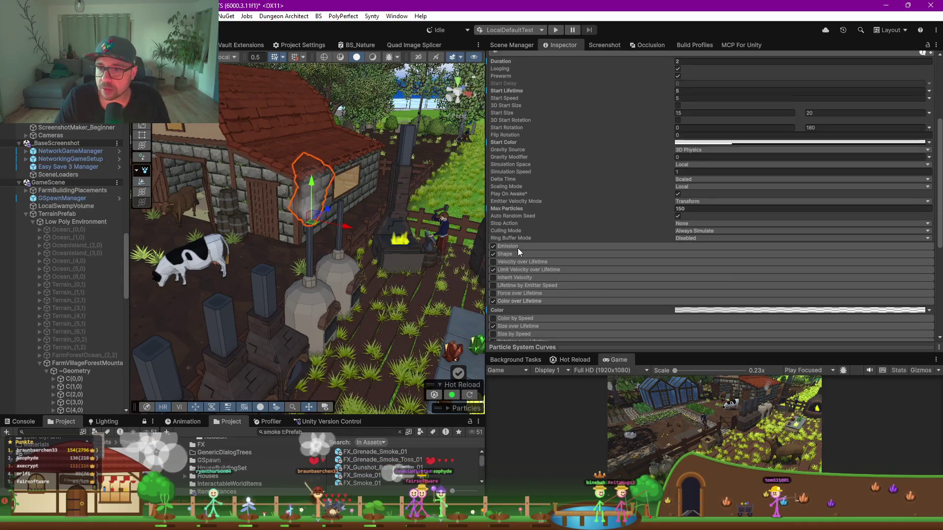
Set the smoke's Emission Rate over Time to 5 particles per second
click(518, 247)
scroll(530, 223, down, 1)
click(546, 238)
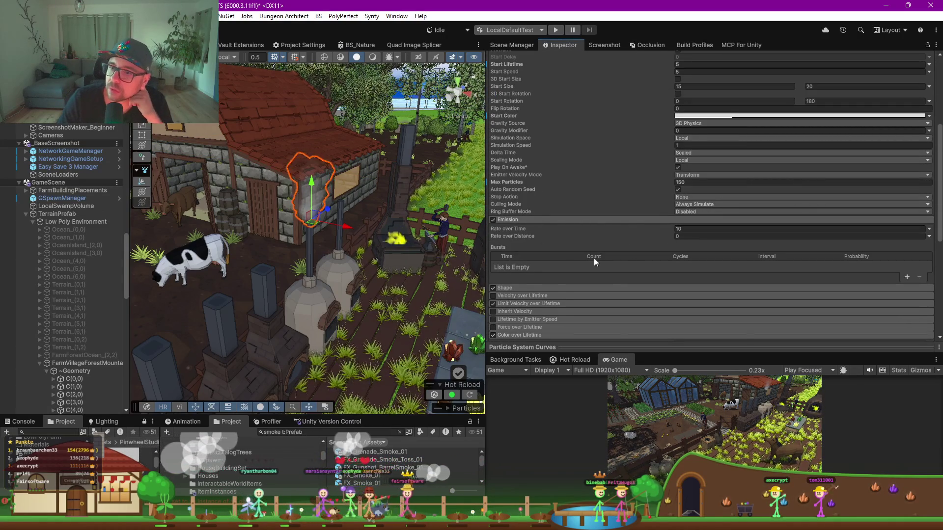
scroll(593, 257, down, 2)
click(519, 282)
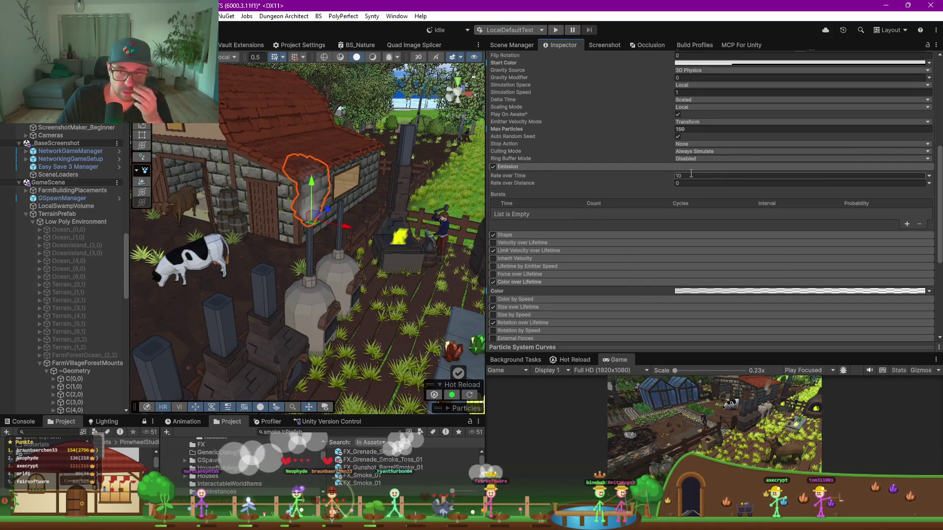
text(5)
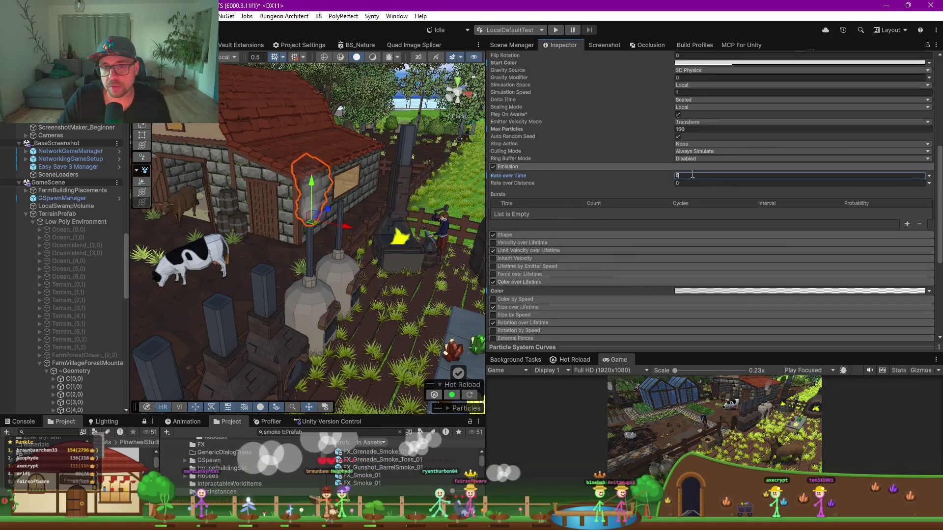
scroll(387, 217, up, 4)
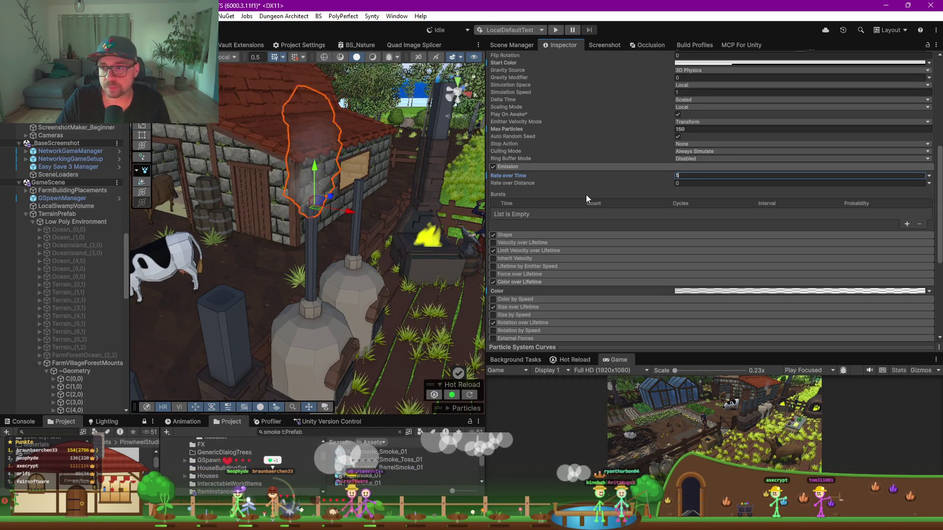
scroll(594, 204, down, 3)
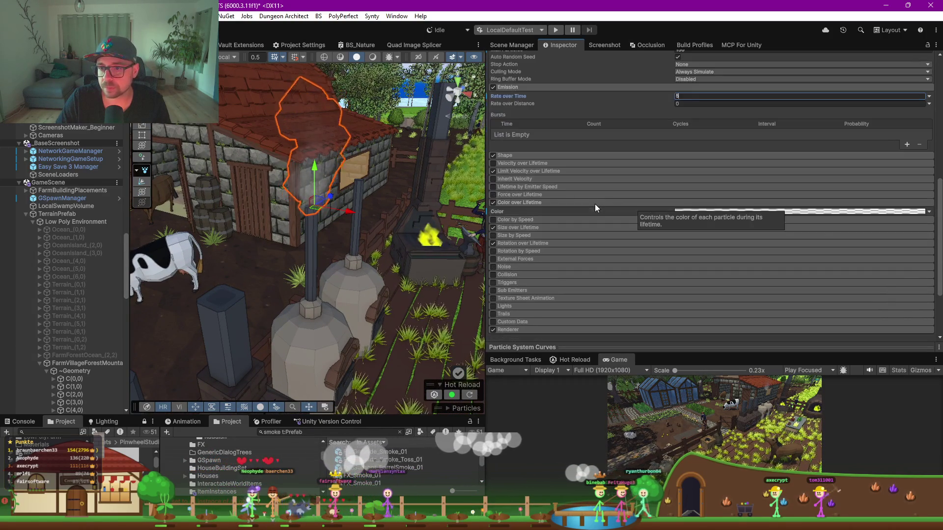
click(67, 159)
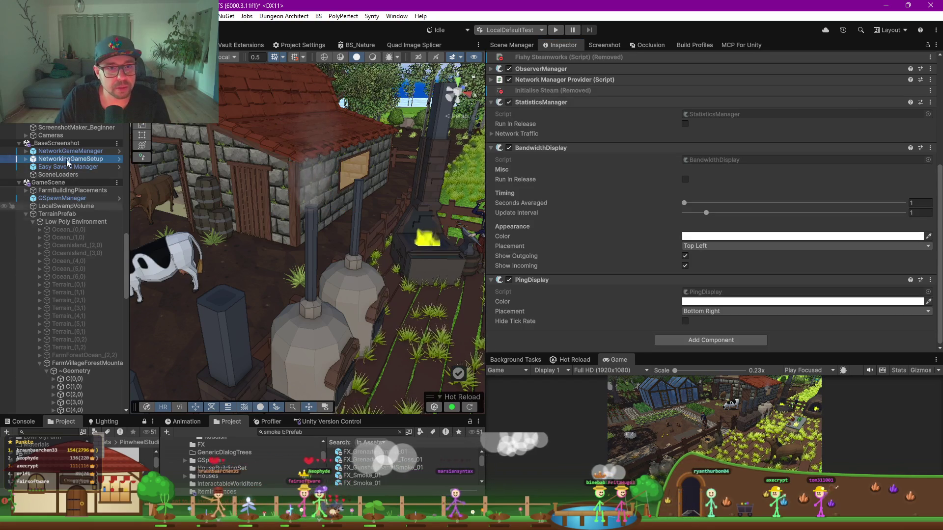
Run AutoScreenshotMaker's 'Screenshot(s) machen' to capture Farm_Advanced_8k.png and confirm the Fertig dialog
click(69, 120)
click(659, 318)
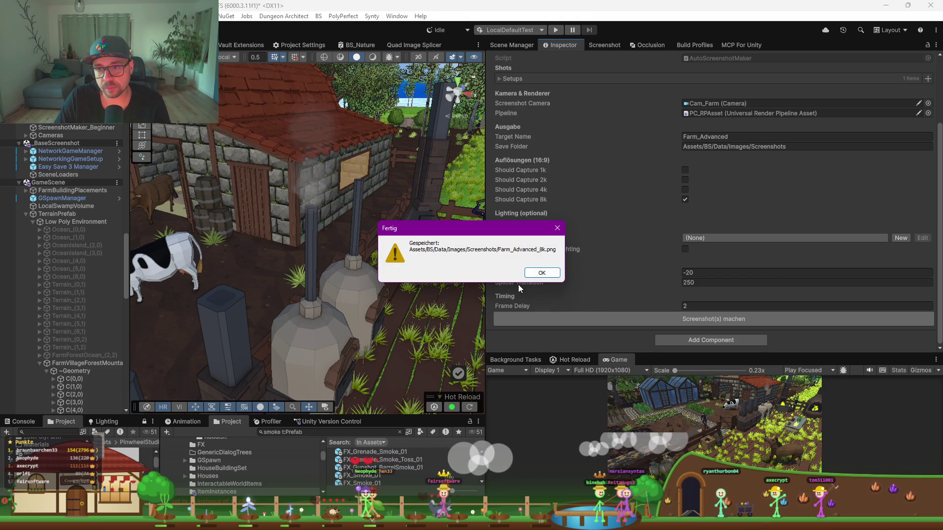
click(540, 273)
mouse_move(428, 481)
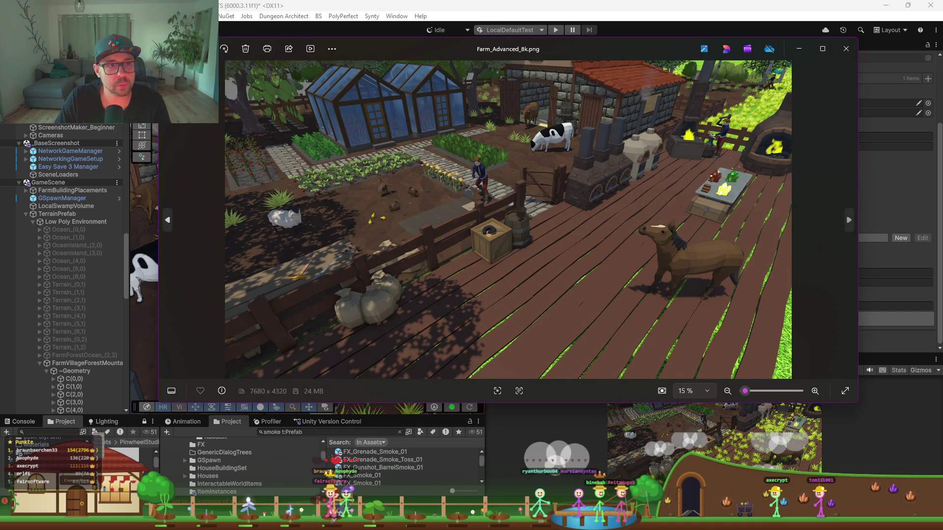
Inspect the roof smoke, blacksmith, crate and chickens in Farm_Advanced_8k.png, then close it and return to Claude
scroll(589, 99, up, 8)
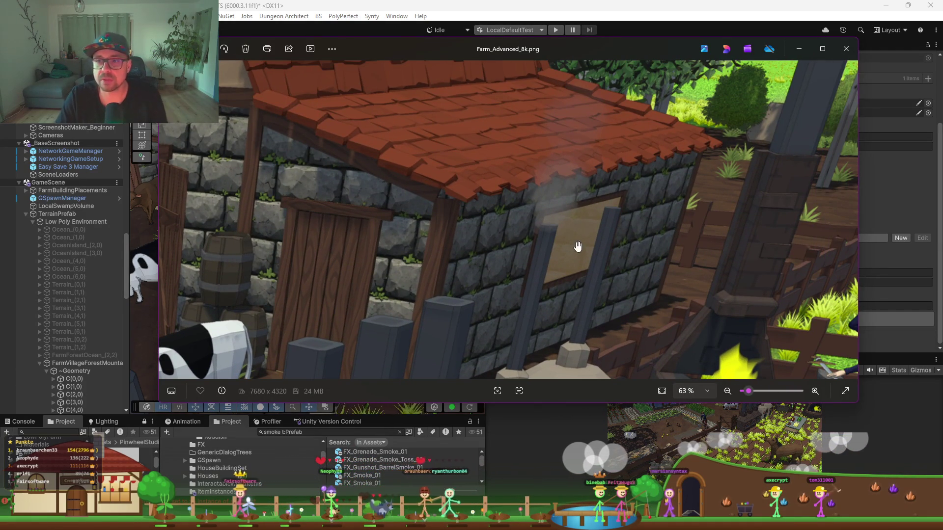
scroll(572, 160, down, 8)
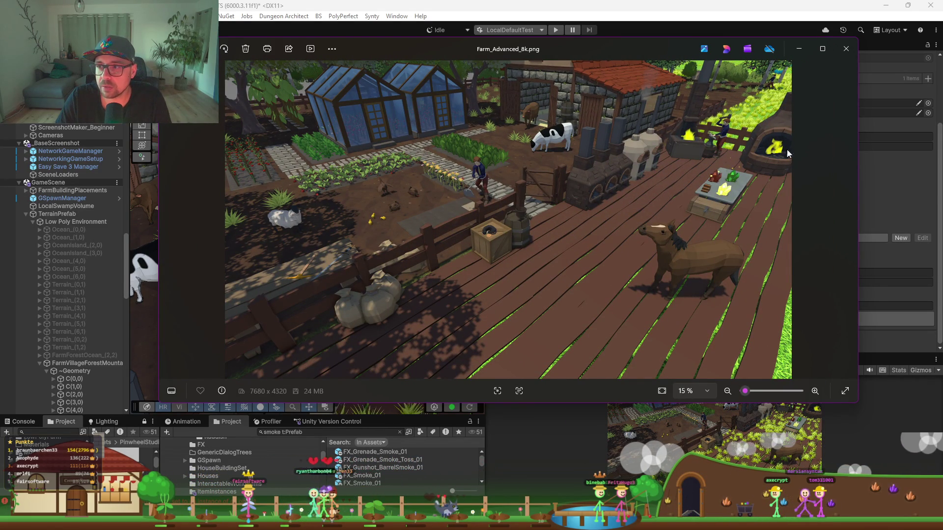
scroll(711, 140, up, 10)
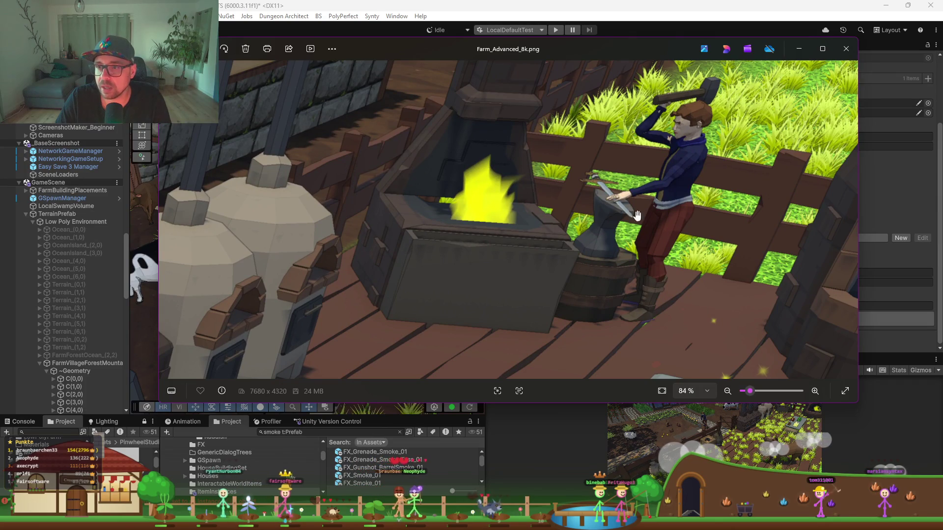
scroll(596, 240, down, 8)
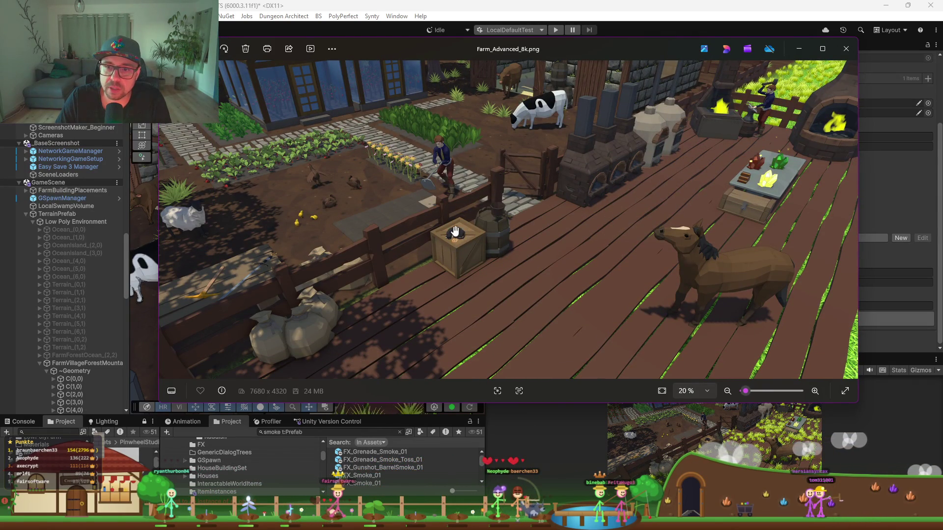
scroll(454, 249, down, 3)
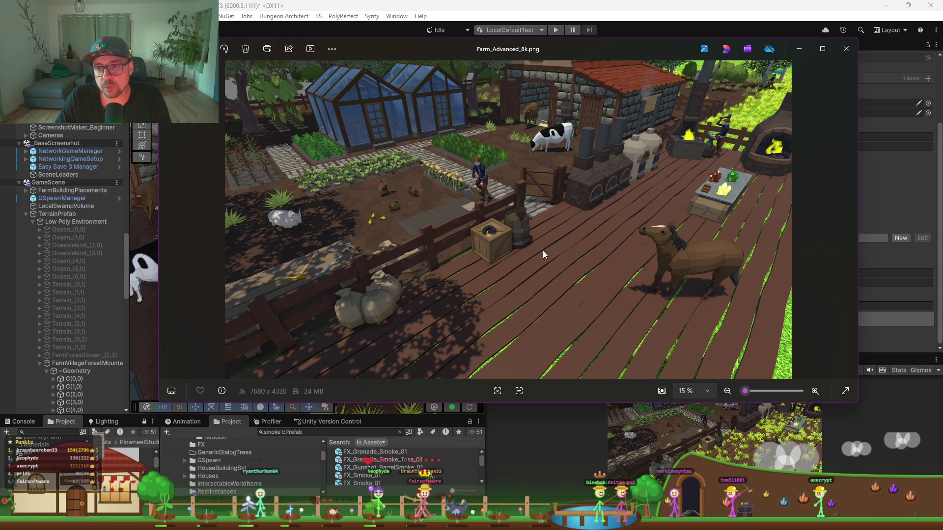
scroll(514, 222, up, 5)
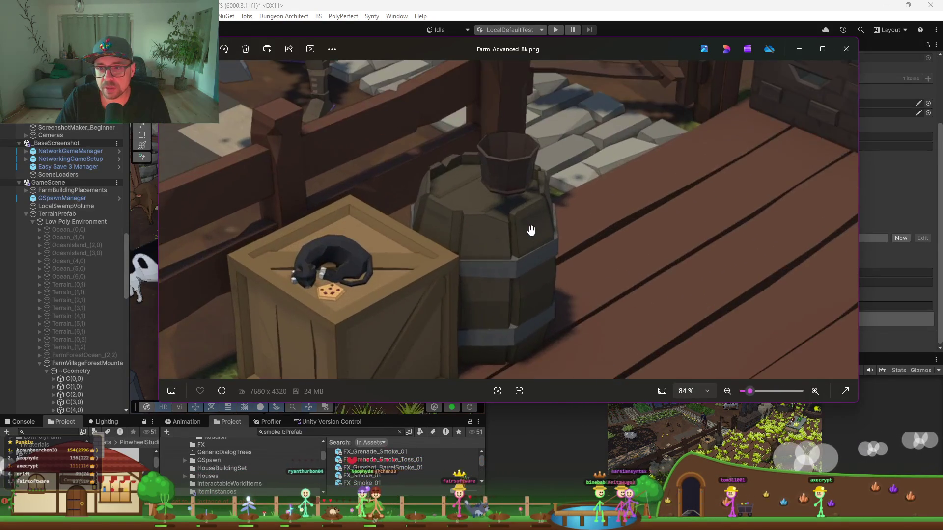
scroll(531, 229, down, 5)
scroll(388, 194, up, 6)
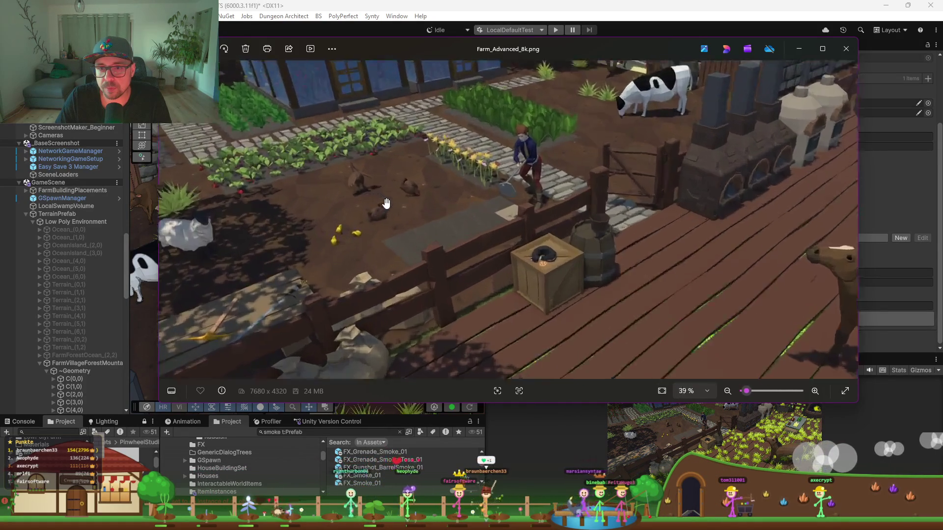
mouse_move(339, 209)
mouse_down()
mouse_move(570, 260)
mouse_move(676, 268)
mouse_up()
scroll(670, 265, down, 6)
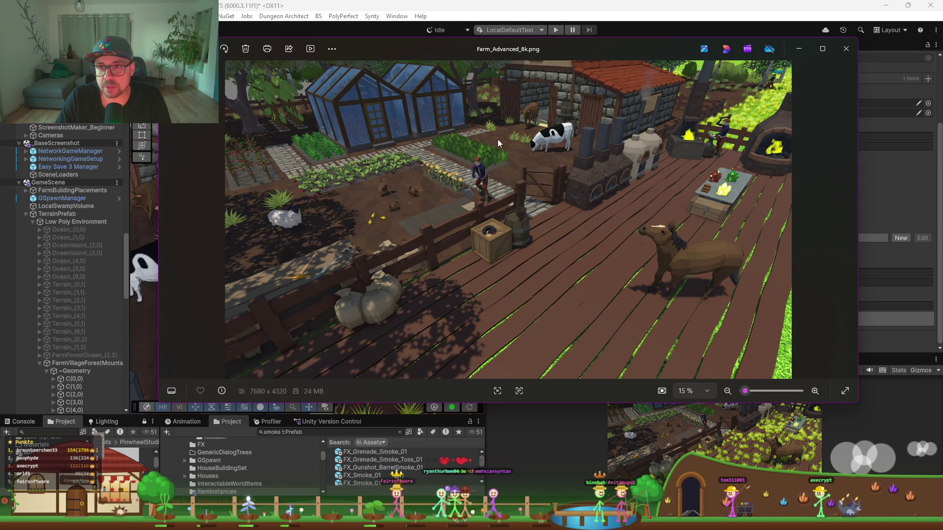
click(846, 49)
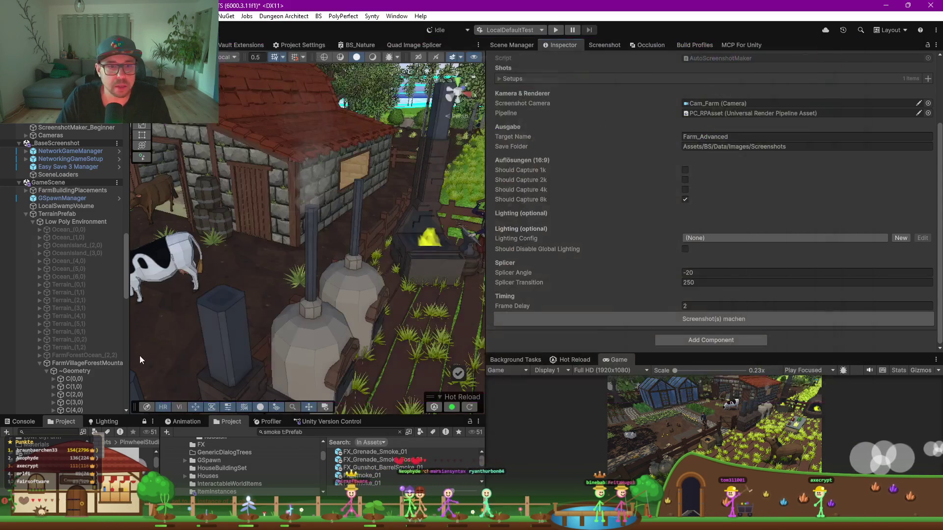
key(alt+Tab)
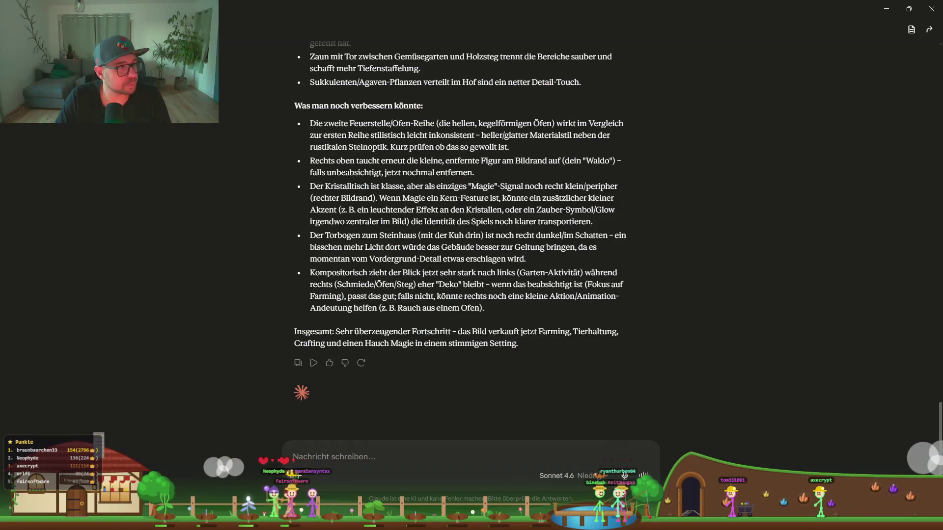
Attach the 8K farm PNG to the message and set the model to Opus 4.8 with Hoch effort
mouse_move(401, 328)
mouse_down()
mouse_move(442, 445)
mouse_move(526, 349)
mouse_up()
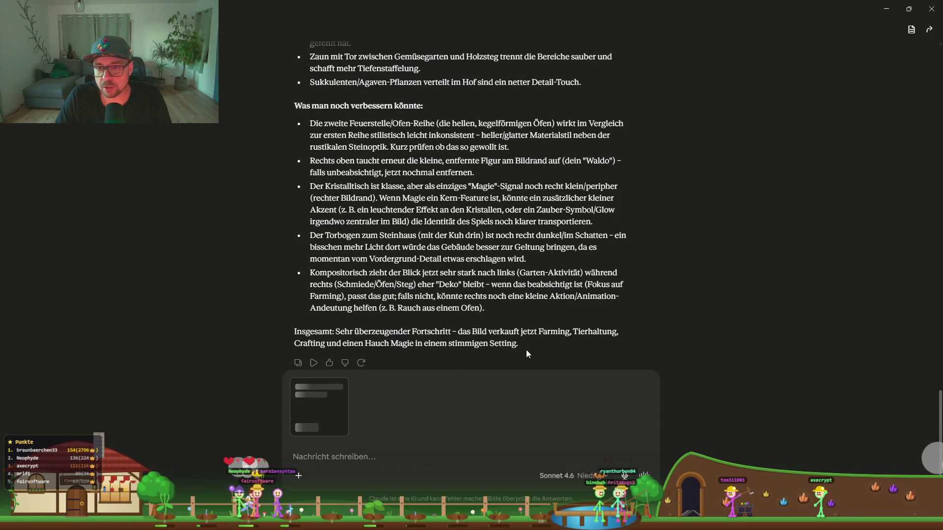
click(564, 476)
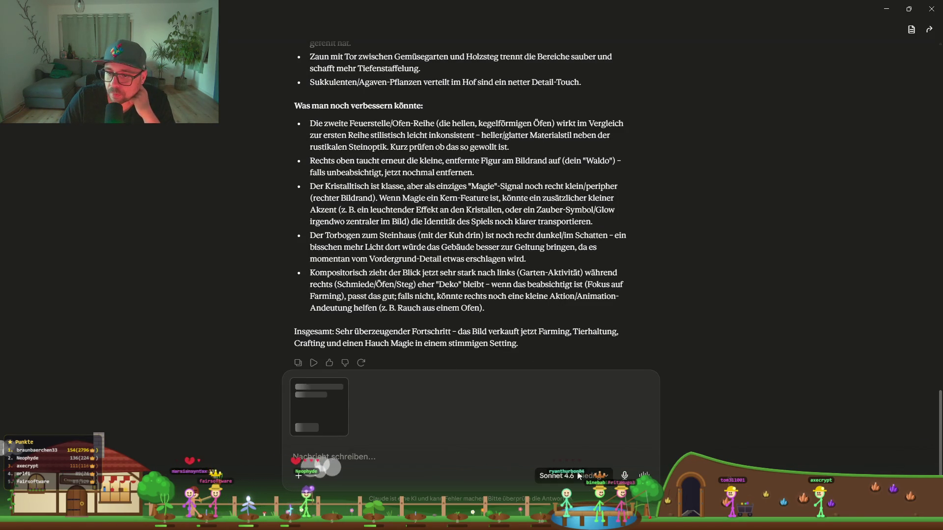
mouse_move(550, 436)
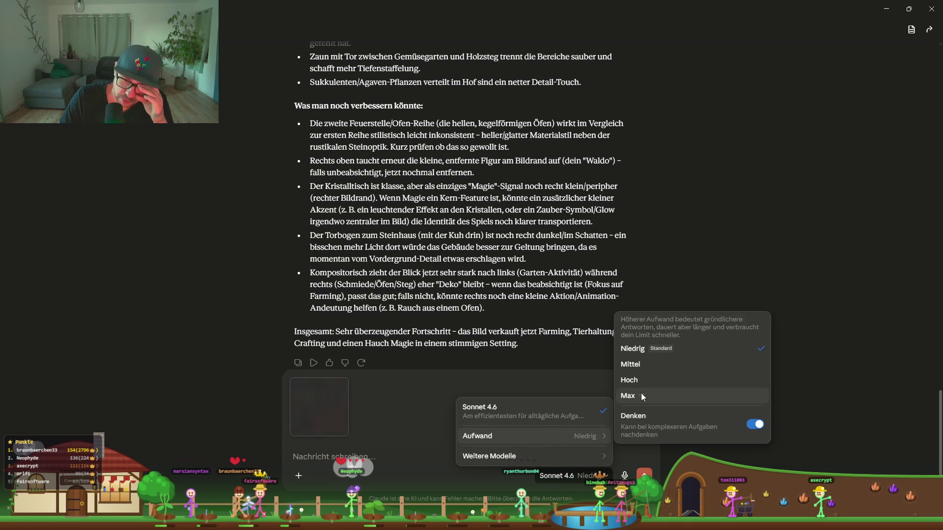
mouse_move(647, 397)
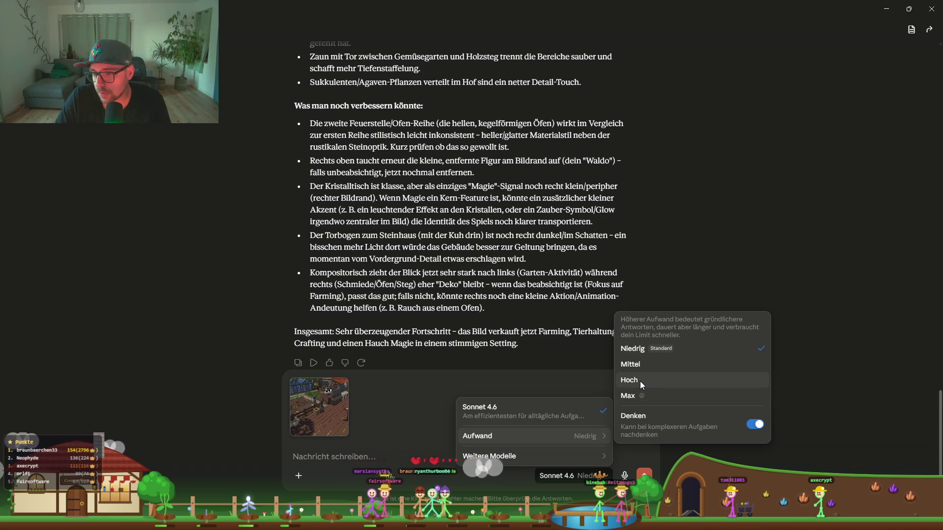
mouse_move(544, 452)
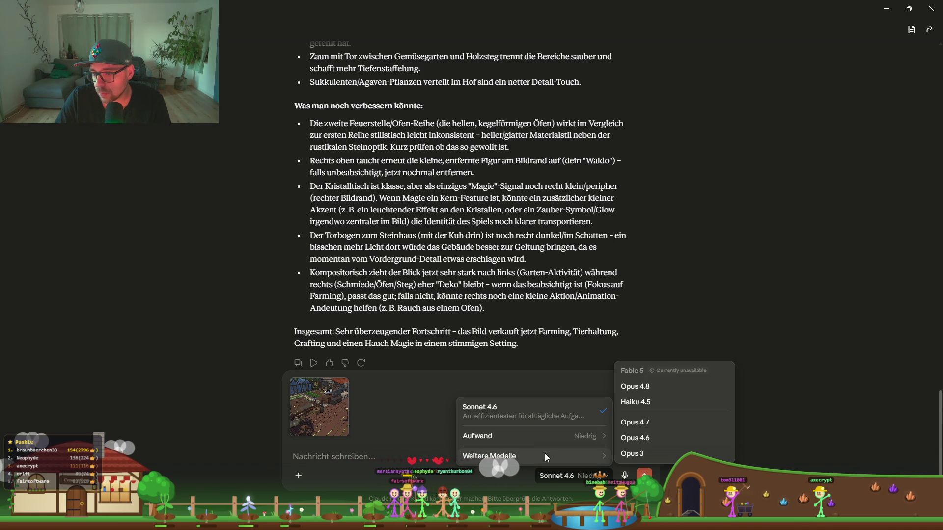
click(653, 390)
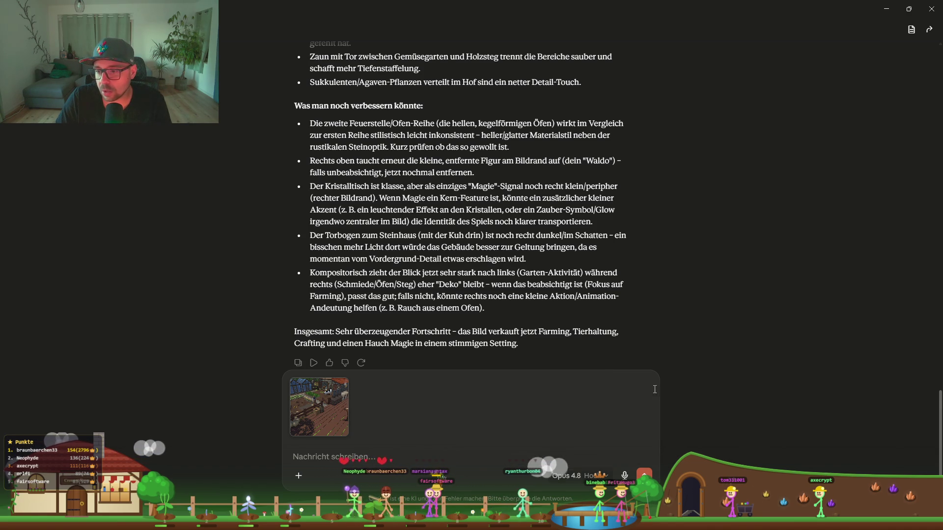
click(582, 477)
click(473, 441)
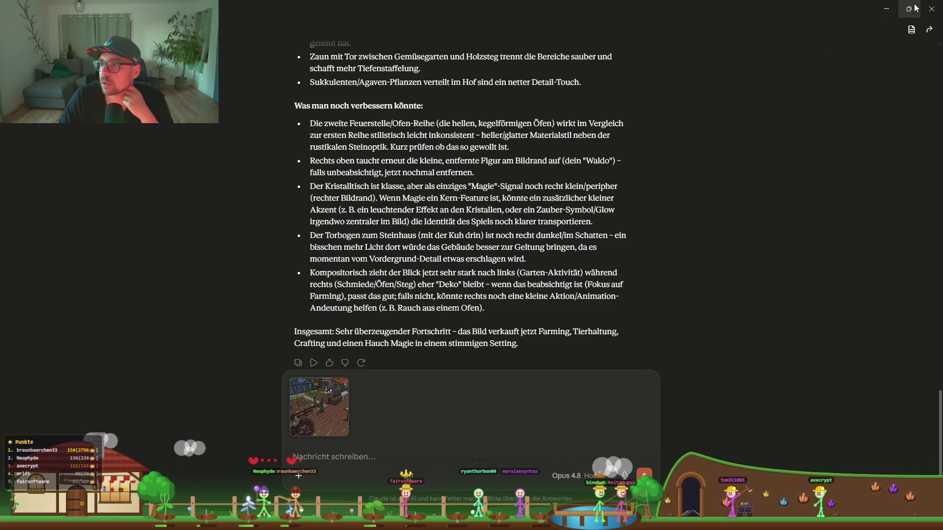
Check the plan usage limits under Einstellungen > Nutzung, then close settings
mouse_move(69, 171)
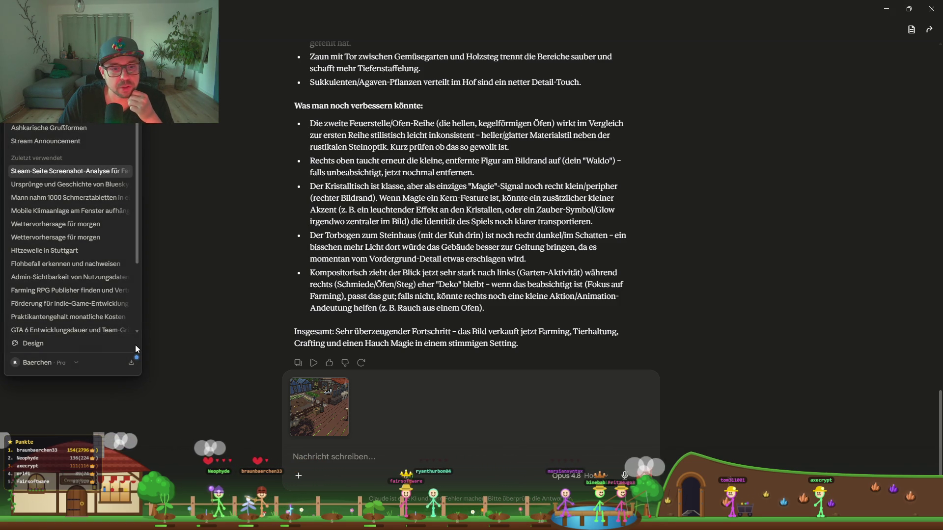
click(63, 366)
click(65, 365)
click(66, 359)
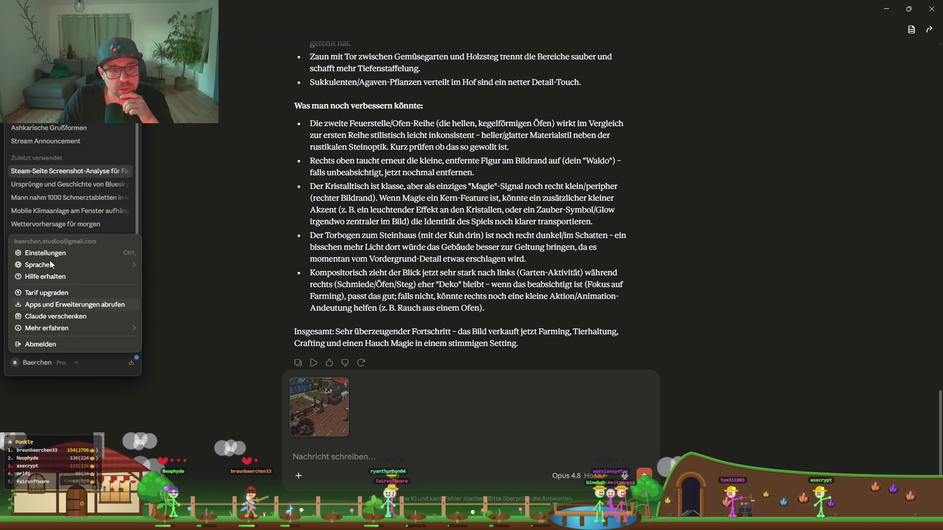
click(38, 254)
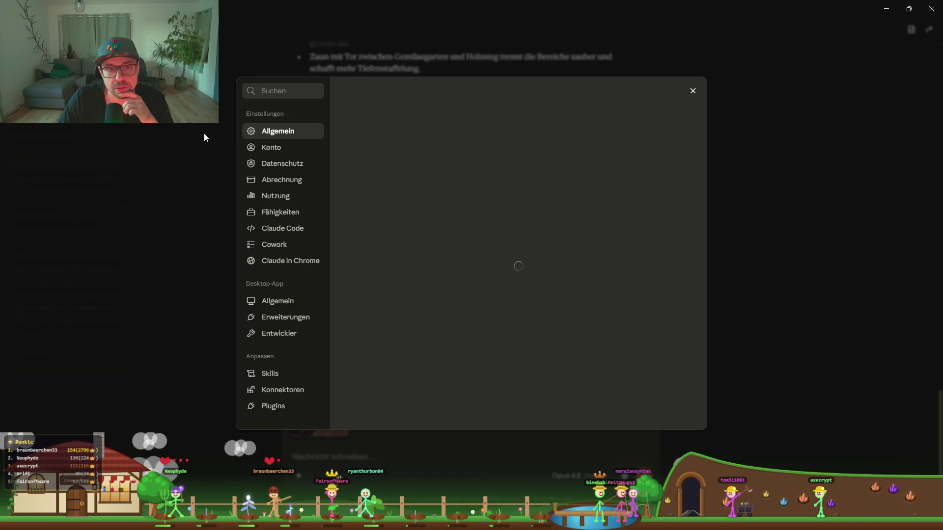
click(278, 199)
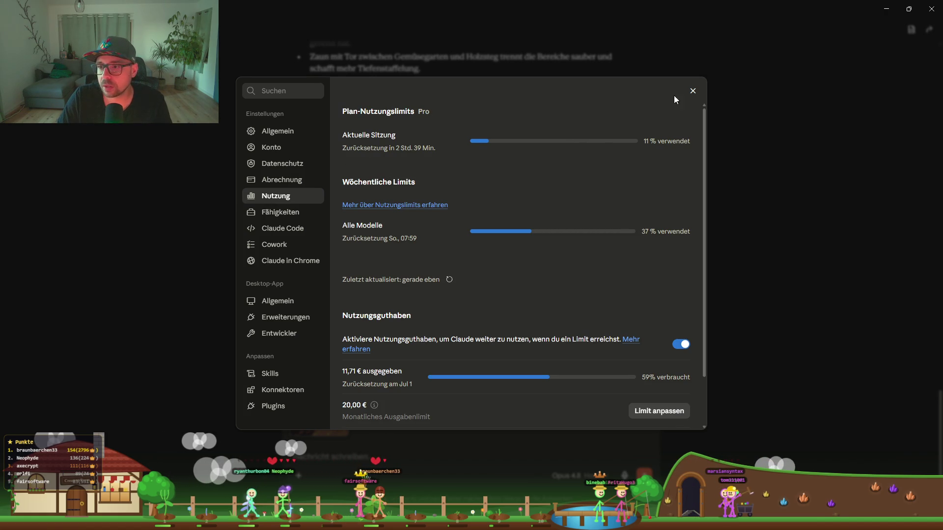
click(693, 92)
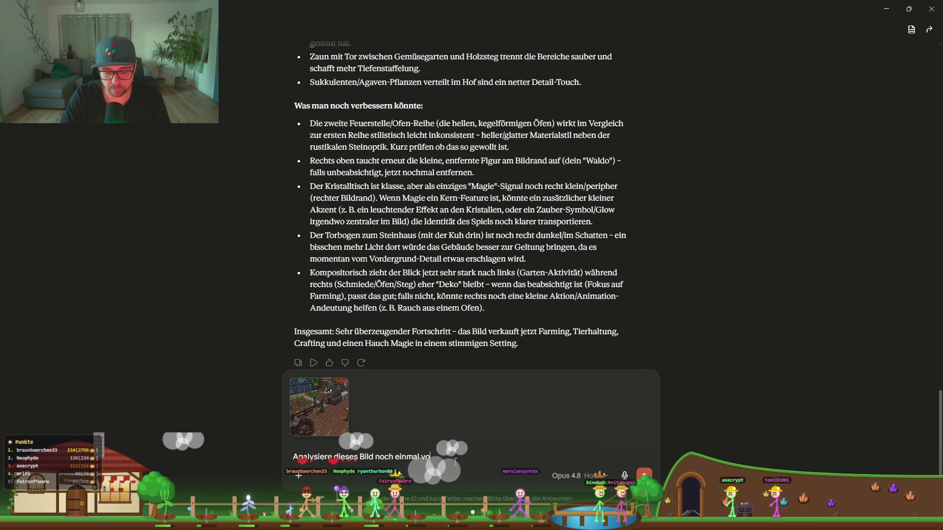
Send 'Analysiere dieses Bild noch einmal von vorn' with the screenshot and read Claude's reply
text(n vor)
key(Return)
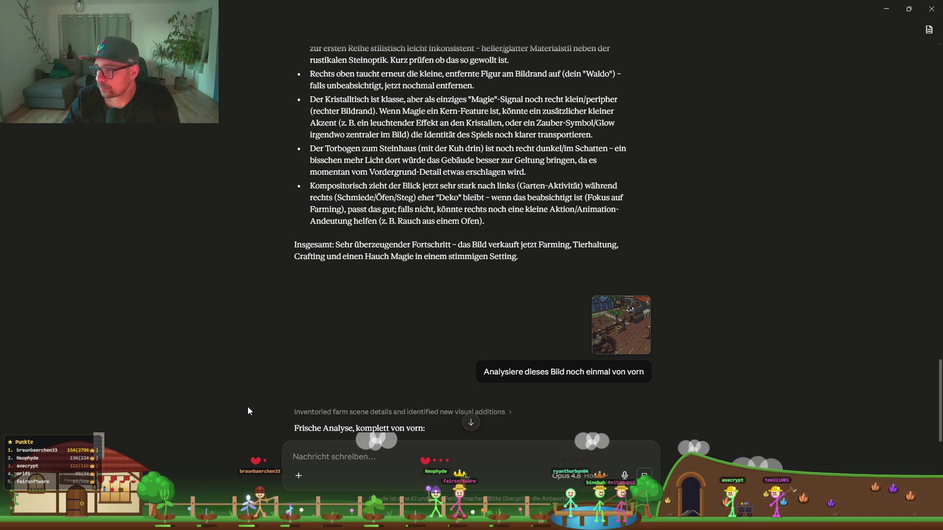
scroll(293, 359, down, 3)
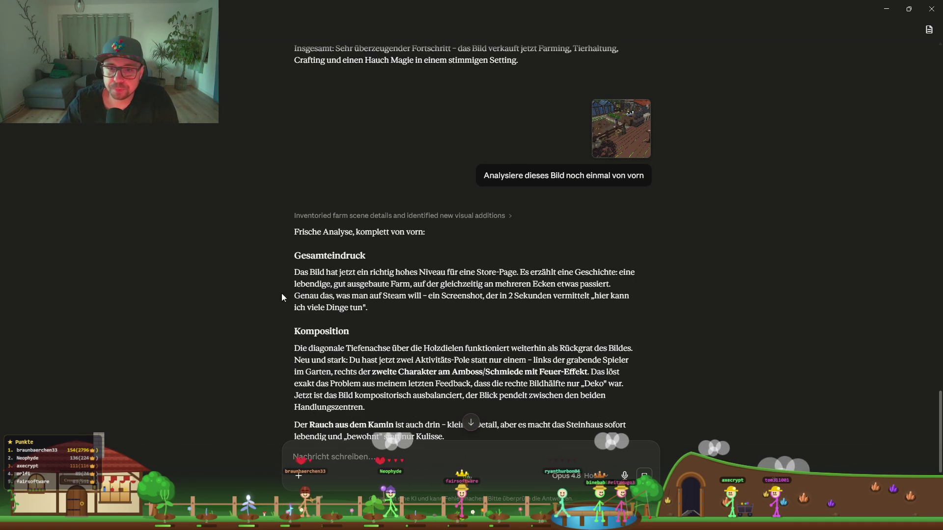